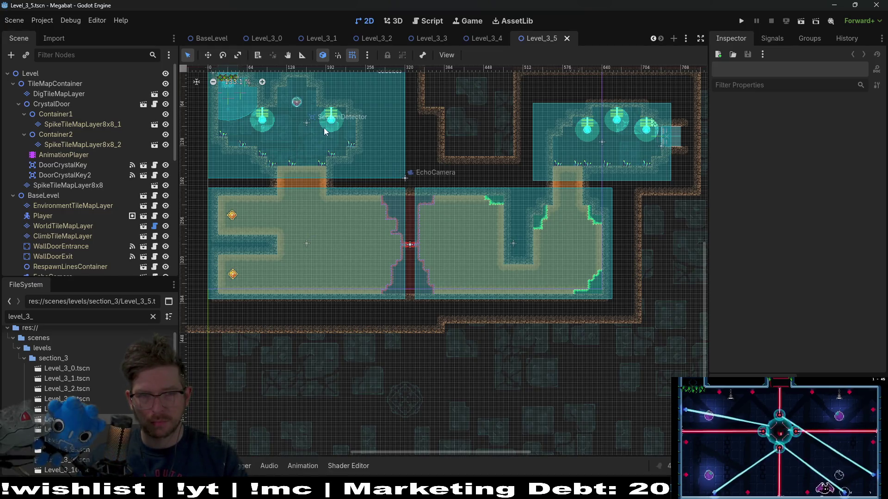
Zoom around the current level's canvas, then bring up Level_3_4 for a look
scroll(464, 226, up, 5)
scroll(475, 189, up, 4)
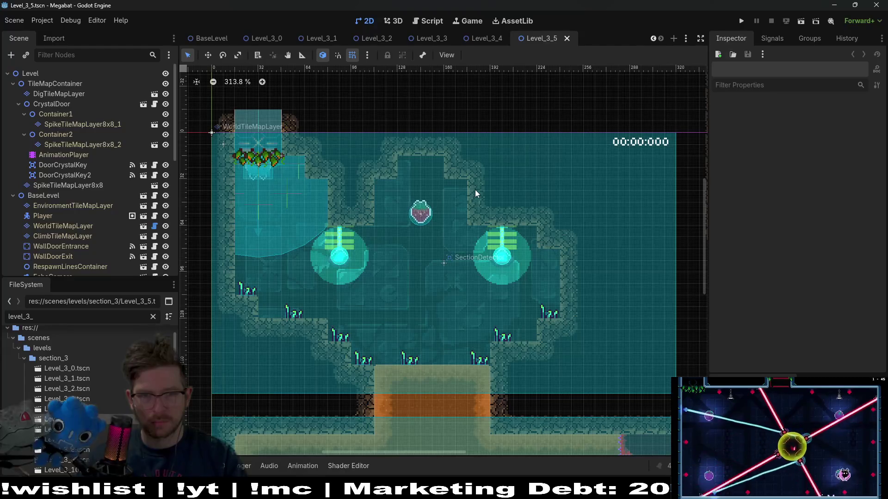
scroll(142, 248, down, 5)
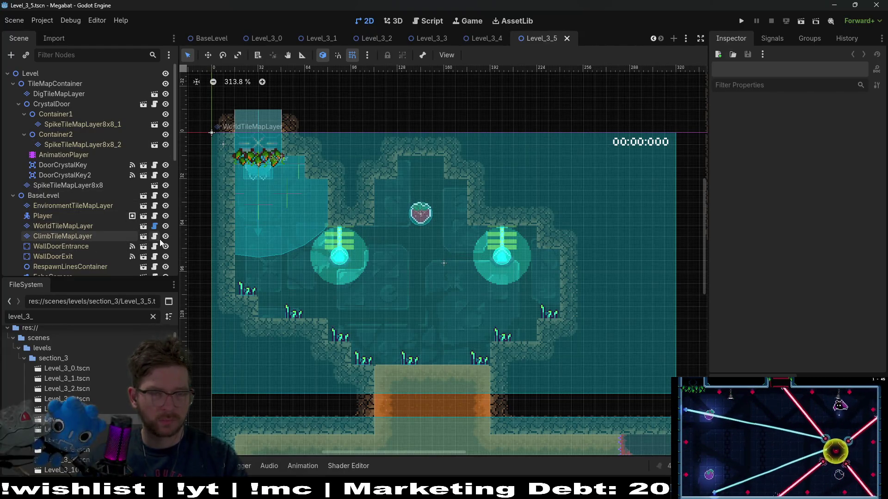
scroll(120, 220, up, 5)
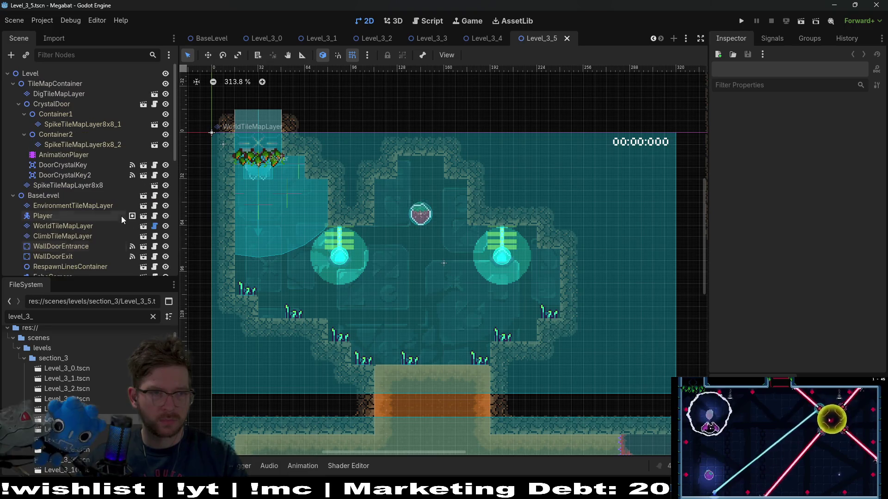
click(486, 38)
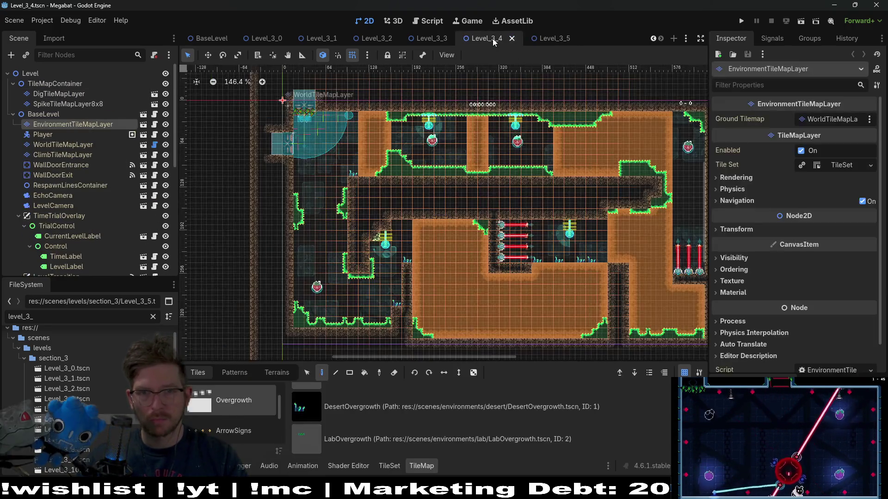
scroll(556, 185, down, 1)
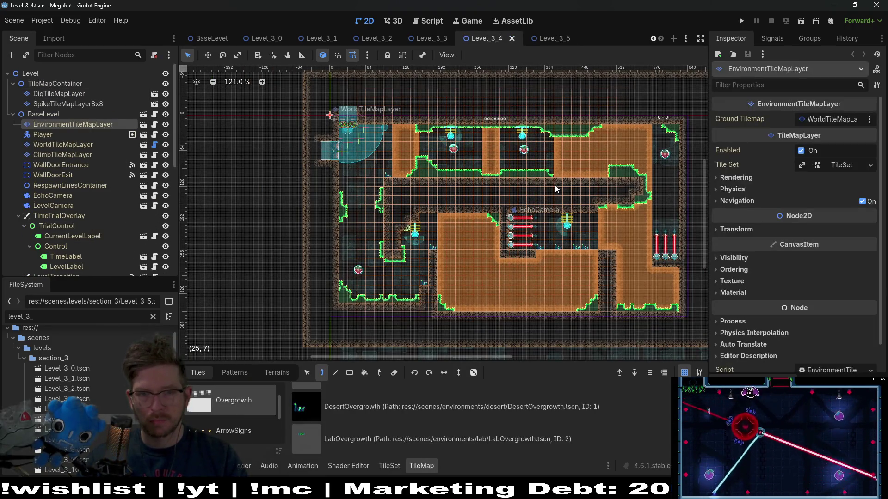
Inspect Level_3_3's map, then page back through Level_3_2 and Level_3_1 to Level_3_0
click(428, 38)
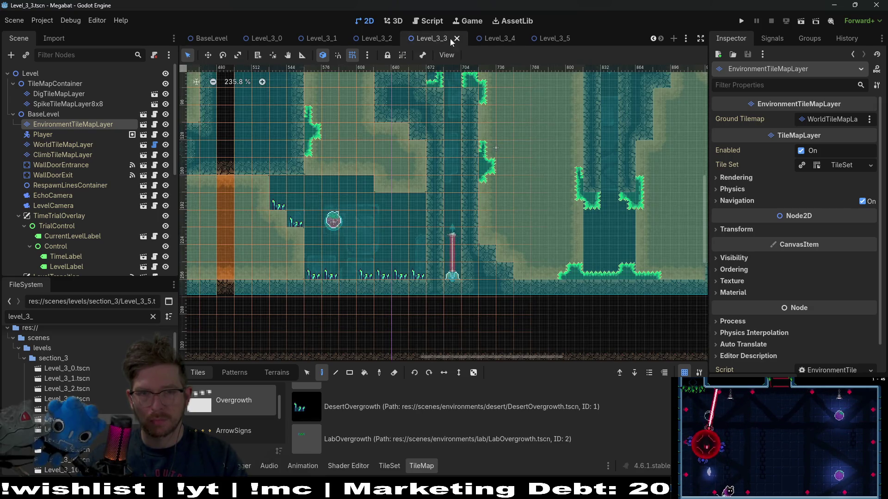
mouse_move(357, 89)
mouse_down()
mouse_move(434, 158)
mouse_move(497, 153)
mouse_up()
scroll(433, 159, down, 2)
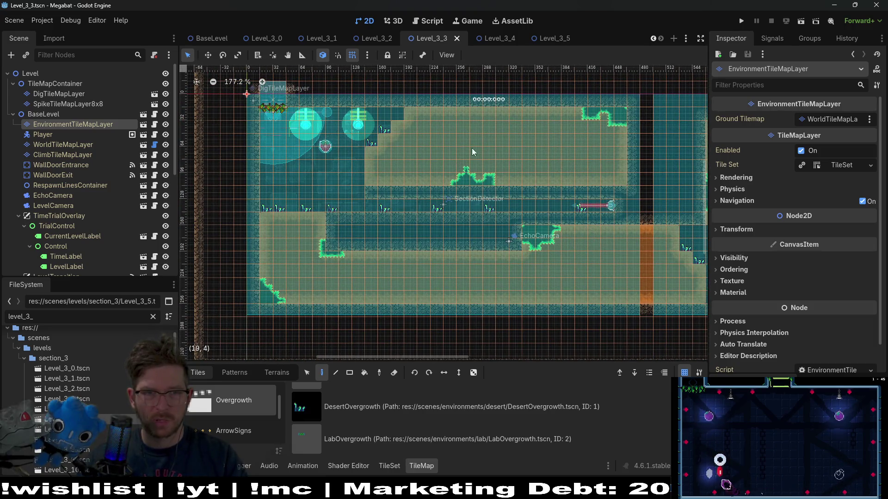
click(372, 36)
click(320, 41)
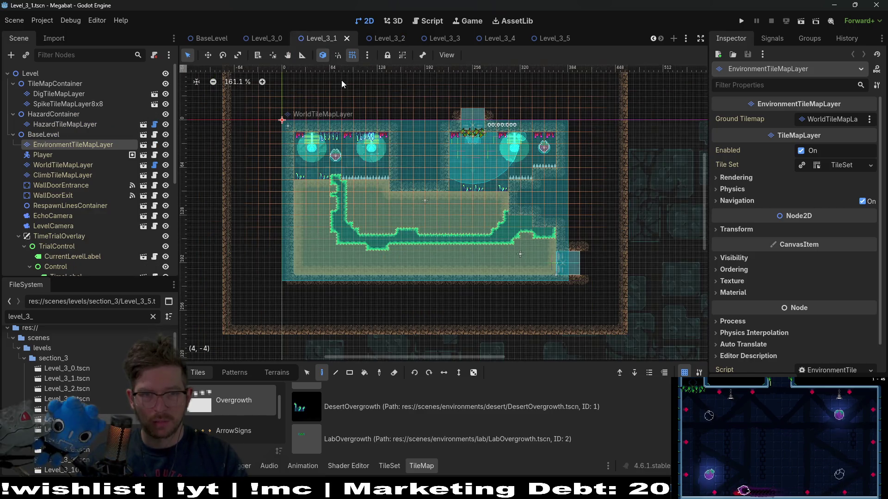
click(261, 42)
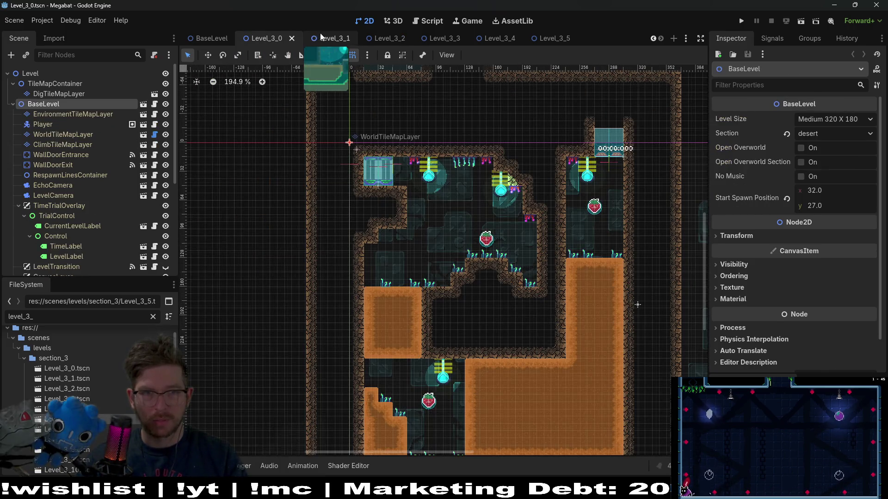
On Level_3_2's EnvironmentTileMapLayer, paint DesertForegroundVineSmall tiles near the orbs
click(377, 39)
click(99, 122)
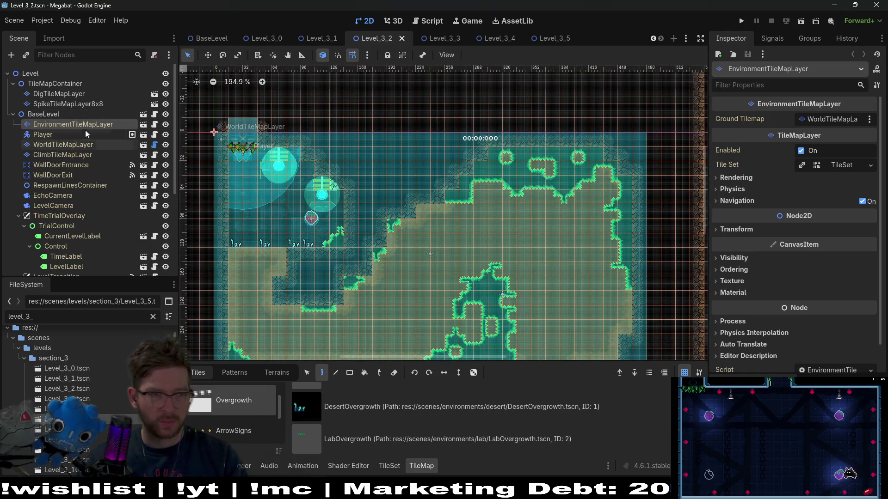
scroll(241, 407, down, 2)
scroll(411, 430, down, 1)
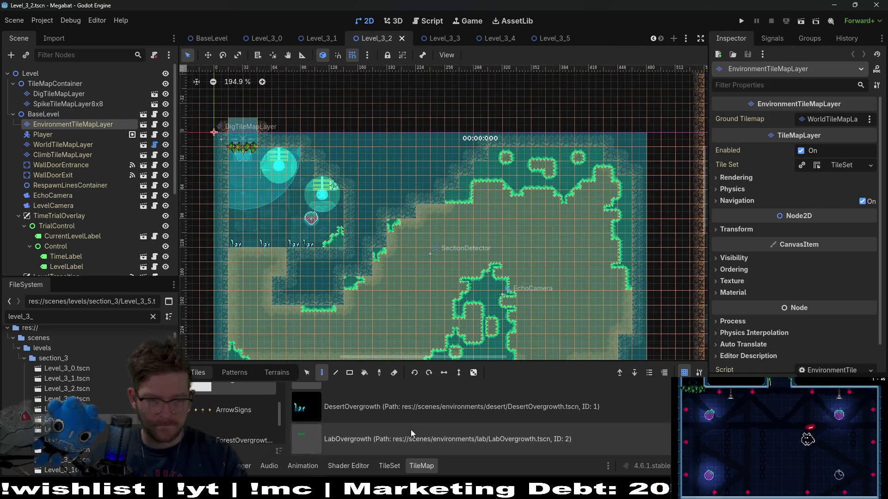
scroll(247, 428, down, 1)
scroll(378, 432, down, 4)
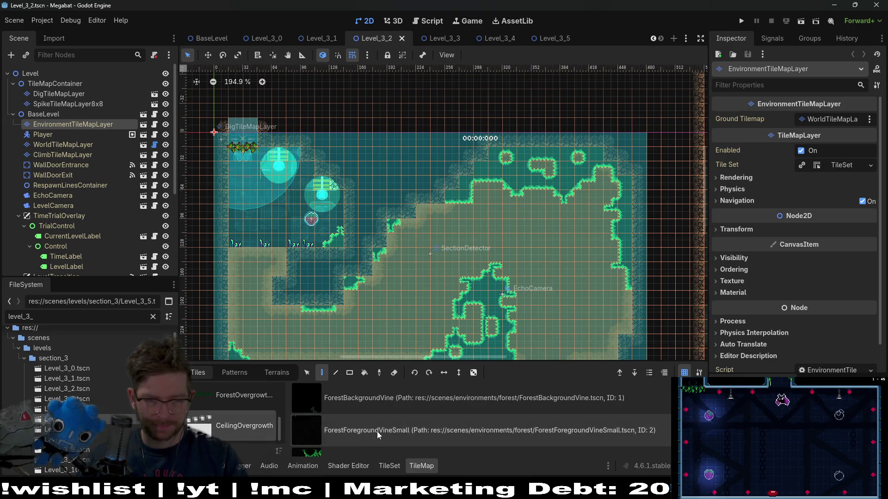
click(378, 417)
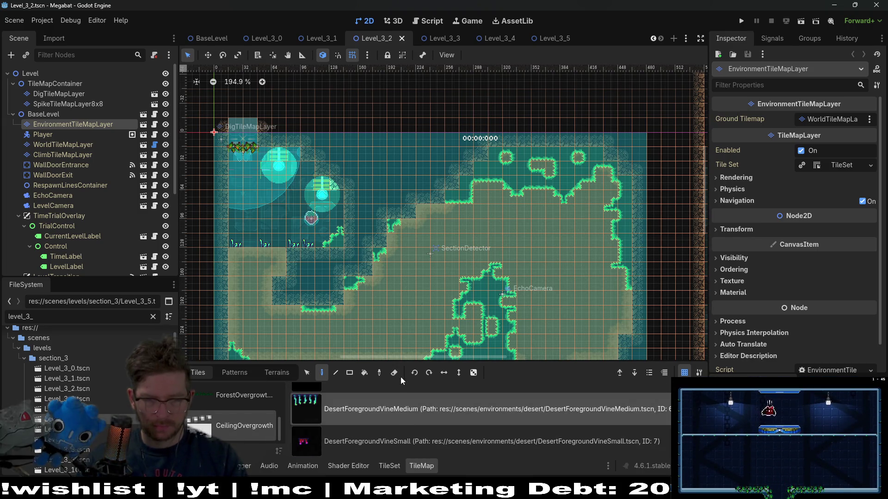
scroll(346, 213, up, 5)
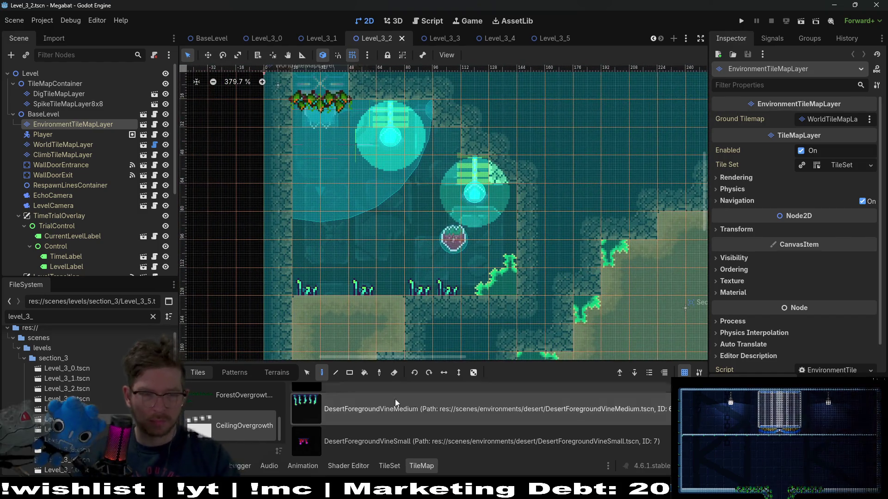
click(377, 441)
click(446, 135)
click(501, 191)
Add small desert vines left of the left orb and right of the right orb
scroll(465, 182, down, 3)
scroll(587, 251, right, 8)
scroll(550, 226, down, 3)
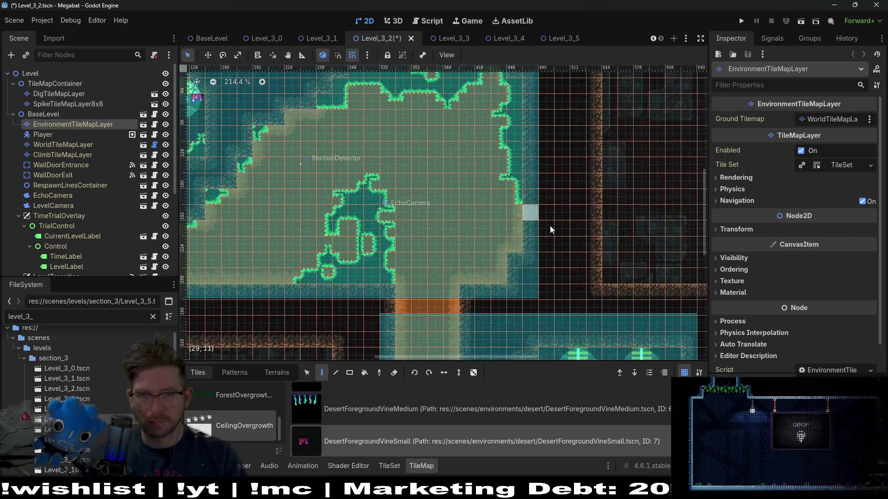
scroll(383, 190, up, 3)
click(359, 203)
click(568, 204)
click(539, 197)
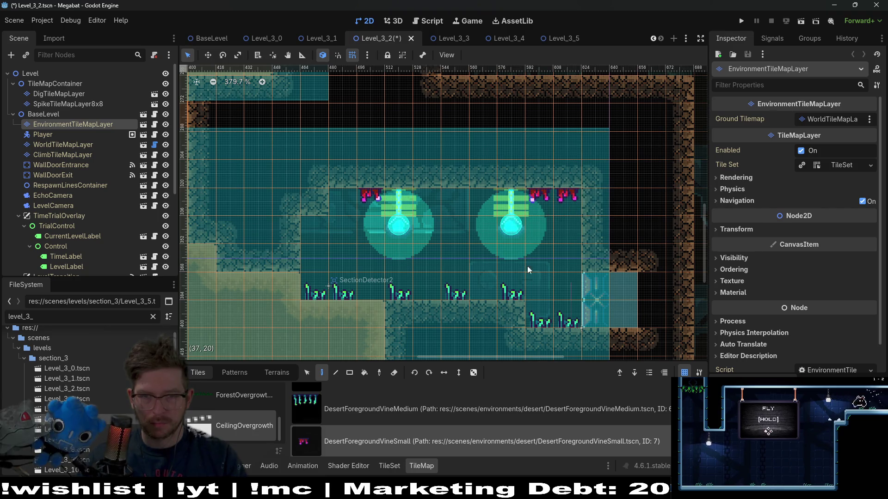
Paint a medium vine between the orbs and a small one to their left, then save
click(337, 409)
click(467, 203)
scroll(540, 270, down, 3)
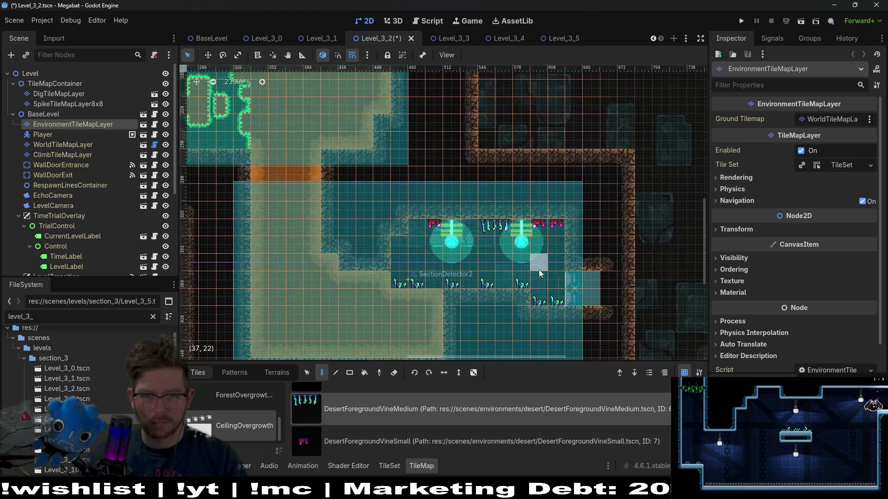
click(342, 444)
click(410, 246)
scroll(548, 287, down, 2)
key(ctrl+s)
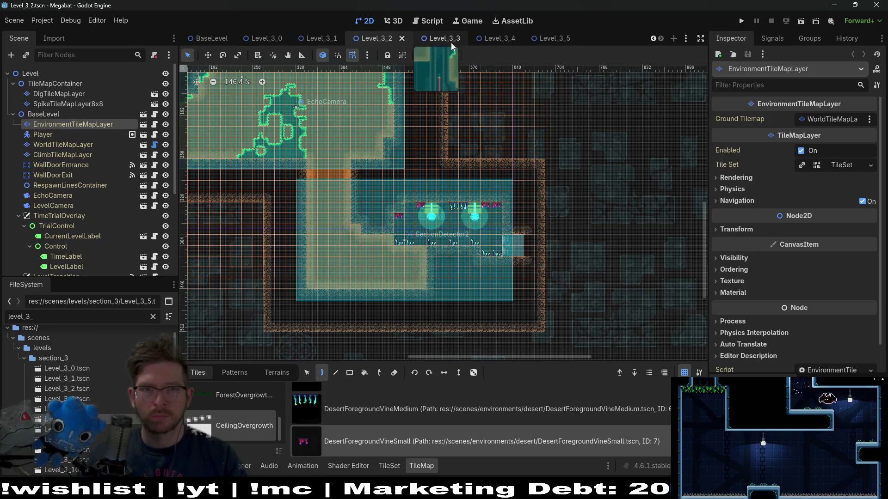
Paint two desert vines on Level_3_3's ceiling near the left orb
click(450, 38)
scroll(350, 137, up, 4)
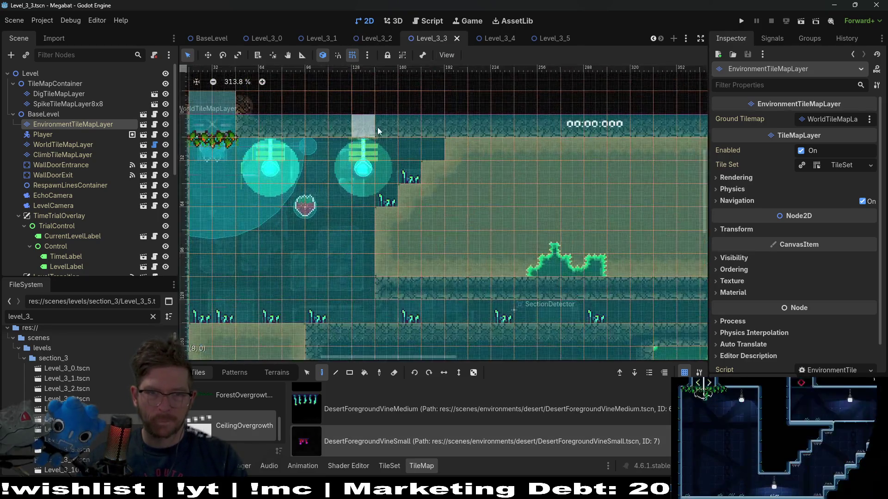
click(414, 148)
scroll(359, 172, left, 5)
click(466, 157)
Look over the rest of the Level_3_3 map and save the scene
scroll(522, 232, down, 3)
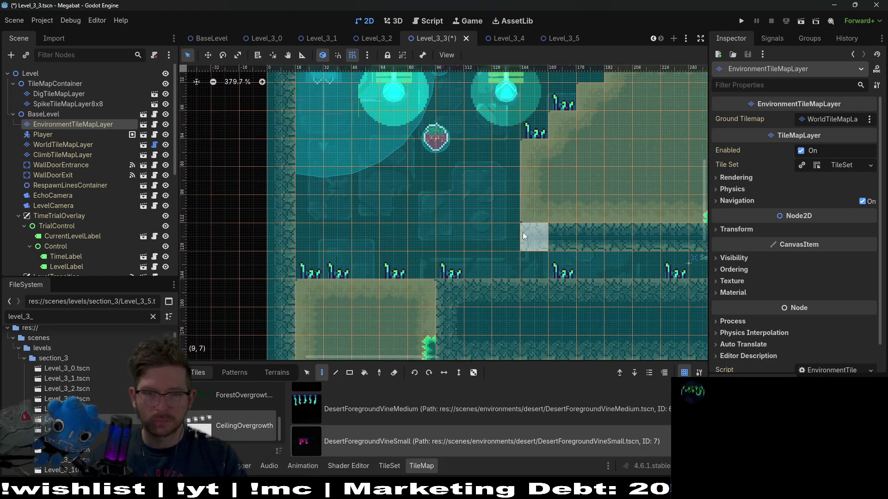
scroll(587, 231, down, 4)
scroll(463, 204, up, 1)
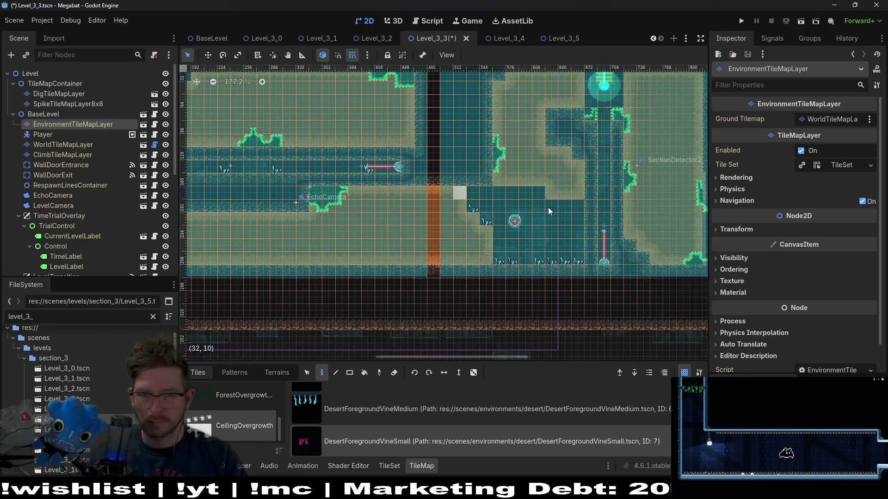
scroll(527, 187, up, 1)
scroll(550, 199, up, 1)
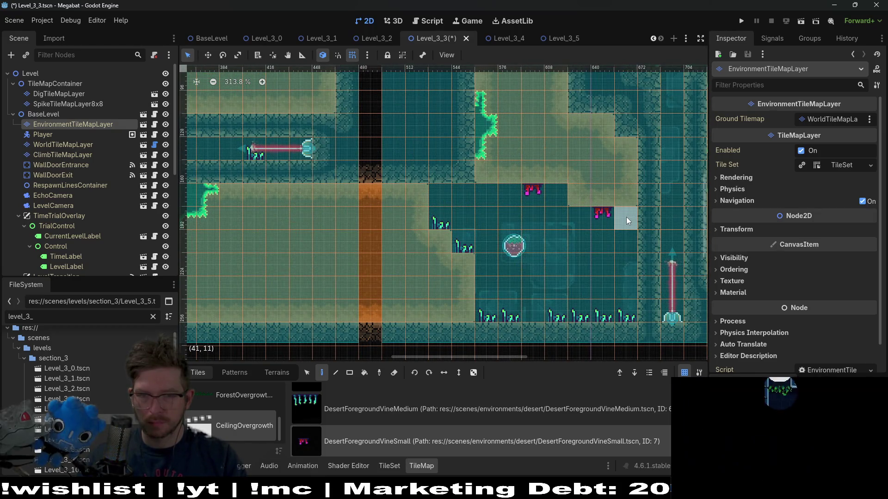
scroll(529, 185, right, 8)
scroll(505, 192, up, 2)
scroll(517, 222, up, 3)
scroll(528, 241, right, 1)
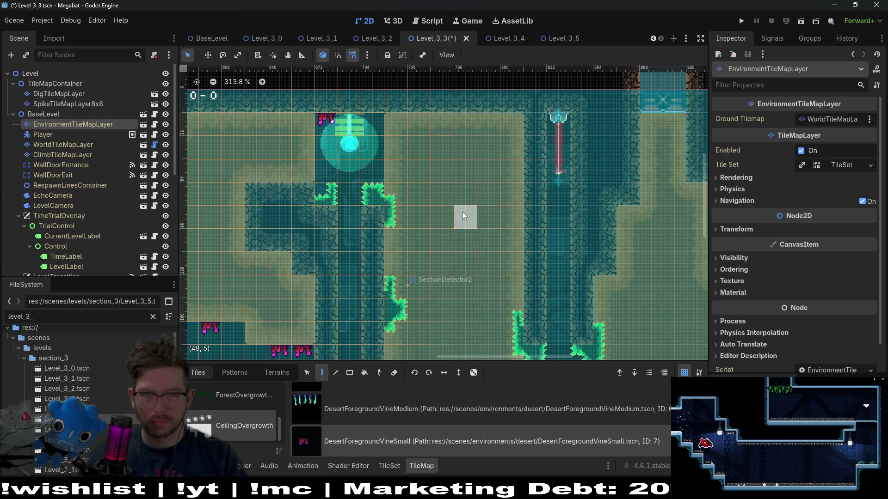
scroll(462, 212, down, 5)
scroll(480, 204, right, 4)
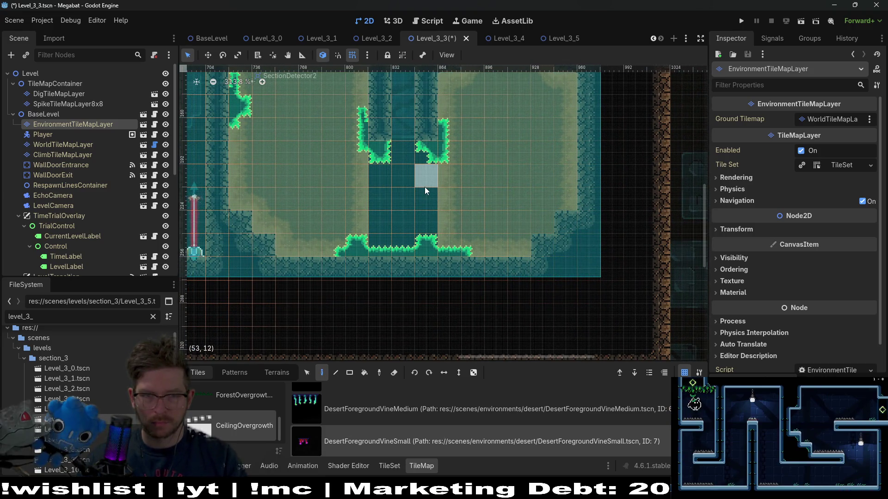
scroll(425, 186, down, 4)
key(ctrl+s)
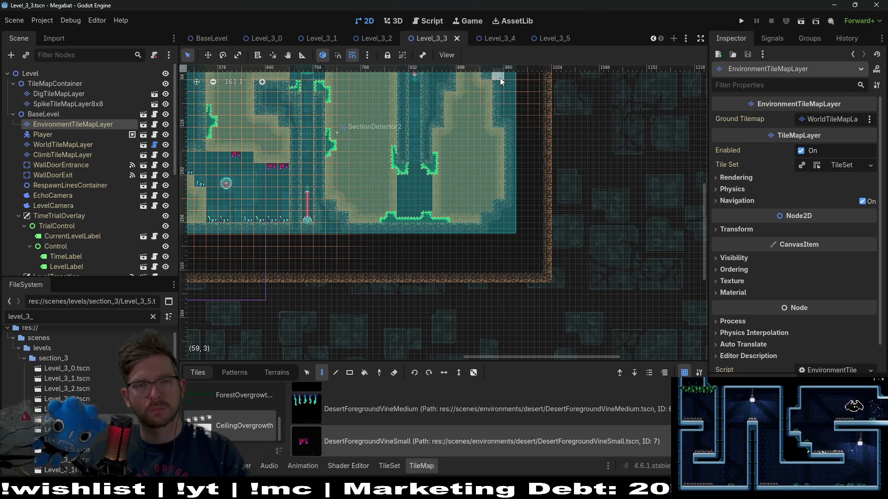
Paint two small vines on Level_3_4's laser-room ceiling, save, and move to Level_3_5
click(492, 46)
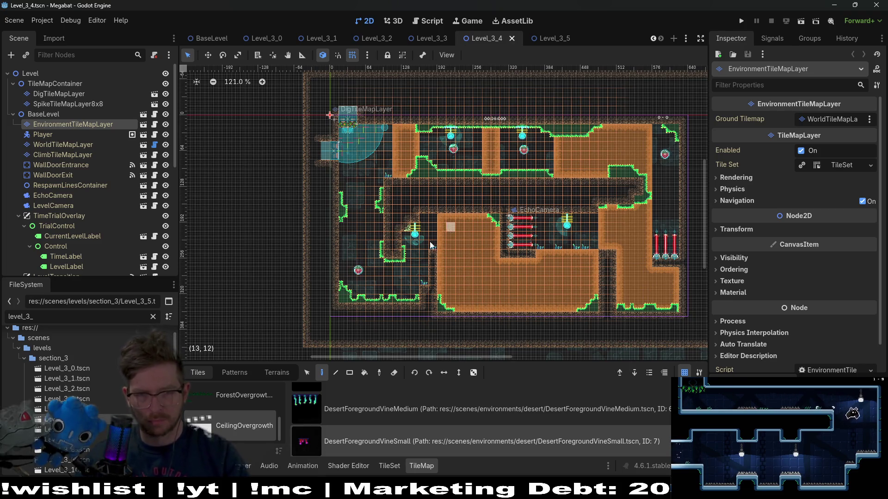
scroll(554, 186, up, 5)
mouse_move(604, 241)
mouse_down()
mouse_move(423, 192)
mouse_move(329, 153)
mouse_up()
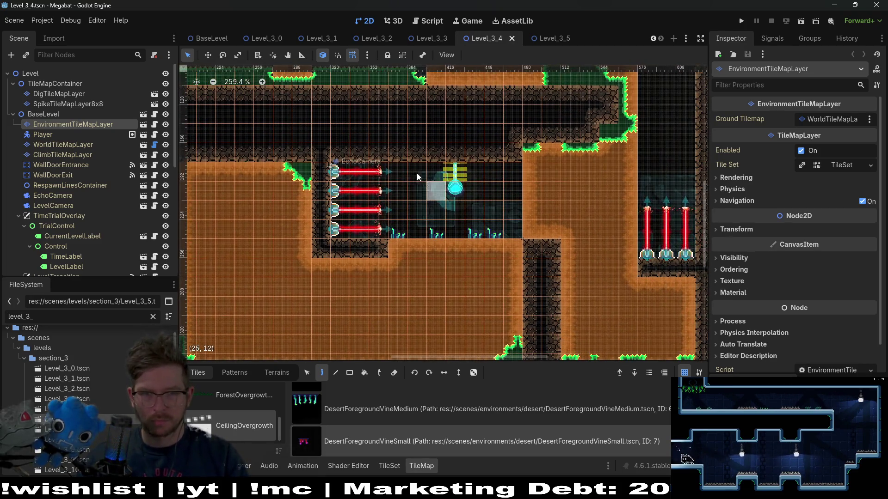
click(417, 168)
click(513, 167)
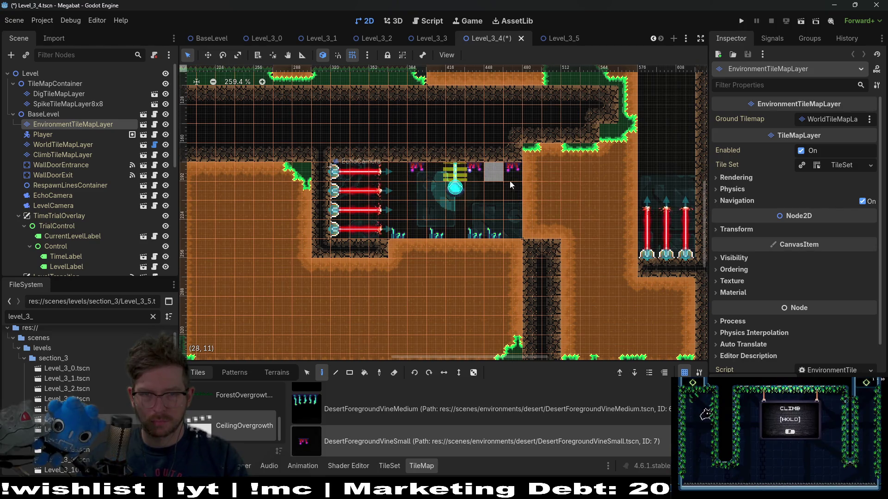
scroll(510, 180, down, 4)
key(ctrl+s)
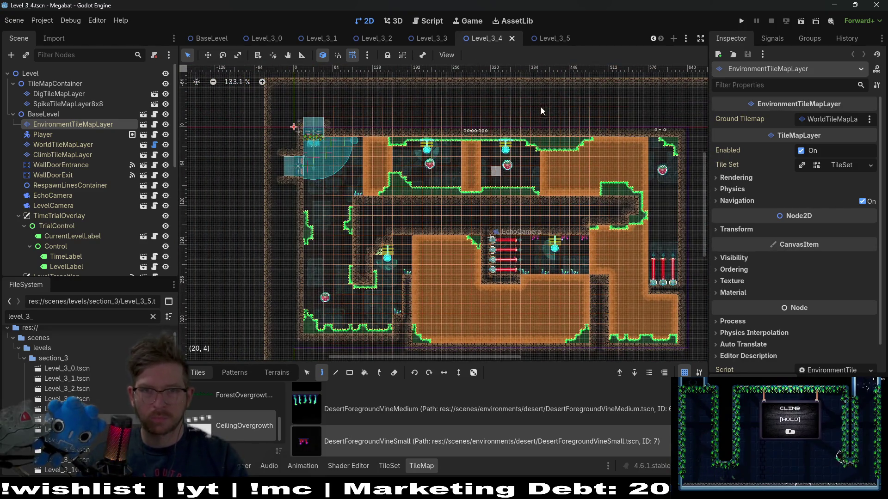
click(536, 37)
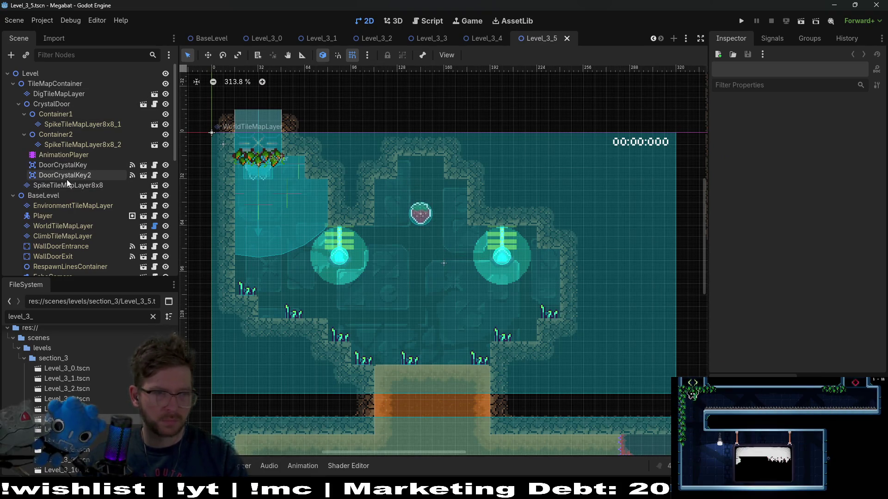
On the EnvironmentTileMapLayer, hang a medium vine and five small vines around the first room's lights
click(62, 206)
click(392, 443)
click(384, 185)
click(346, 409)
click(417, 167)
click(374, 437)
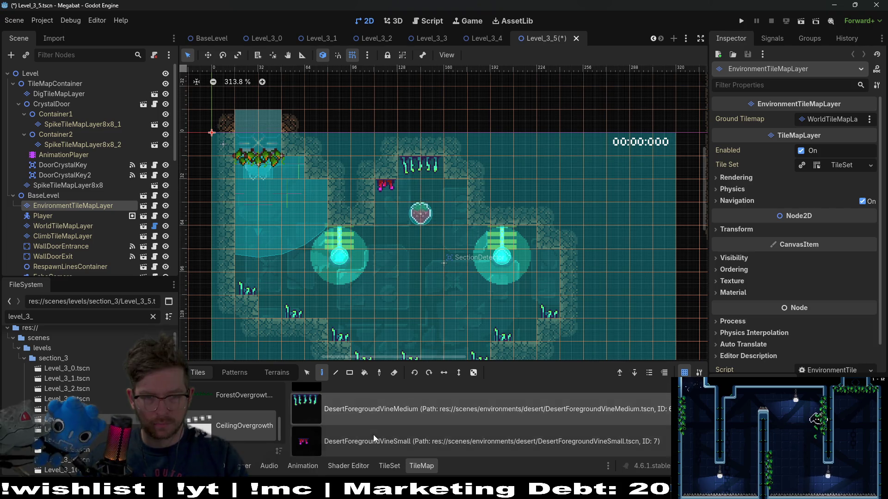
click(462, 194)
click(542, 256)
click(525, 237)
click(359, 236)
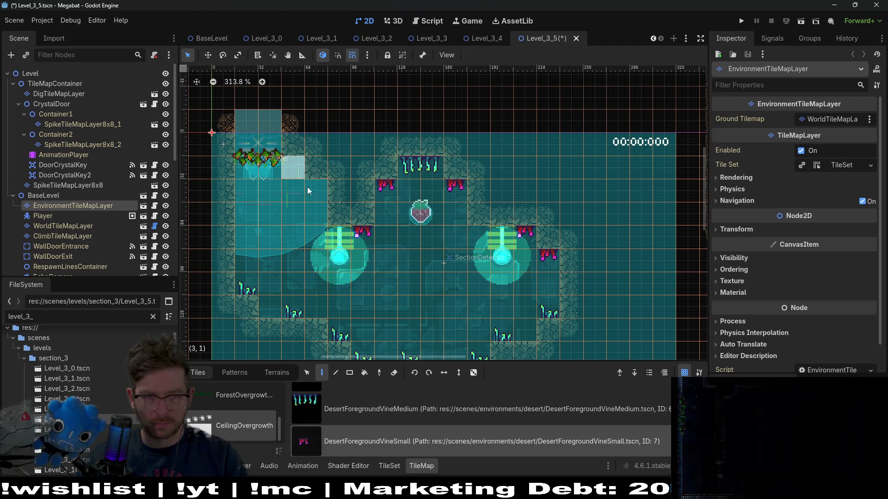
Place three small desert vines along the next room's ceiling
scroll(397, 280, down, 4)
scroll(414, 238, down, 3)
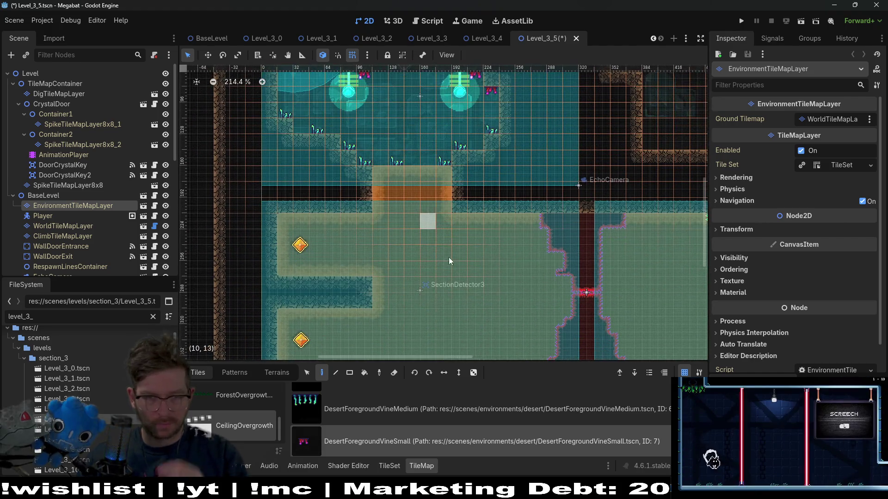
scroll(449, 258, right, 5)
scroll(446, 224, up, 3)
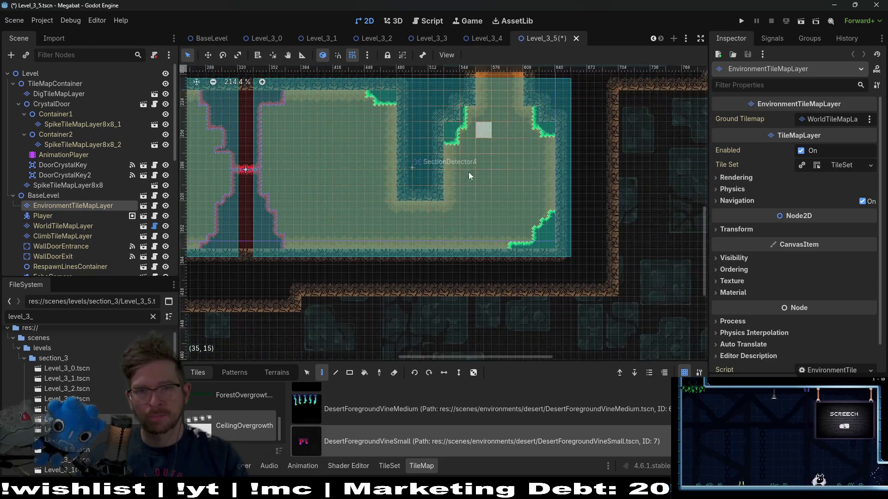
scroll(468, 172, right, 4)
scroll(465, 196, up, 3)
scroll(447, 153, up, 2)
click(386, 167)
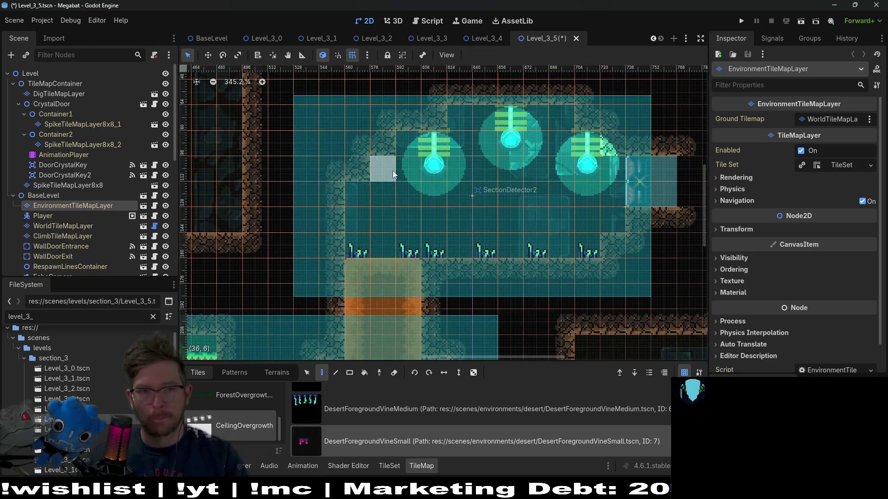
click(462, 115)
click(556, 118)
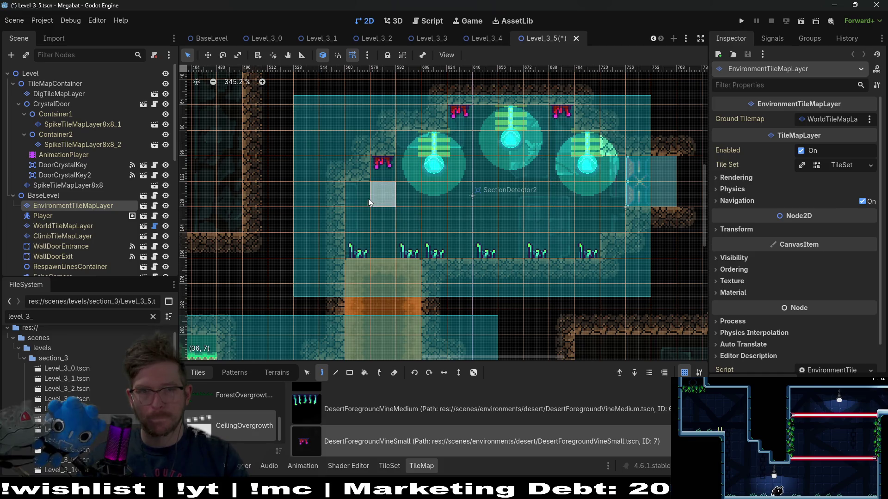
Add a medium vine at the room's top plus two more small vines, then save
click(402, 410)
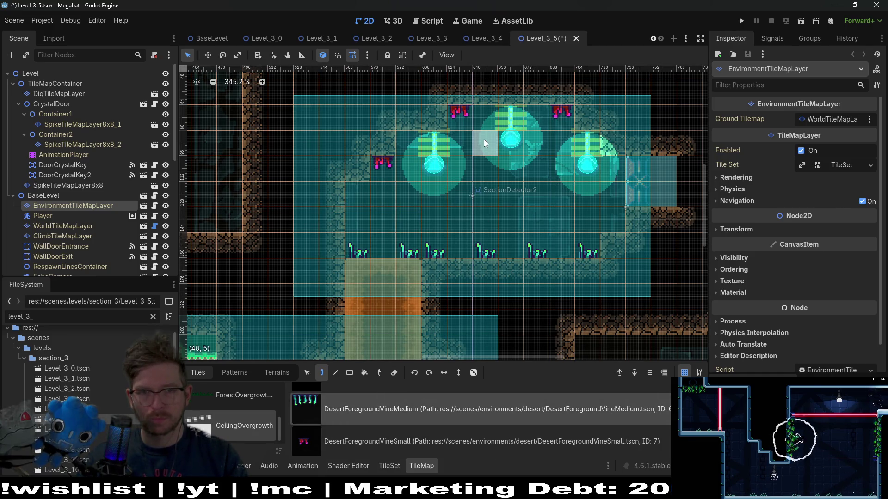
click(489, 129)
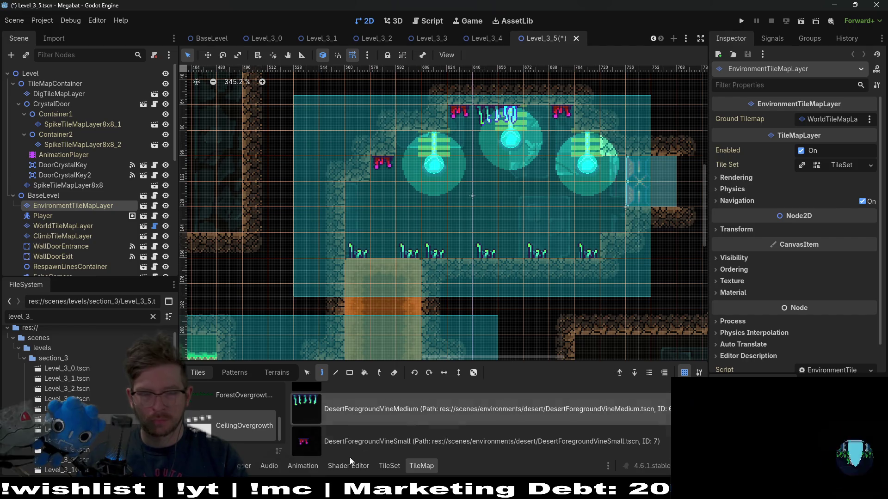
click(348, 444)
click(354, 188)
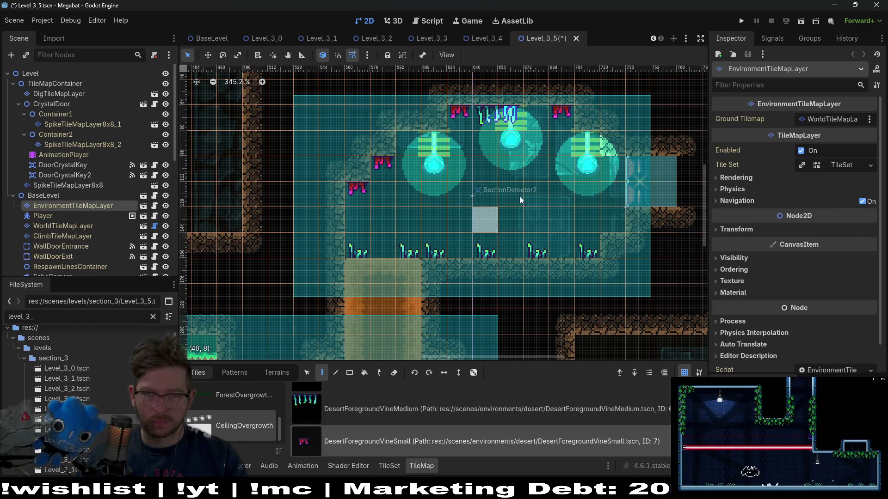
click(615, 169)
scroll(513, 200, down, 4)
key(ctrl+s)
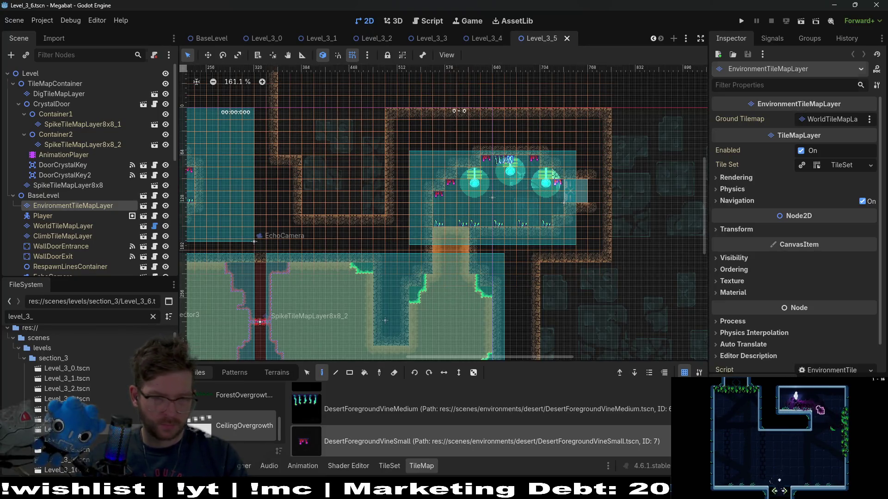
Open Level_3_6.tscn and select its EnvironmentTileMapLayer
double_click(64, 430)
scroll(361, 220, down, 1)
scroll(367, 182, up, 6)
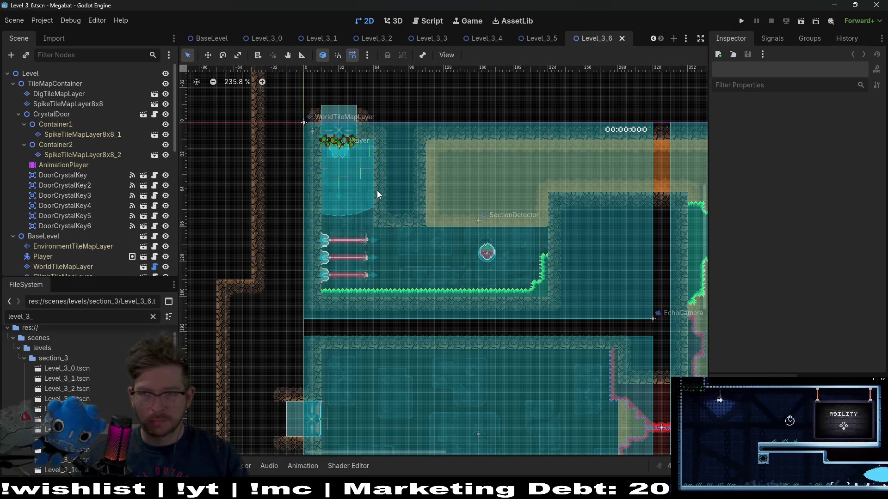
click(74, 247)
scroll(398, 222, up, 5)
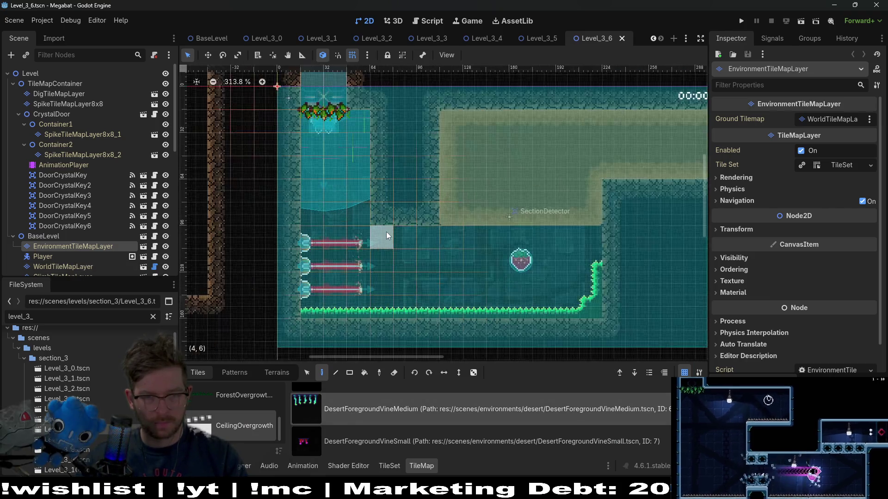
Paint two medium and two small desert vines on the first room's ceiling
click(396, 236)
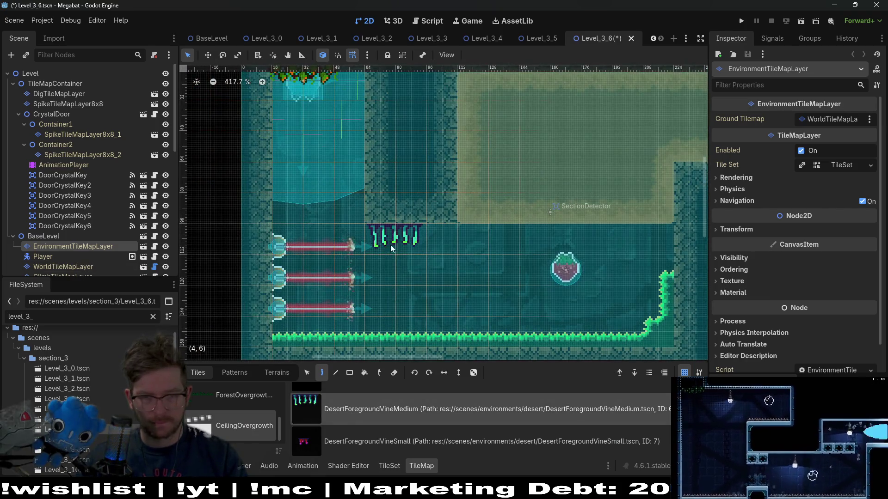
click(343, 439)
click(479, 229)
click(629, 231)
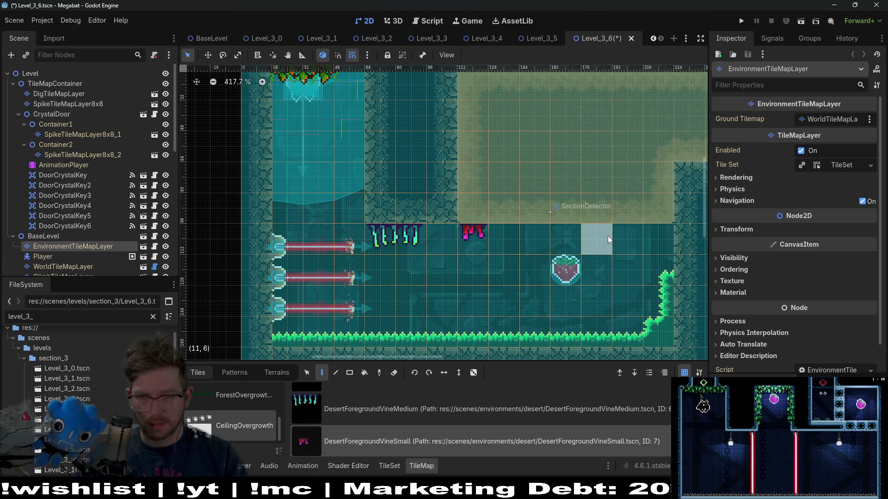
click(359, 409)
click(557, 229)
Place a Brazier from the Lights set in the first room
scroll(574, 262, down, 4)
scroll(606, 264, down, 2)
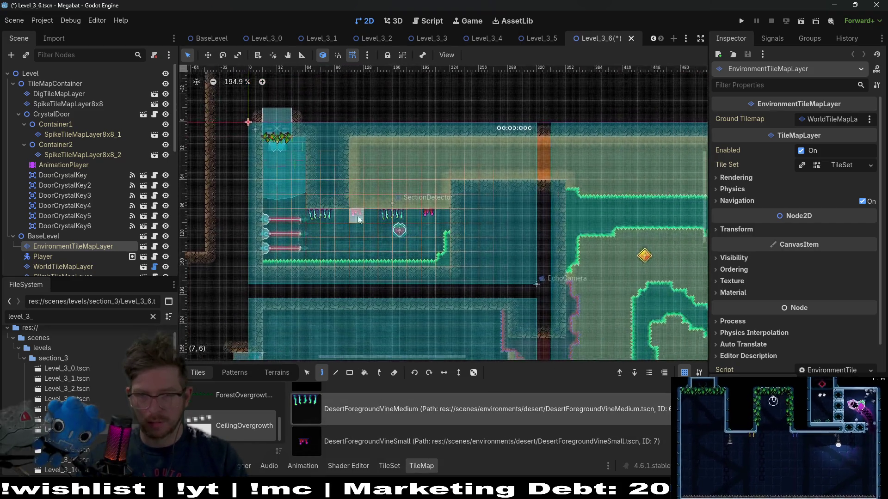
scroll(509, 222, right, 10)
scroll(509, 193, left, 10)
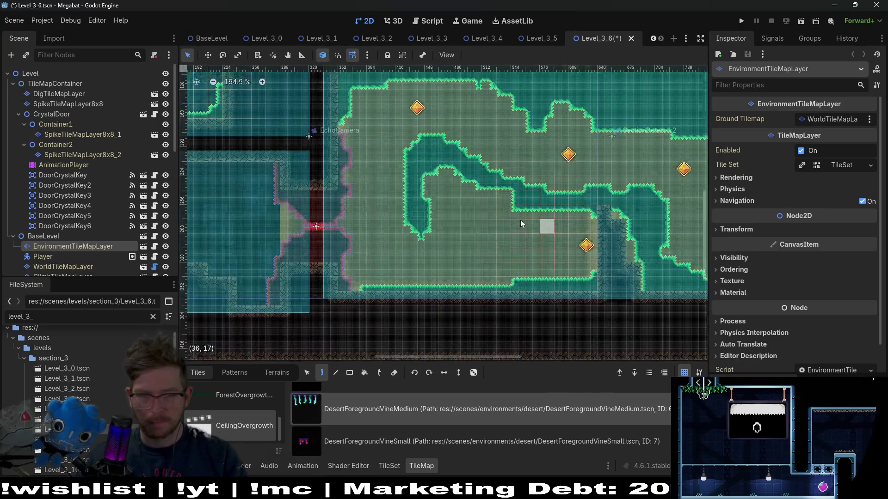
scroll(522, 148, up, 3)
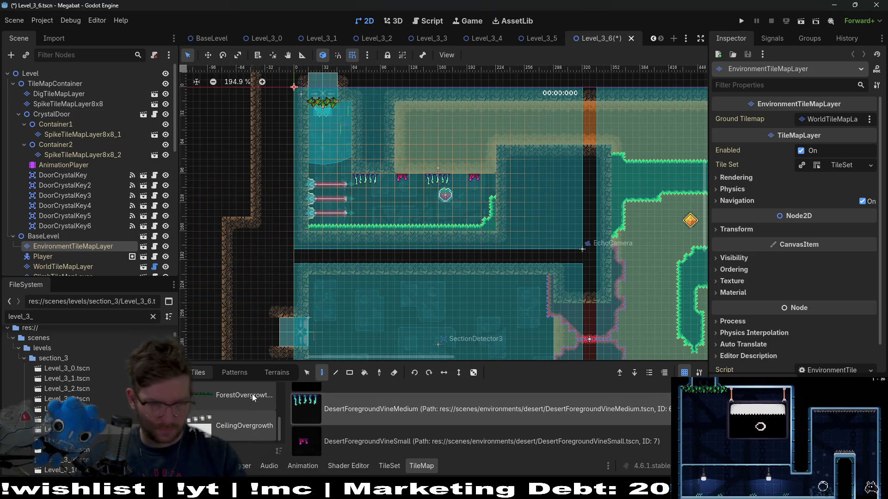
scroll(258, 423, down, 3)
scroll(258, 424, up, 2)
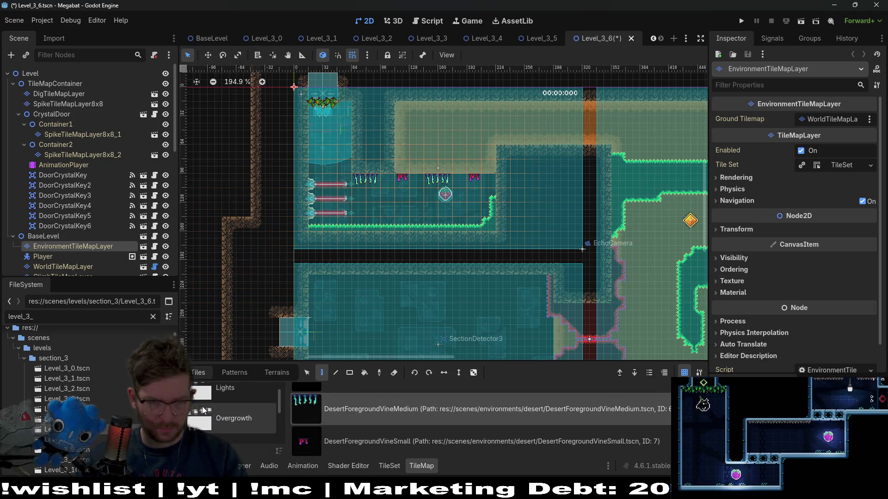
click(243, 408)
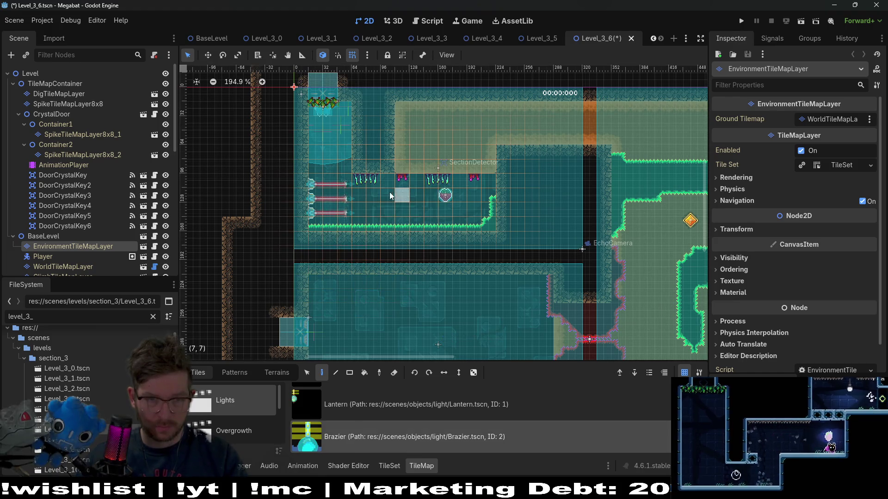
click(373, 194)
scroll(413, 192, down, 3)
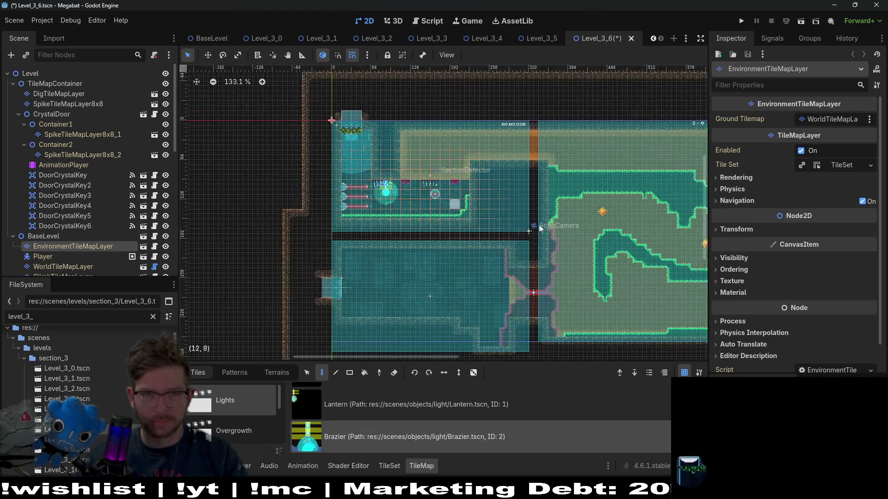
scroll(384, 210, up, 4)
scroll(384, 210, up, 1)
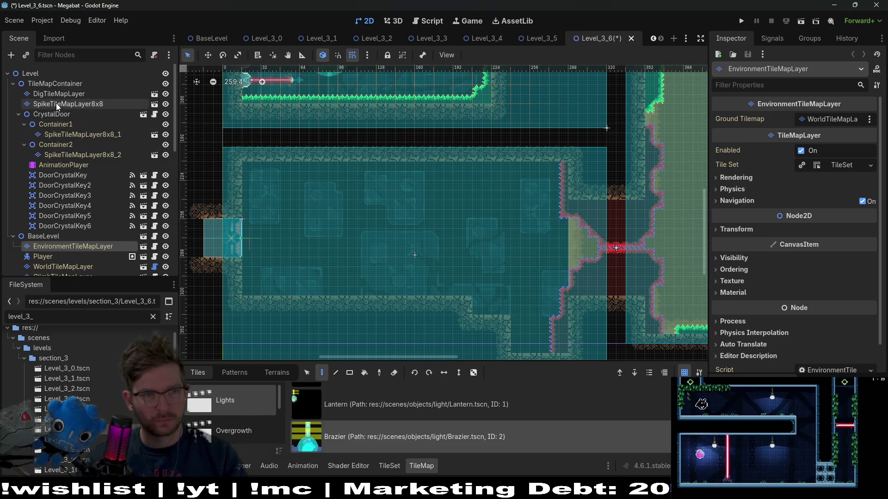
click(74, 269)
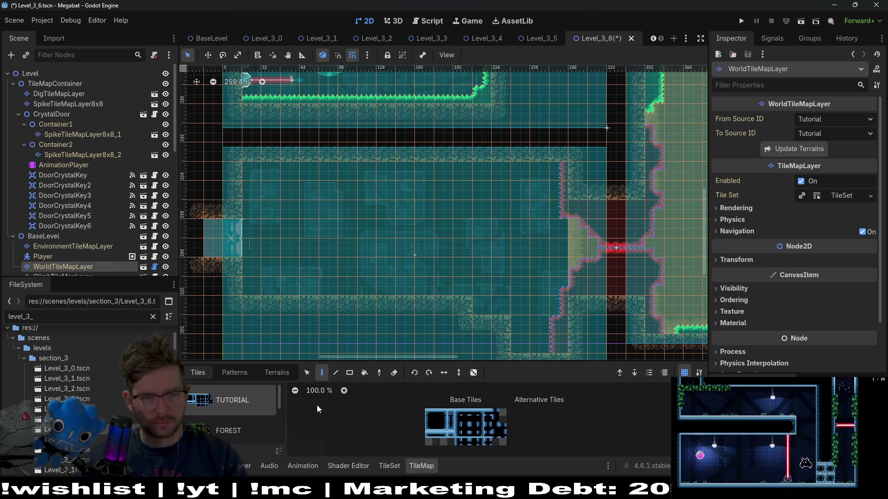
Paint DESERT terrain walls into the lower room and along its floor
click(277, 372)
click(239, 419)
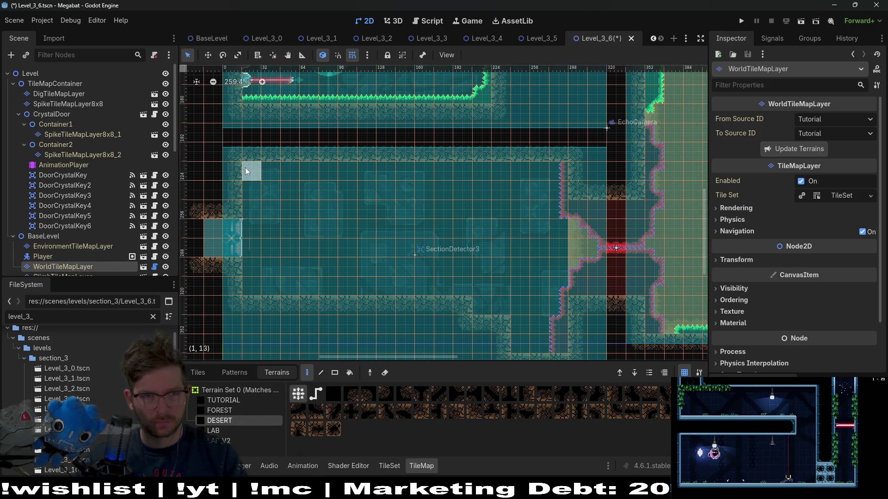
scroll(350, 249, down, 2)
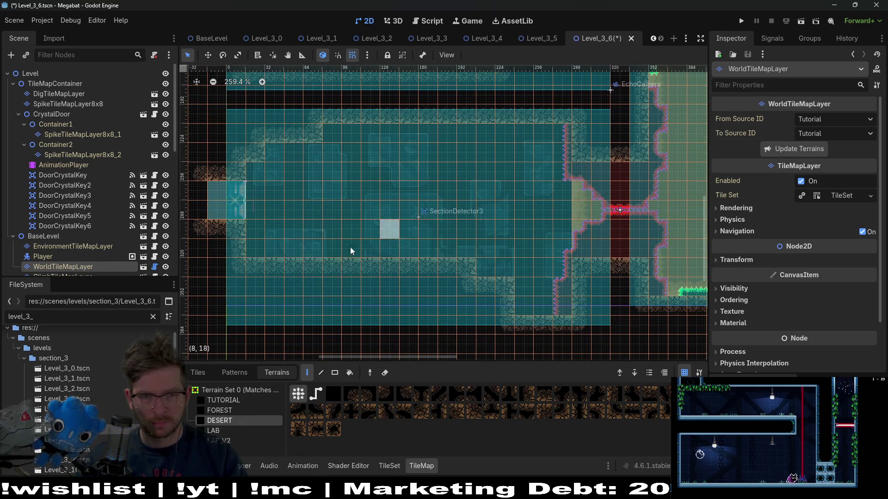
click(251, 248)
scroll(462, 241, down, 3)
scroll(462, 241, left, 2)
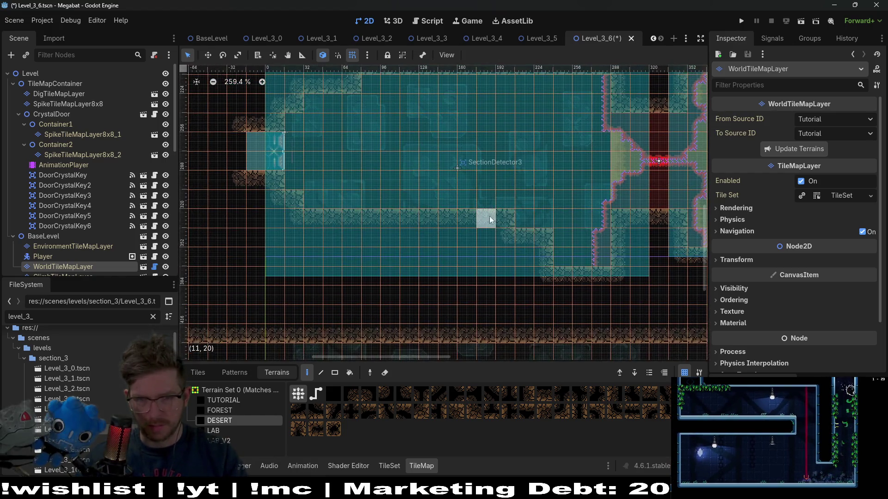
click(564, 267)
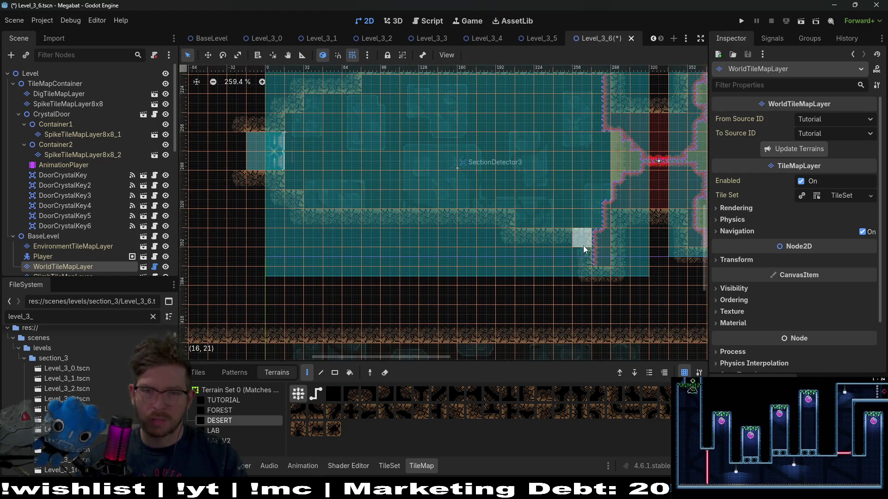
scroll(482, 241, down, 1)
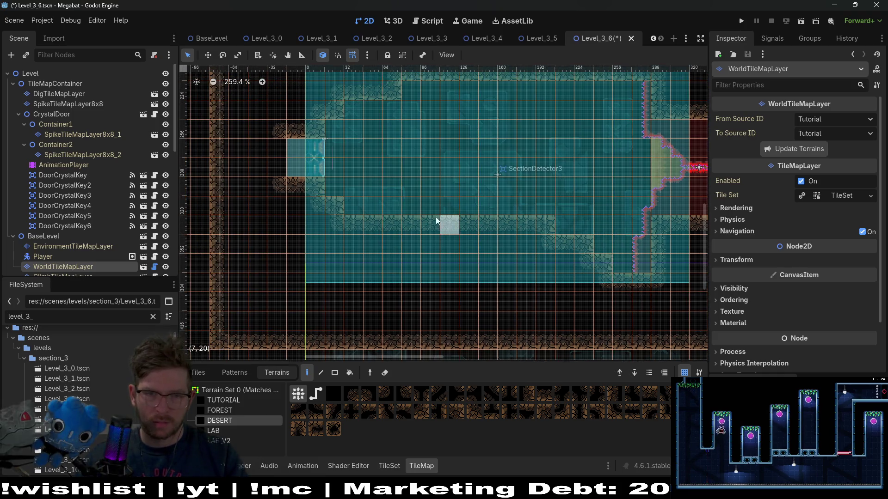
scroll(499, 210, up, 3)
click(468, 129)
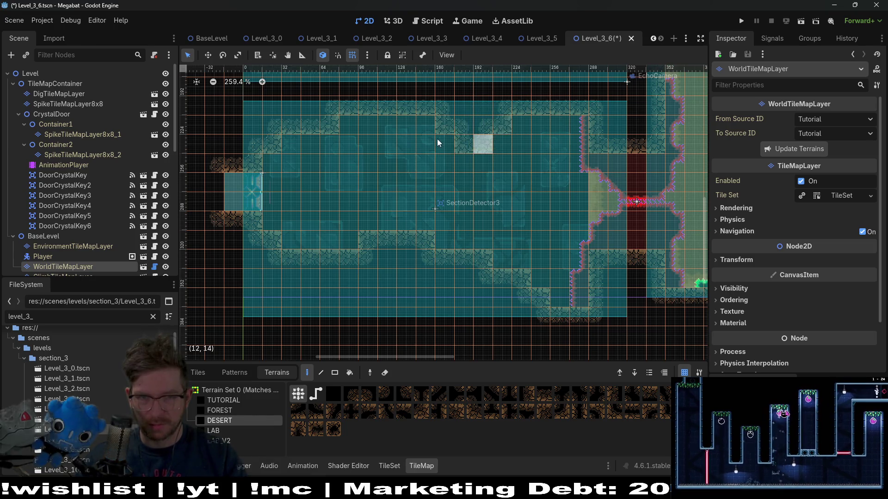
Check the RespawnLinesContainer node, then make EnvironmentTileMapLayer the active painting layer
scroll(495, 185, down, 3)
scroll(517, 222, down, 1)
scroll(463, 217, right, 6)
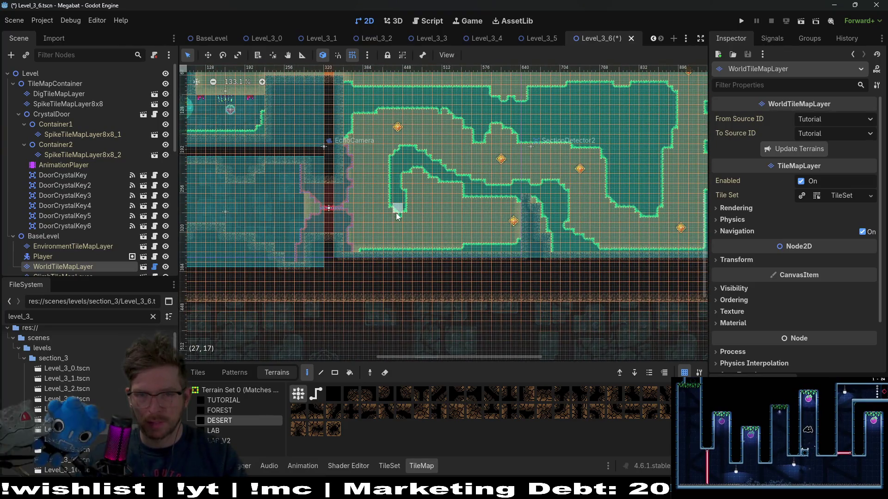
scroll(394, 217, up, 4)
scroll(428, 216, down, 3)
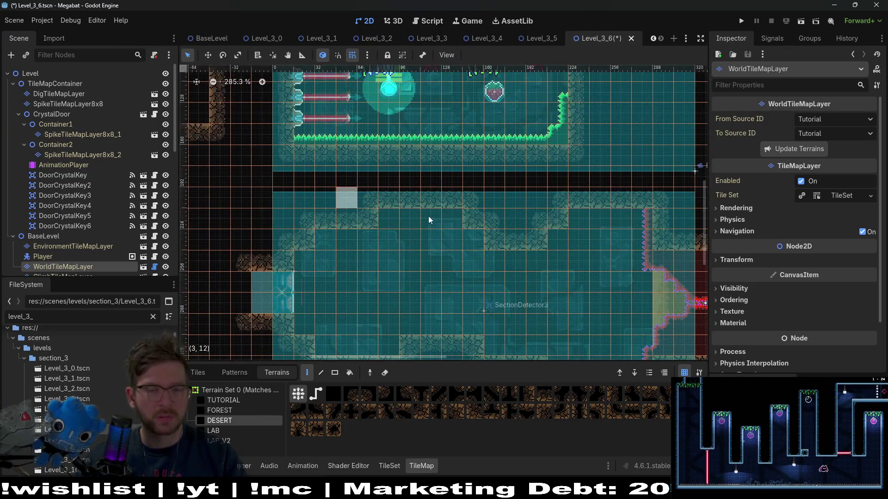
scroll(428, 215, up, 4)
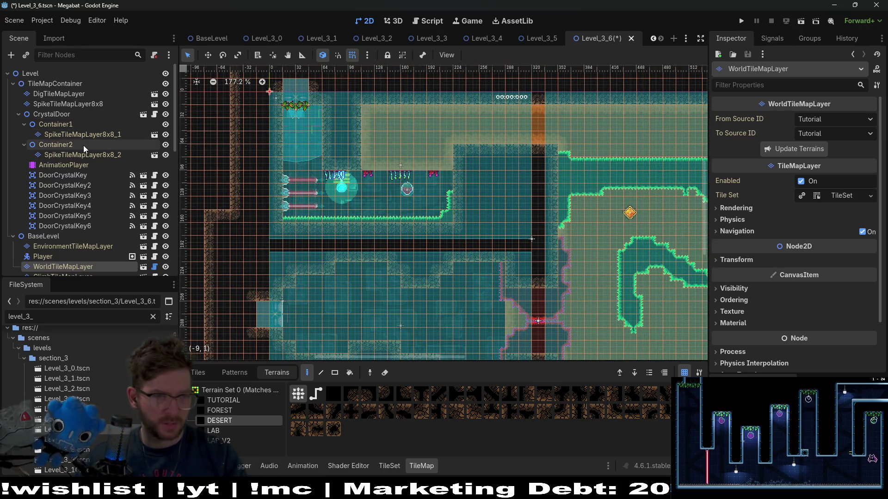
scroll(78, 225, down, 3)
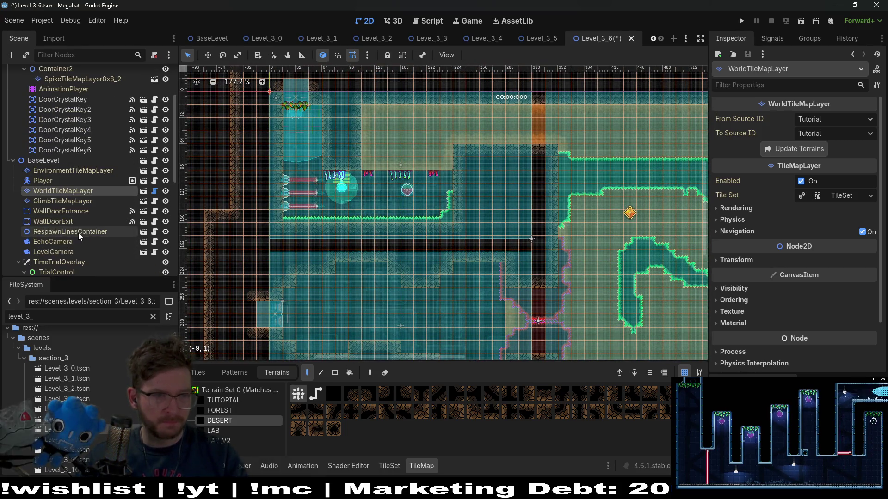
click(78, 232)
scroll(80, 234, up, 3)
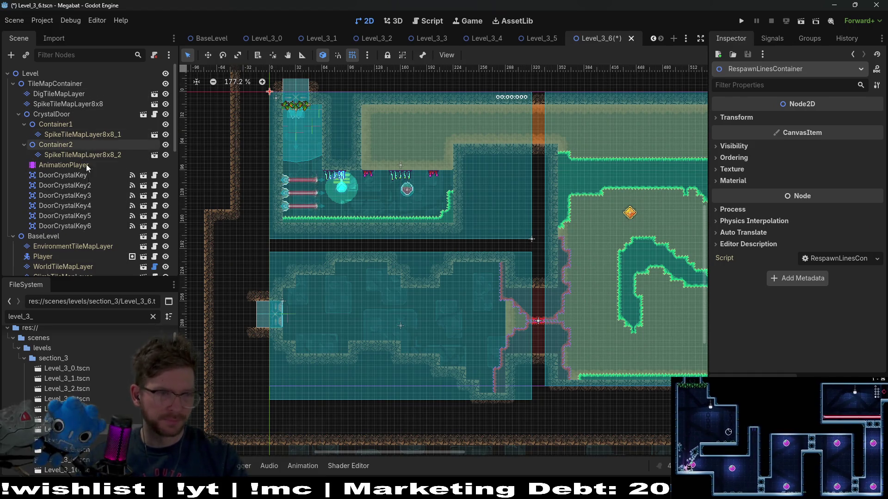
scroll(95, 204, down, 4)
click(70, 145)
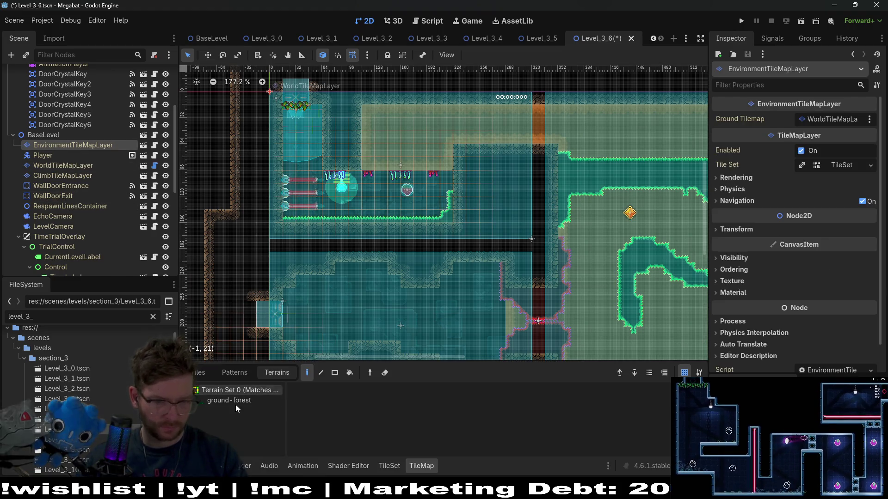
Place Brazier scene tiles from the Lights source at cells in the lower room
click(205, 375)
click(370, 445)
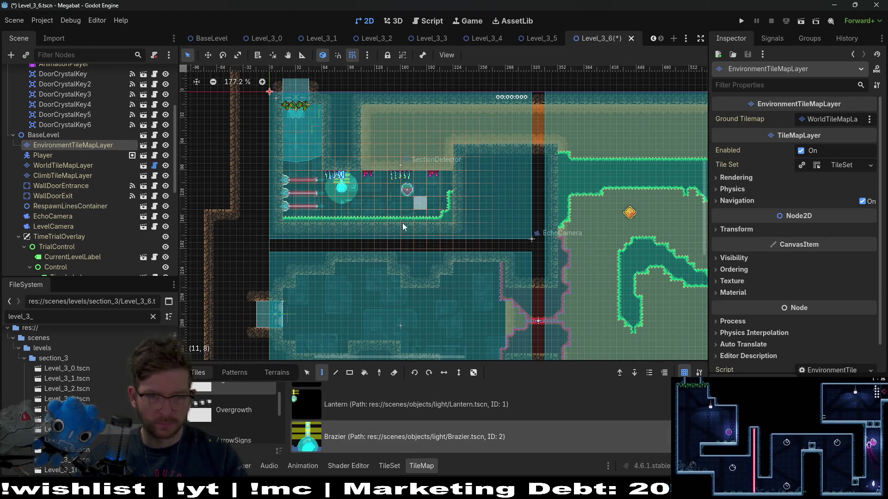
scroll(341, 282, up, 5)
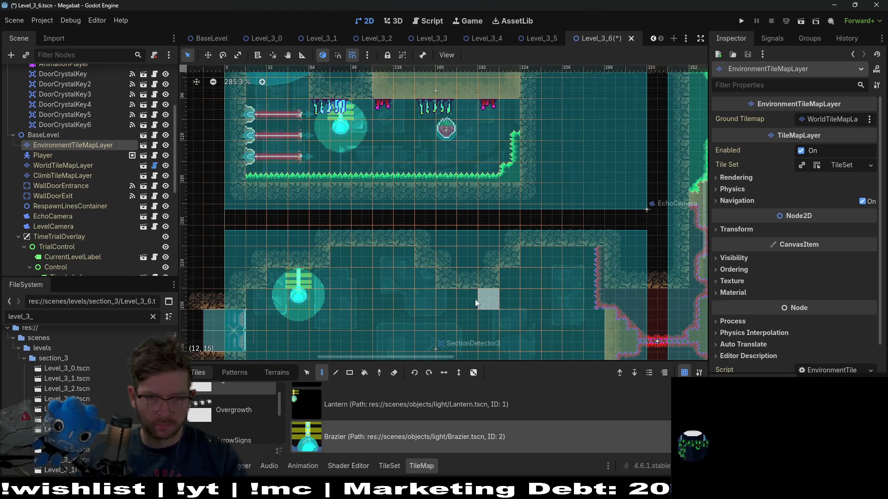
click(469, 300)
click(385, 260)
click(555, 260)
Switch the TileMap palette to the Overgrowth decoration source
scroll(507, 270, down, 5)
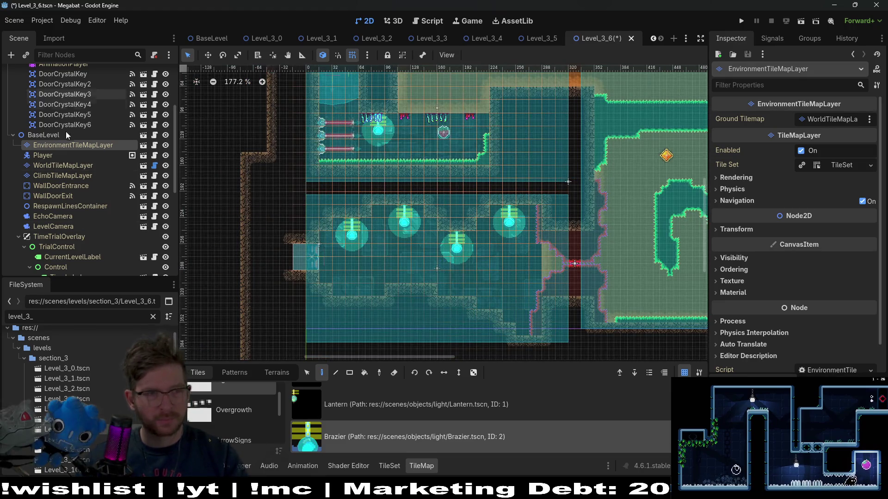
scroll(248, 427, down, 2)
click(247, 391)
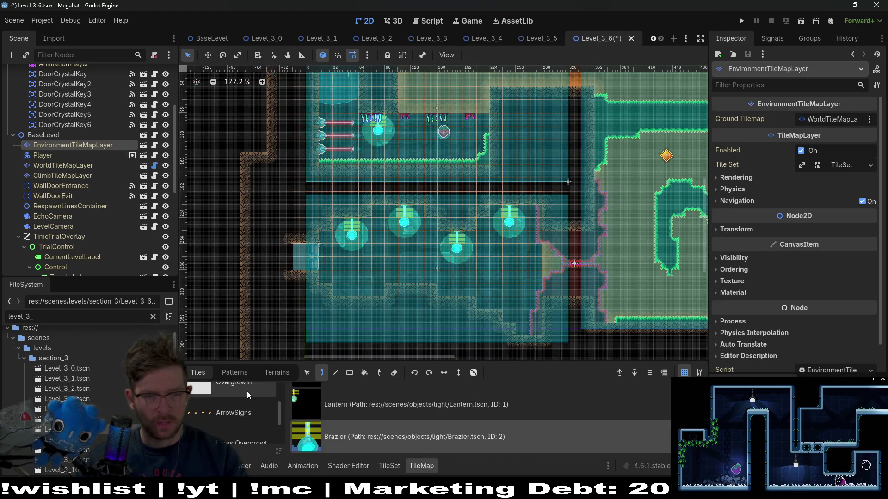
scroll(369, 418, down, 1)
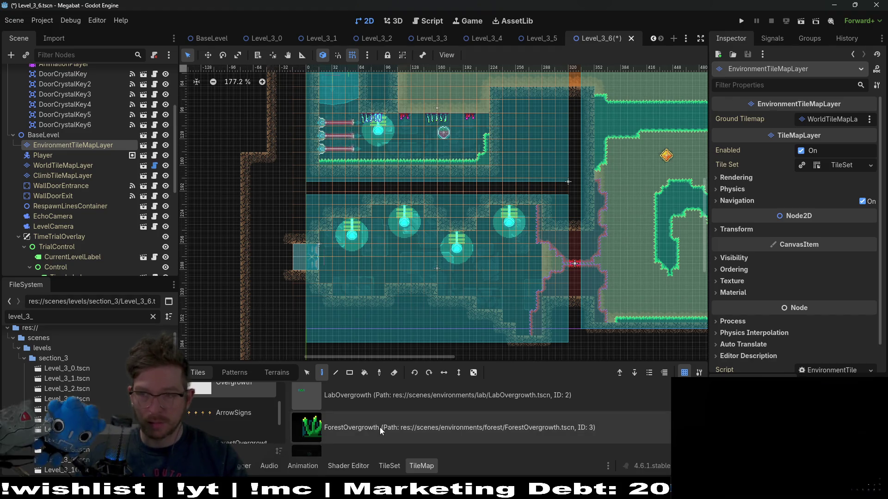
Paint three DesertOvergrowth tufts along the lower room's floor and slope
scroll(375, 428, up, 3)
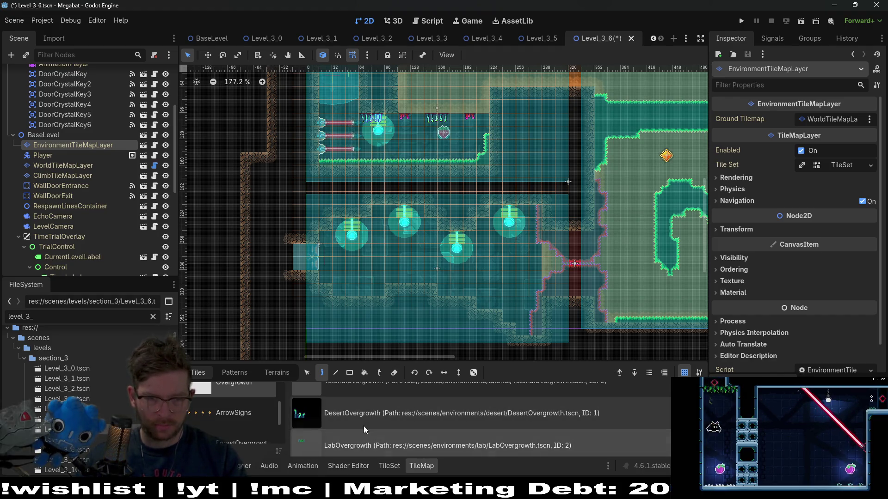
scroll(364, 427, down, 3)
scroll(364, 427, up, 2)
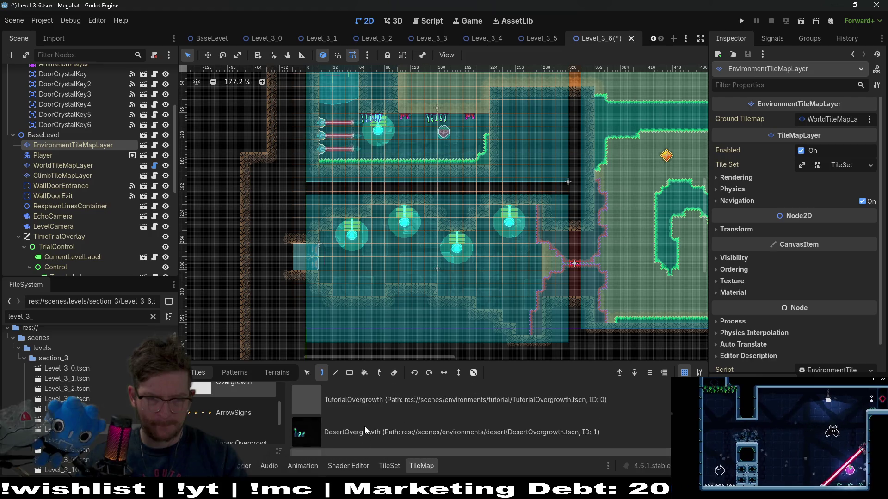
scroll(370, 427, down, 3)
scroll(370, 426, up, 4)
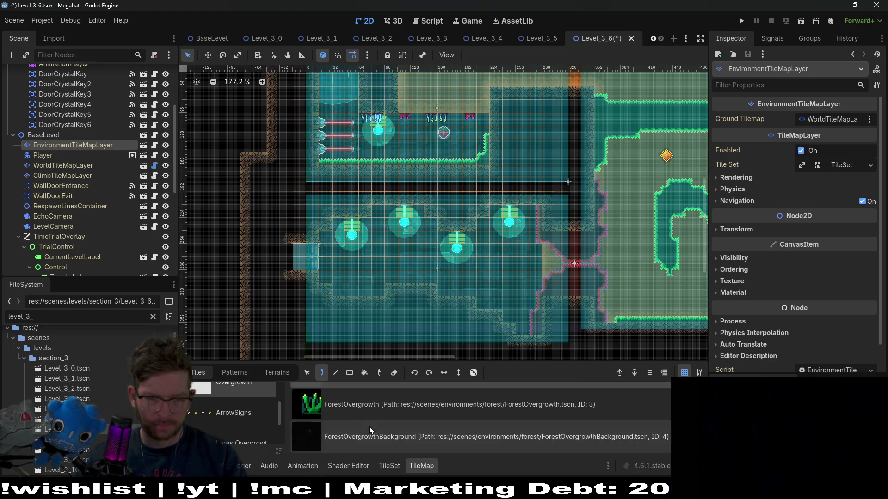
scroll(368, 305, up, 2)
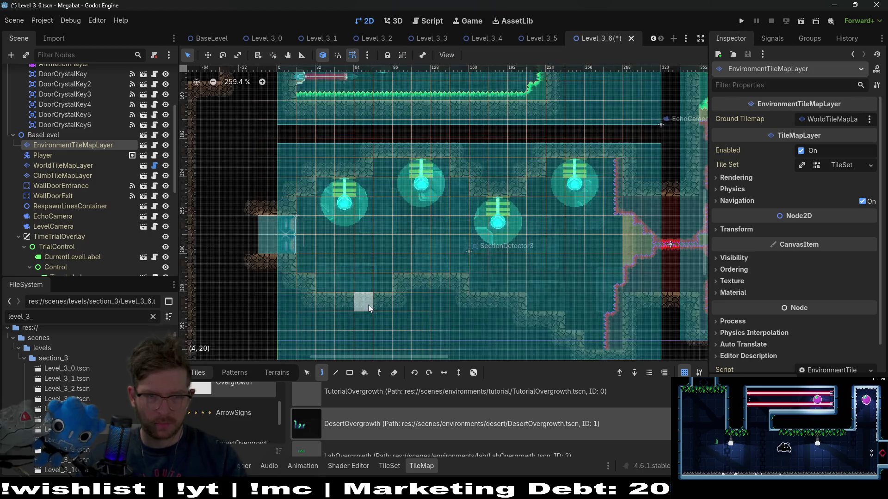
click(311, 266)
click(402, 269)
click(384, 284)
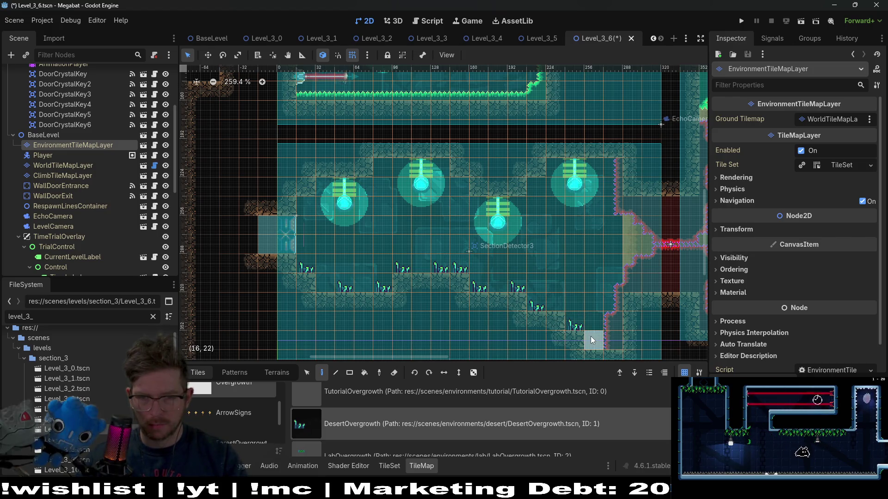
scroll(525, 272, down, 2)
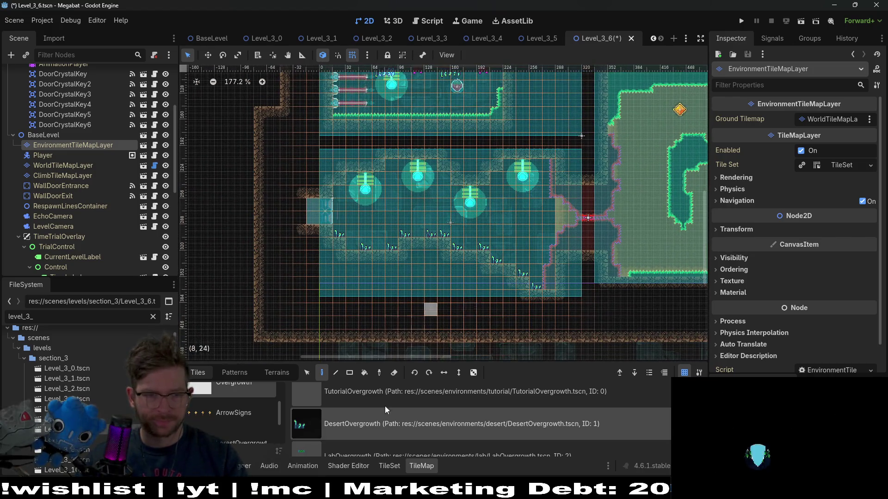
scroll(381, 430, down, 3)
scroll(248, 418, up, 1)
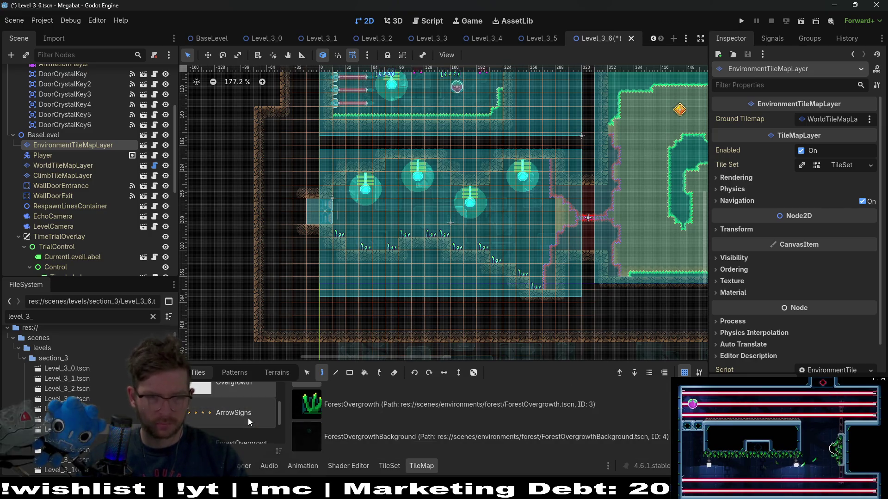
scroll(246, 416, down, 1)
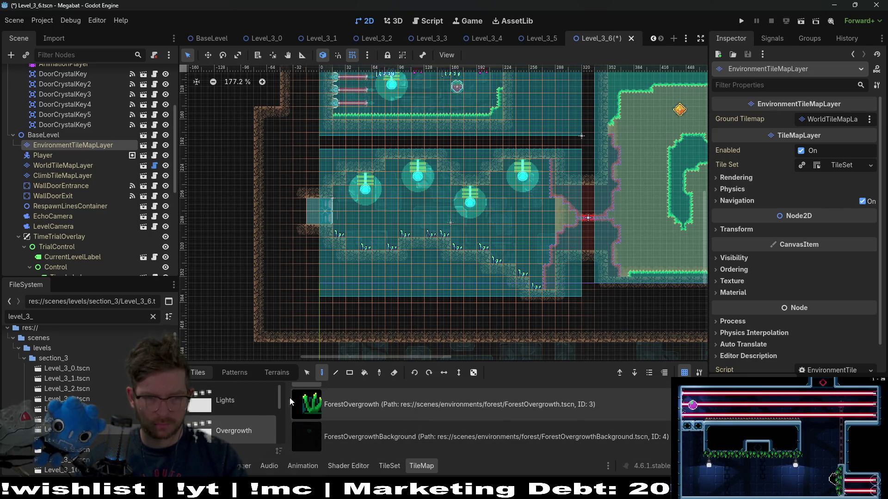
scroll(246, 426, up, 1)
scroll(378, 435, down, 2)
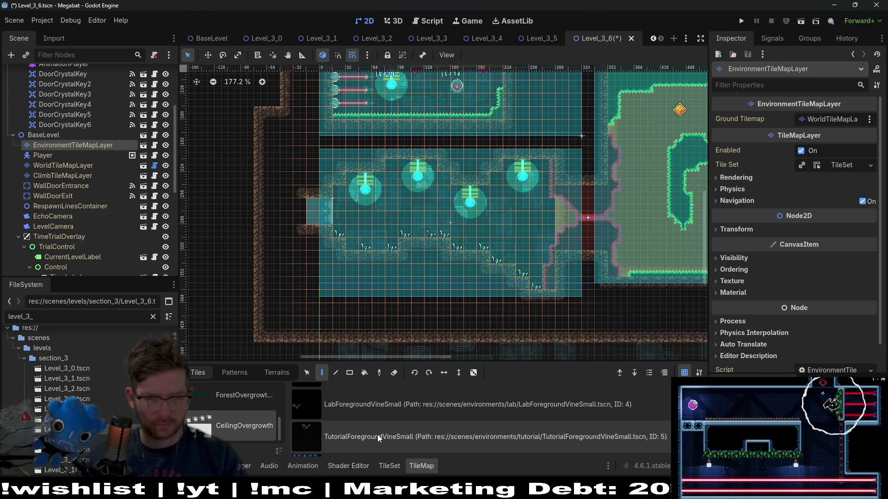
Hang two DesertForegroundVineMedium vines from the ceiling above the braziers
click(377, 431)
scroll(389, 164, up, 5)
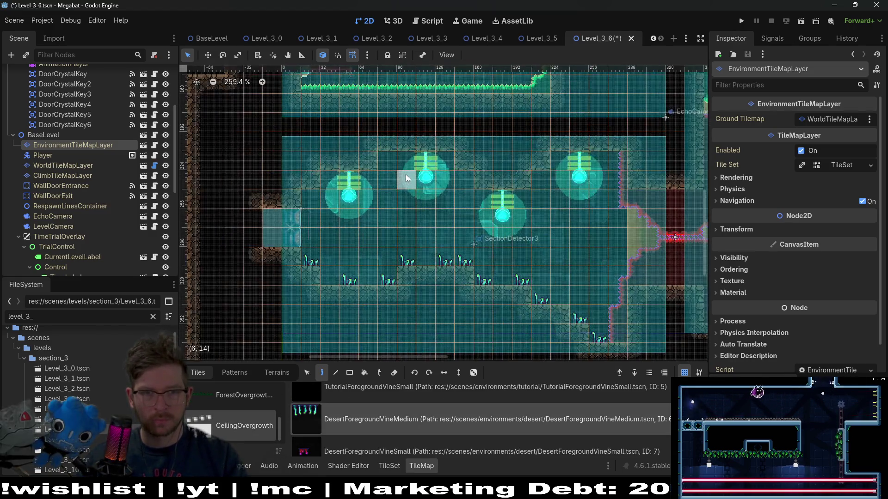
click(414, 159)
click(512, 208)
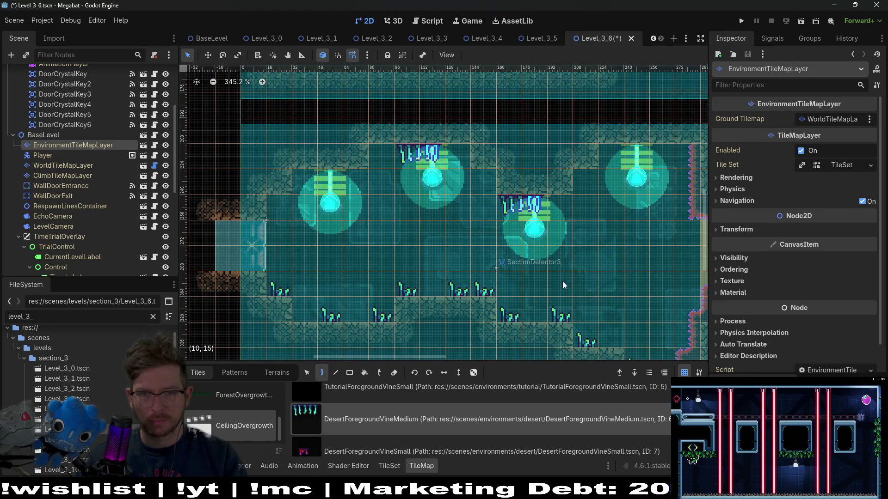
Hang four DesertForegroundVineSmall vines at other ceiling cells of the lower room
scroll(360, 422, up, 1)
click(386, 405)
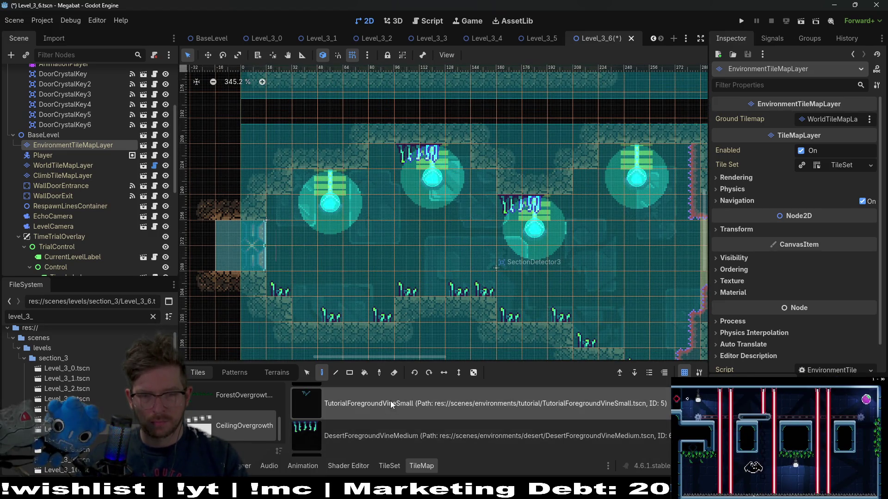
scroll(395, 406, down, 1)
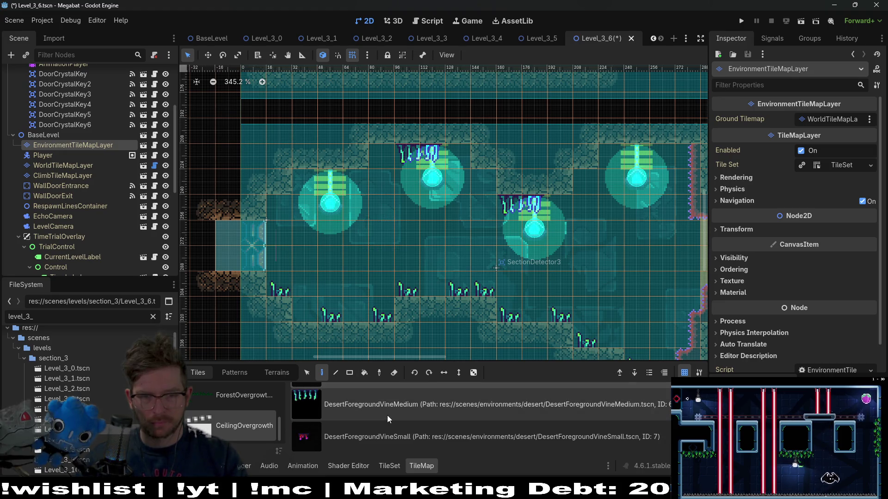
click(377, 435)
click(355, 182)
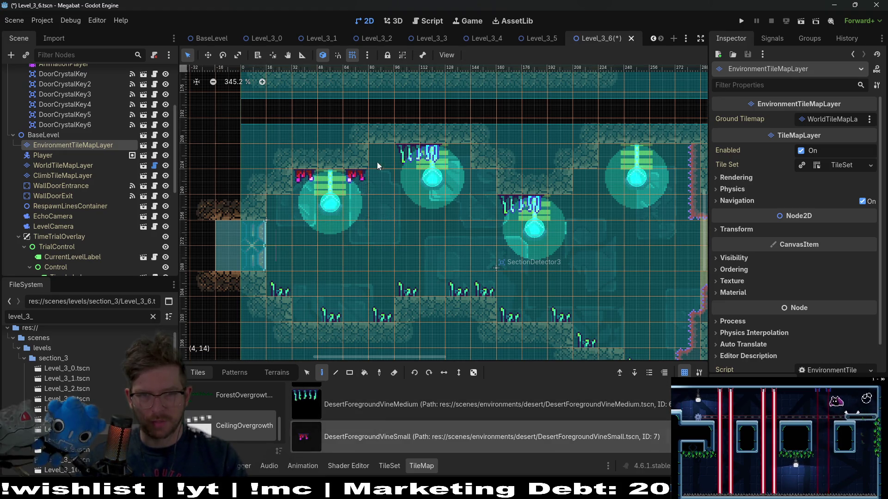
click(556, 208)
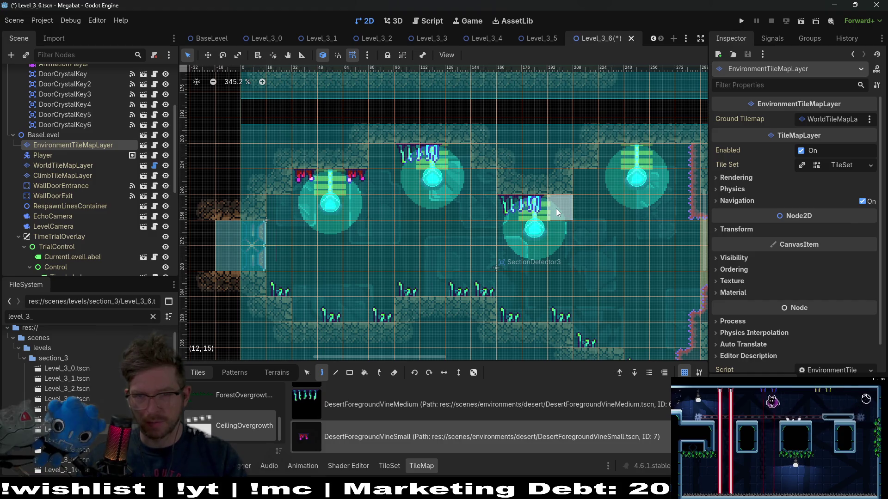
click(610, 165)
click(280, 208)
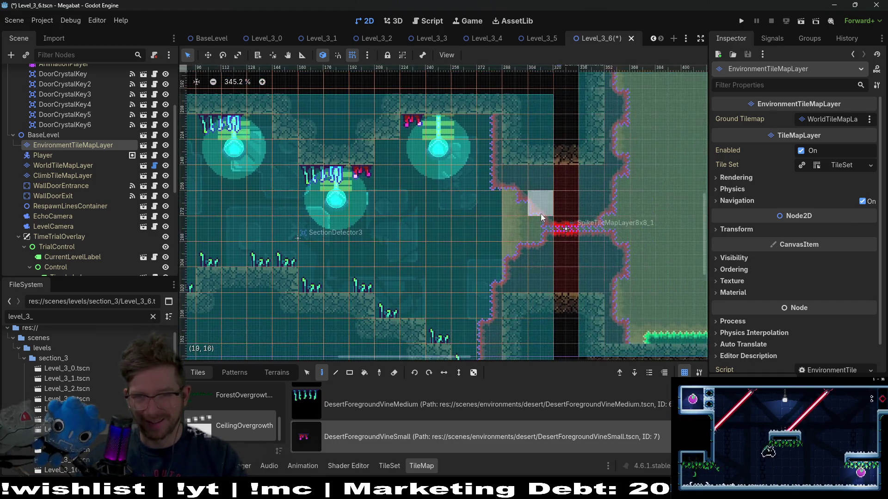
scroll(541, 214, down, 6)
scroll(510, 220, right, 3)
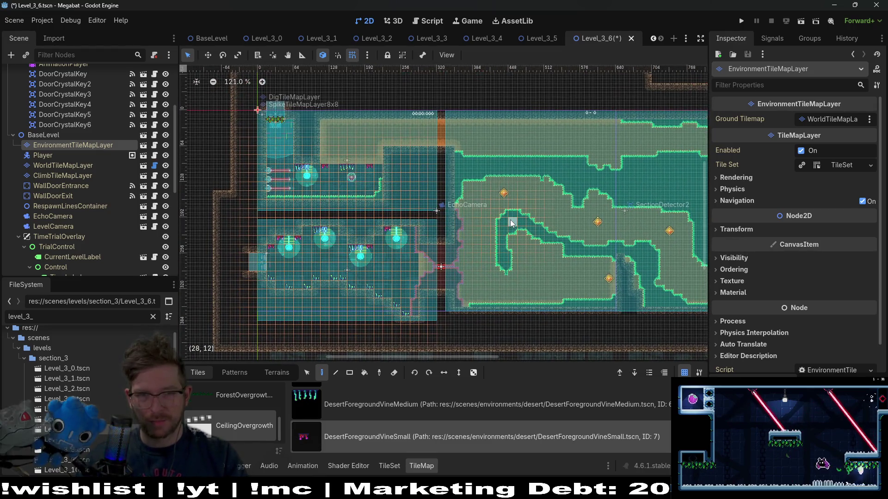
Pan and zoom across Level_3_6's rooms to review them, then save with Ctrl+S
scroll(555, 205, right, 3)
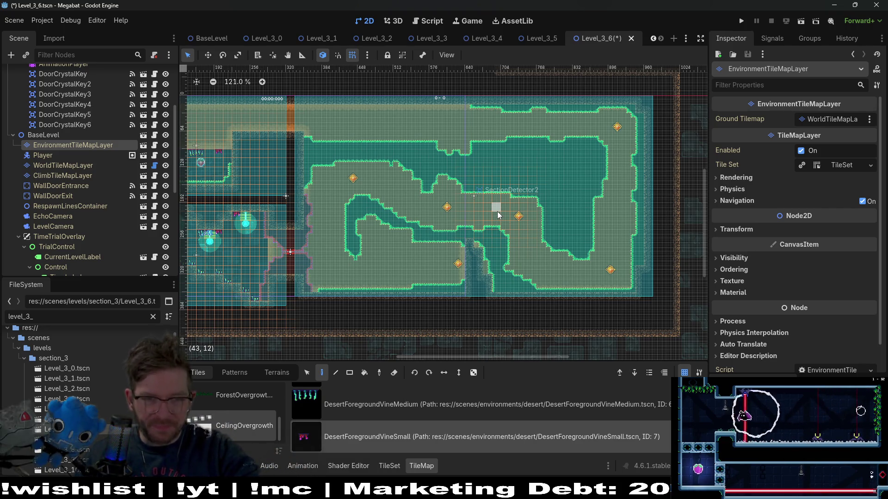
scroll(497, 212, up, 8)
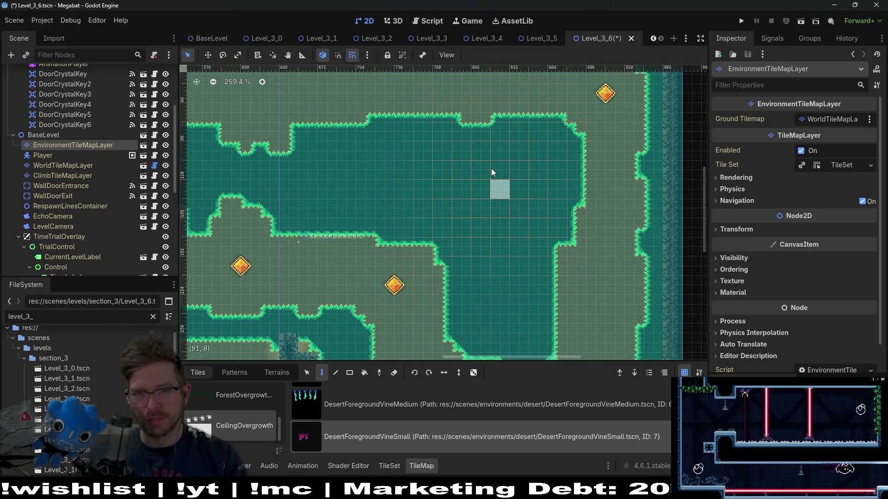
scroll(492, 168, right, 1)
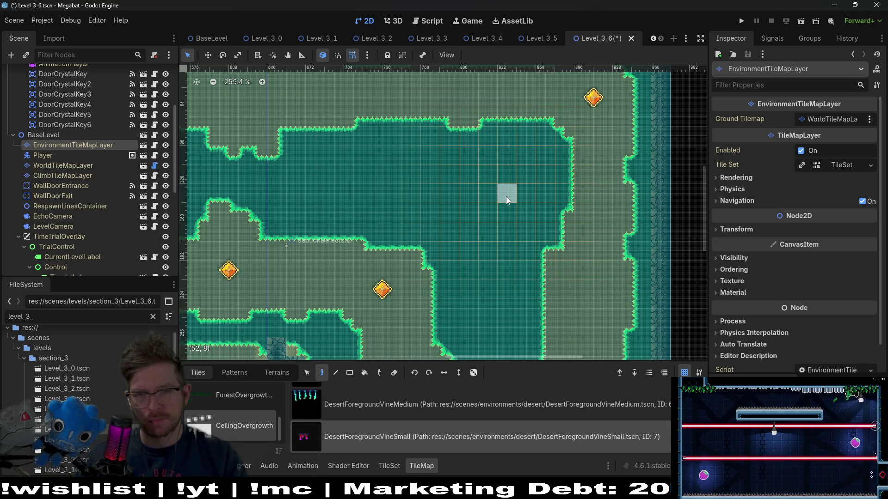
scroll(527, 153, down, 3)
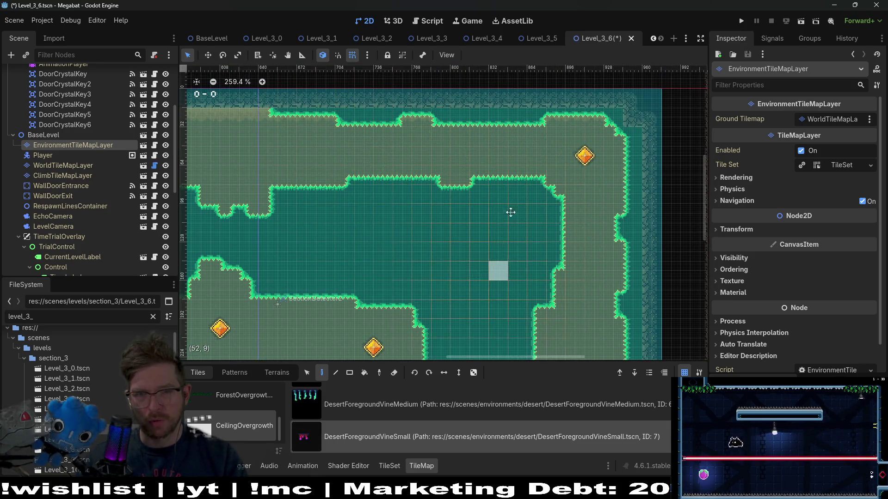
scroll(620, 286, left, 2)
scroll(619, 286, left, 3)
scroll(467, 183, left, 2)
scroll(458, 203, down, 5)
scroll(459, 204, left, 2)
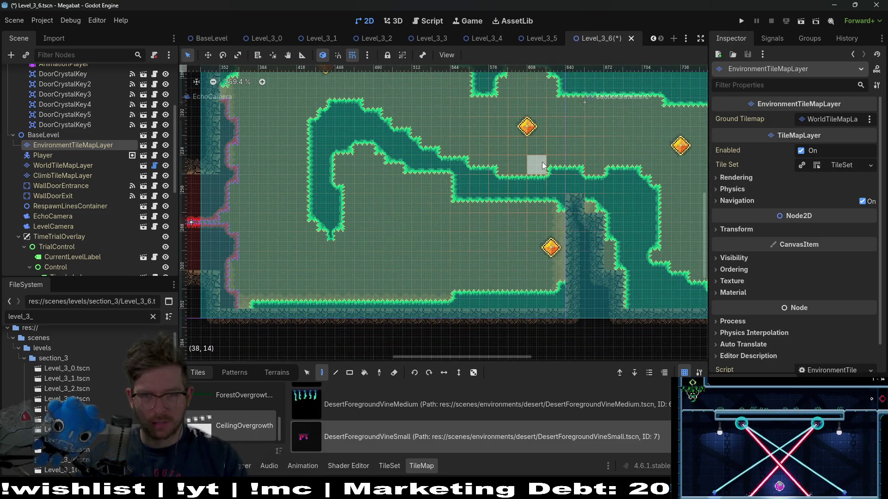
scroll(532, 195, up, 3)
scroll(533, 194, right, 1)
scroll(516, 229, down, 6)
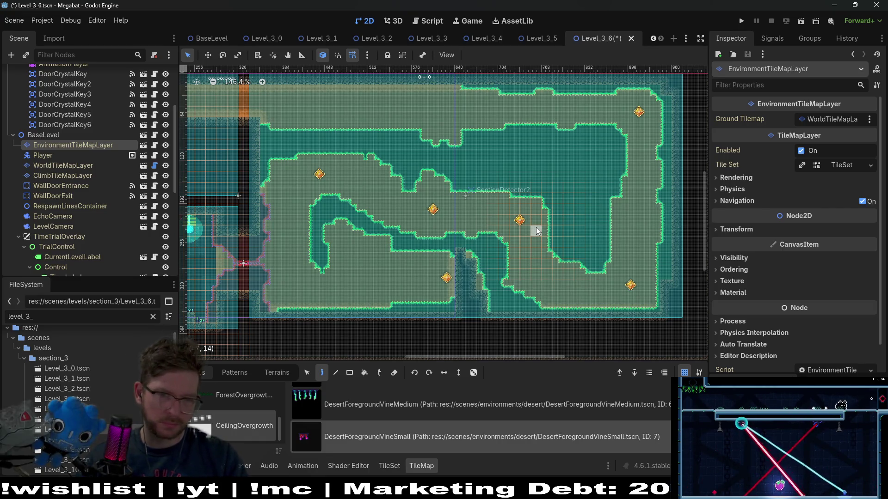
key(ctrl+s)
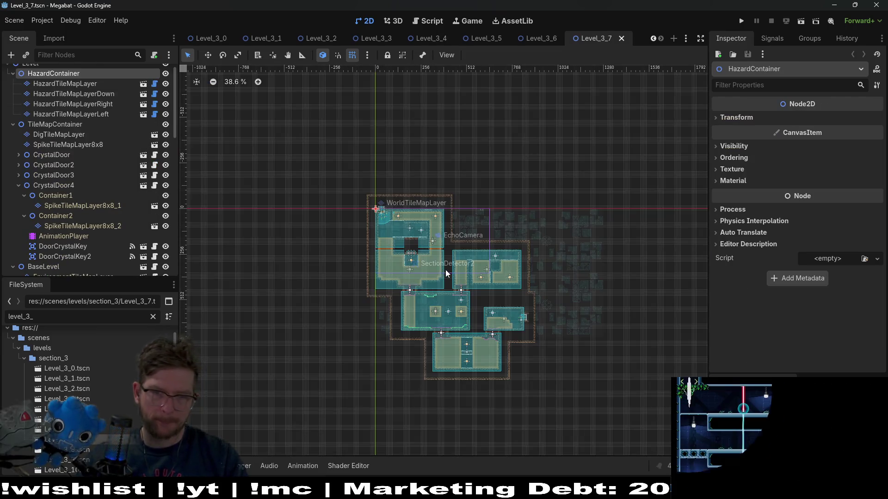
Select EnvironmentTileMapLayer in Level_3_7 and bring up its scene-tile decoration list
scroll(445, 270, up, 7)
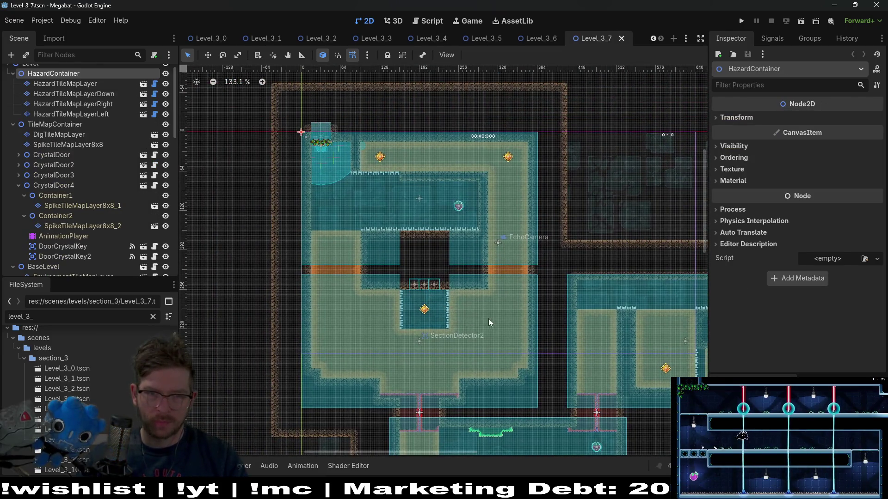
scroll(391, 171, up, 2)
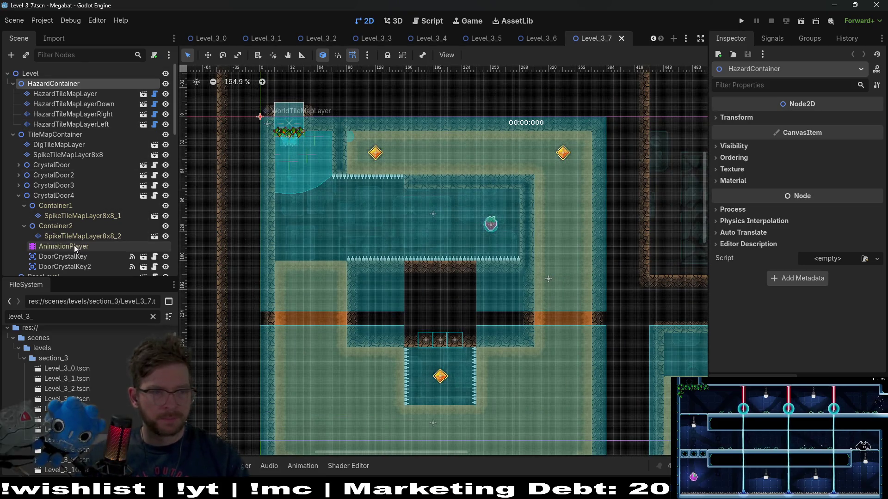
scroll(75, 245, down, 2)
click(62, 236)
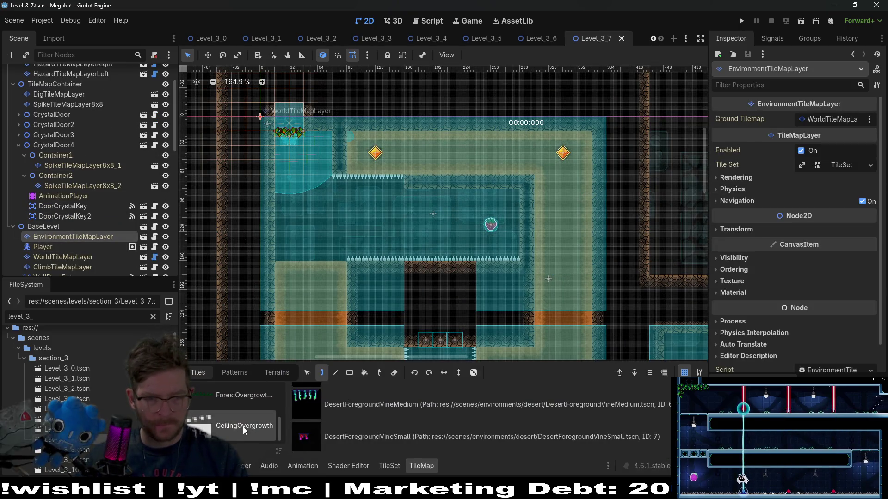
scroll(384, 414, up, 3)
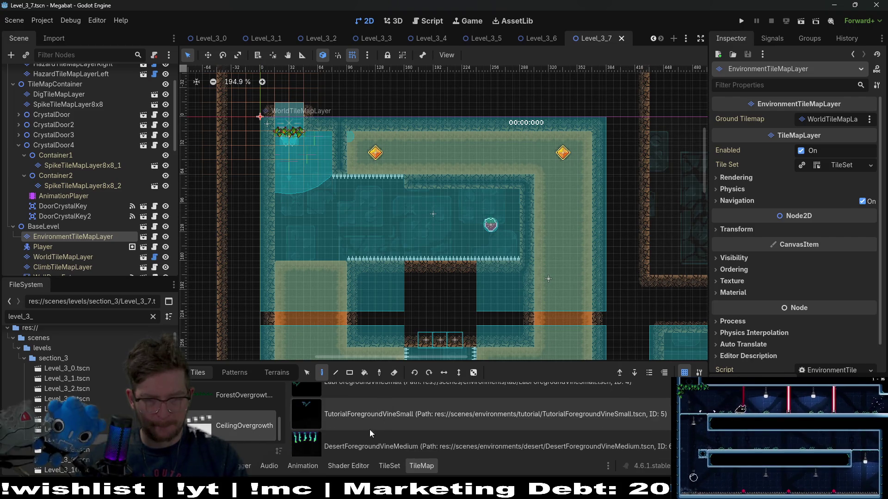
click(273, 375)
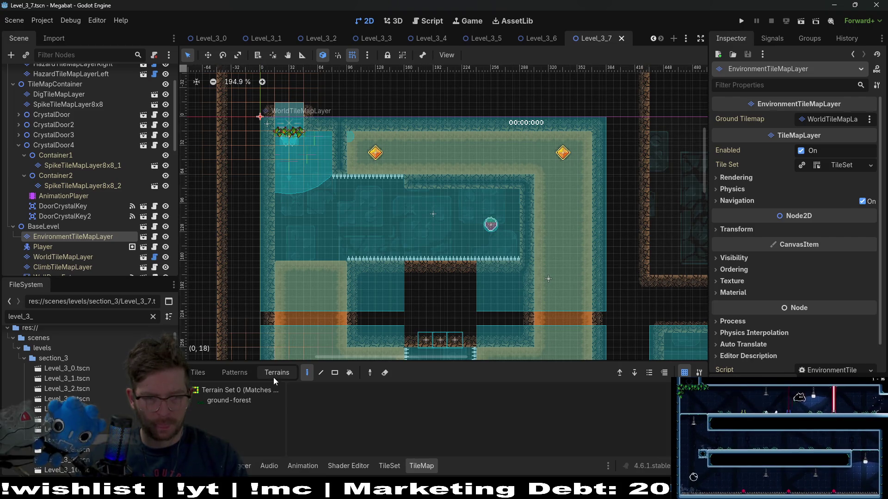
click(203, 374)
scroll(383, 429, down, 1)
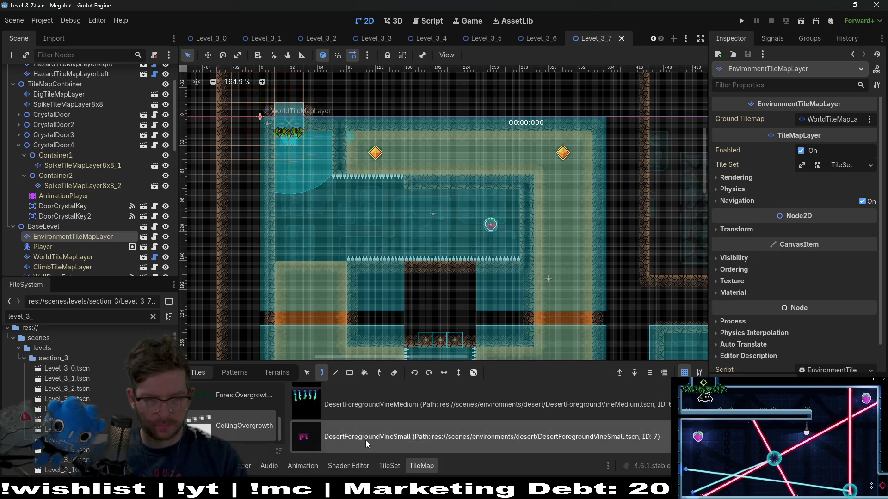
scroll(366, 407, up, 1)
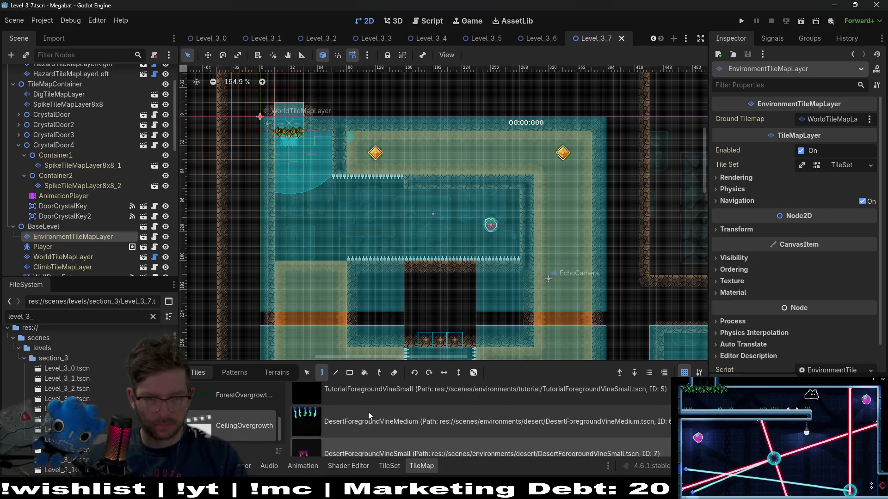
Paint two medium and three small desert vines along the upper room's ceiling
click(370, 418)
scroll(424, 193, up, 3)
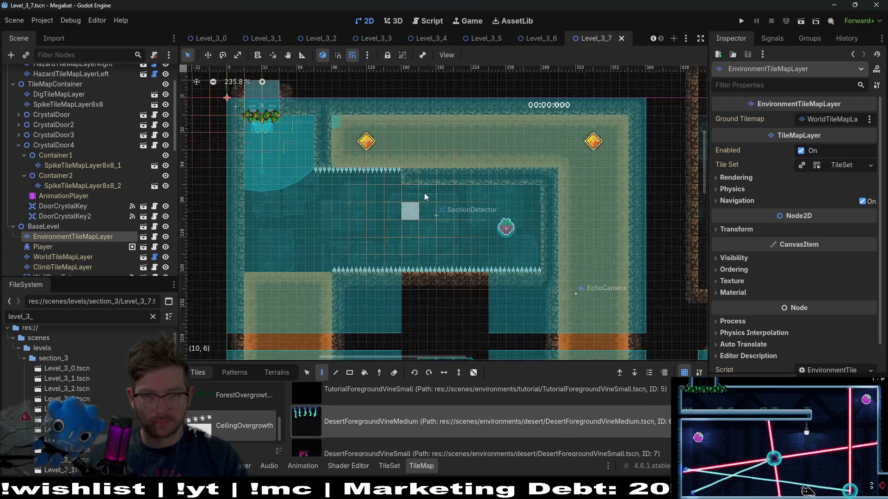
click(425, 192)
click(495, 192)
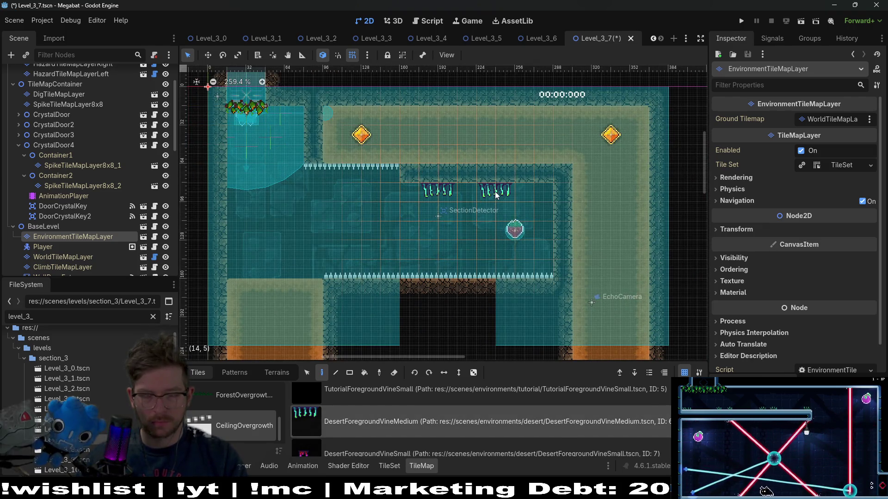
click(384, 446)
click(467, 201)
click(553, 202)
click(408, 198)
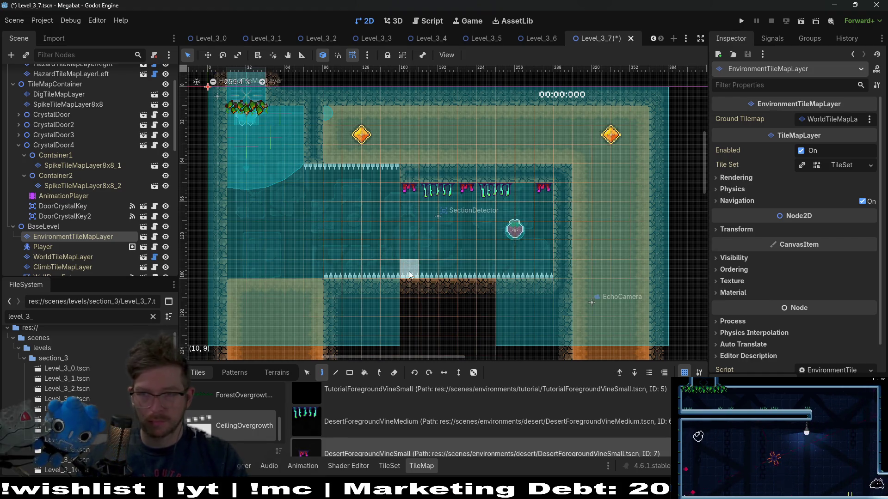
Erase the stray small vine near the lower spikes
scroll(409, 256, down, 3)
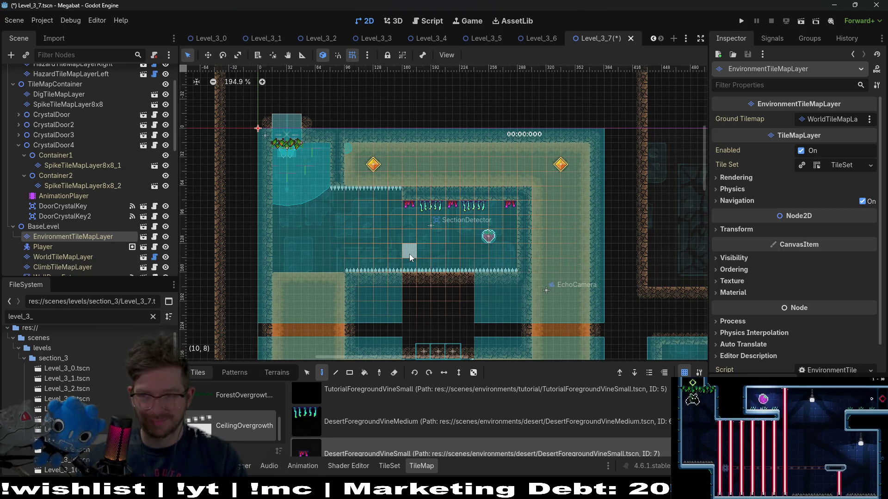
scroll(430, 257, down, 2)
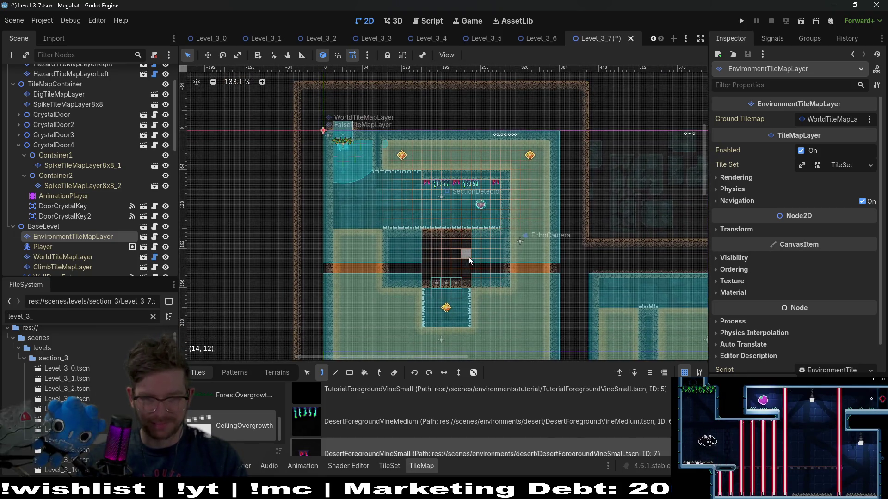
scroll(460, 266, up, 5)
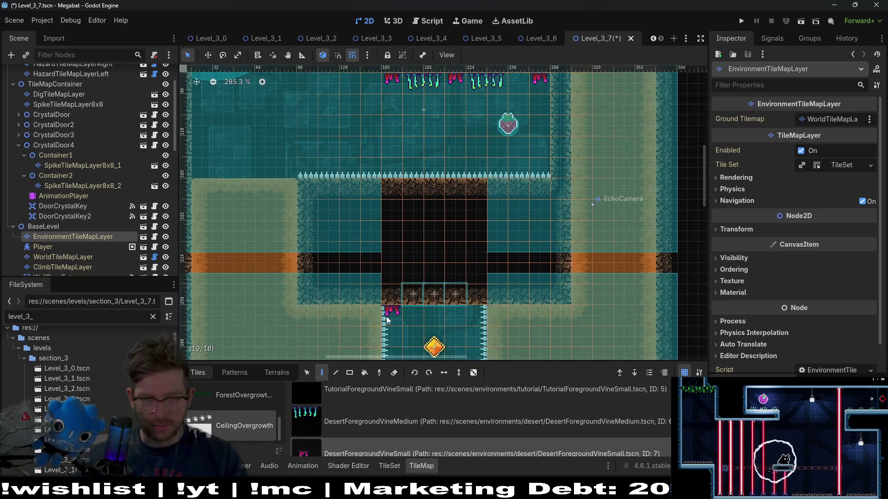
right_click(398, 320)
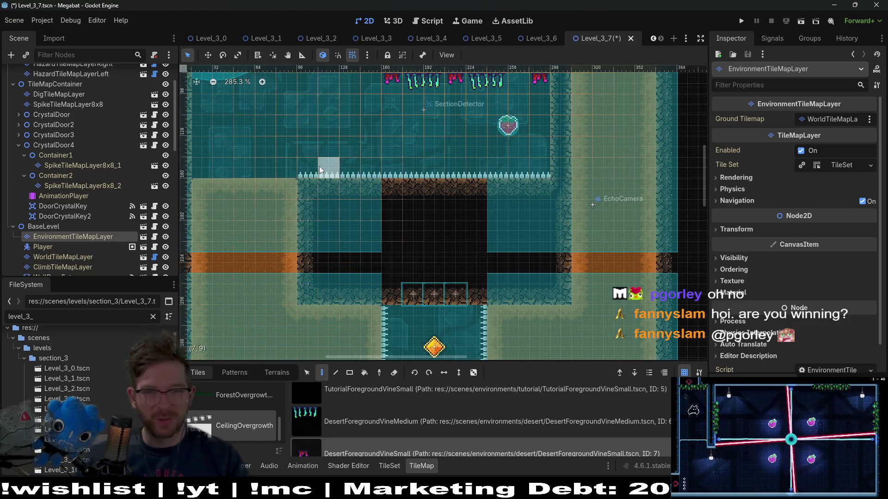
scroll(319, 166, down, 3)
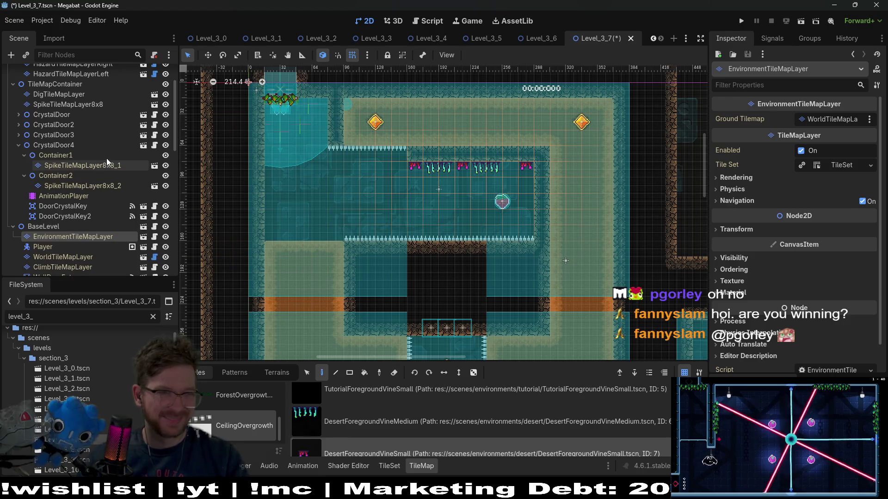
scroll(106, 158, up, 3)
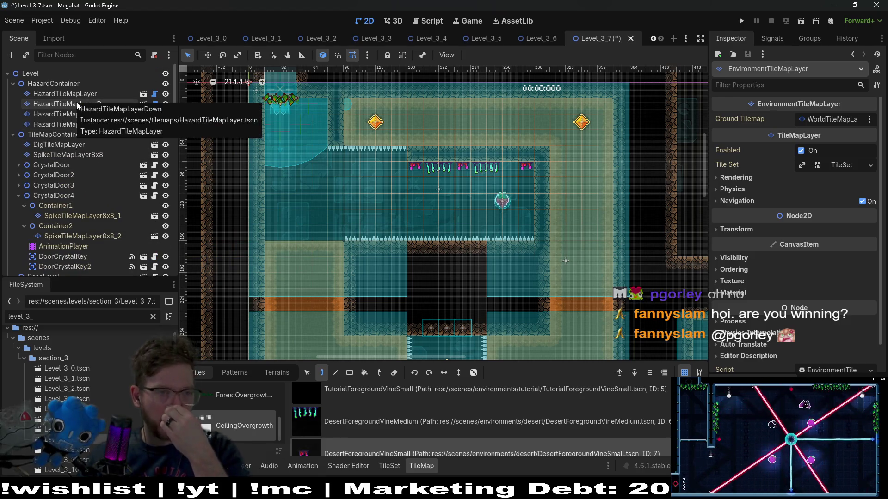
scroll(75, 189, down, 5)
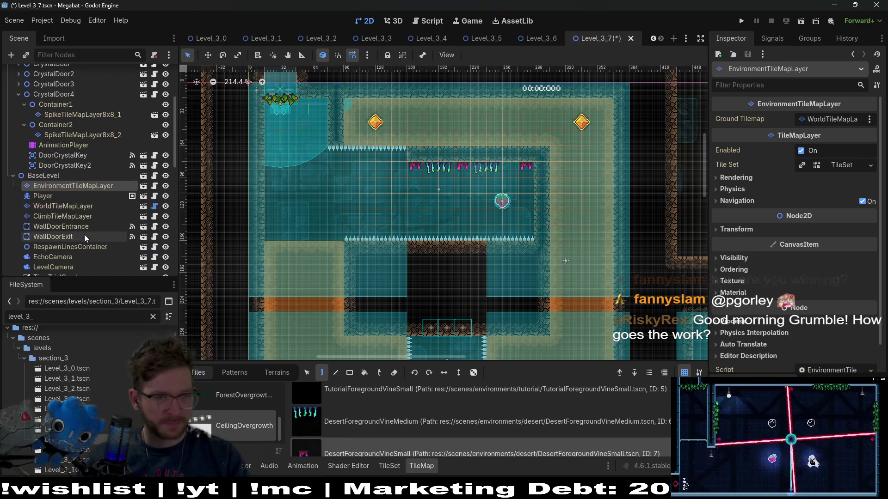
scroll(230, 406, down, 2)
scroll(238, 398, up, 1)
click(248, 404)
click(330, 433)
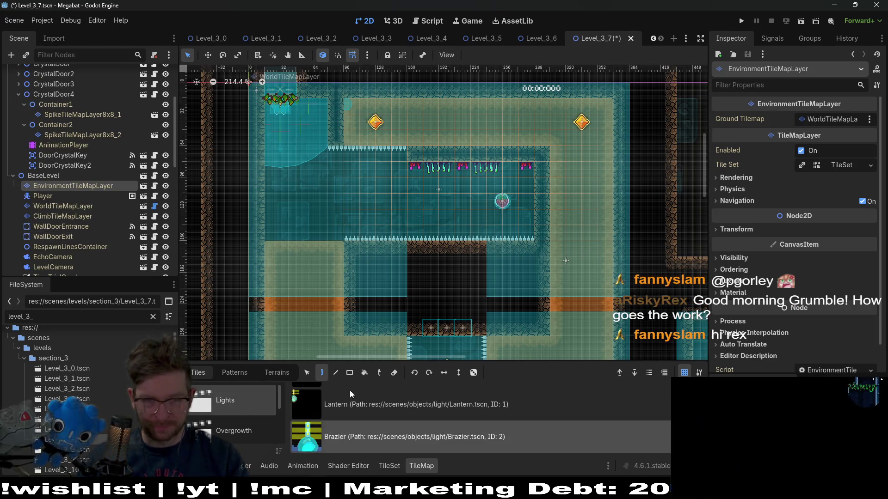
click(343, 150)
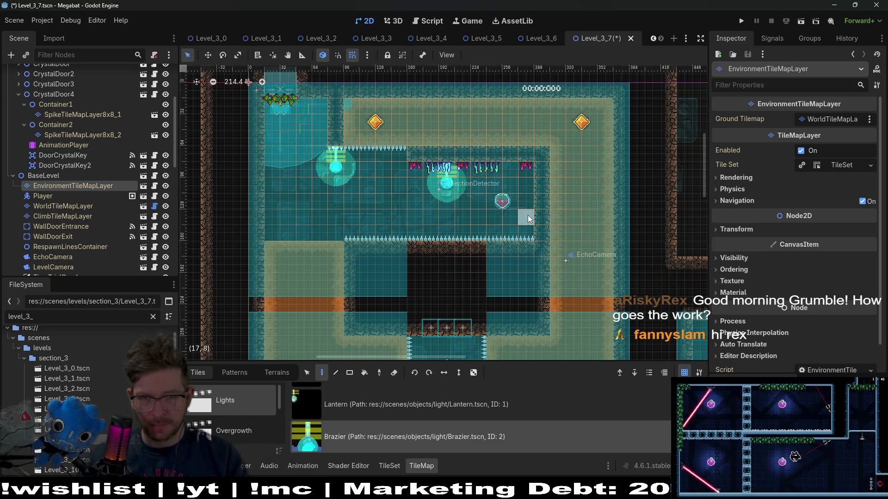
click(505, 175)
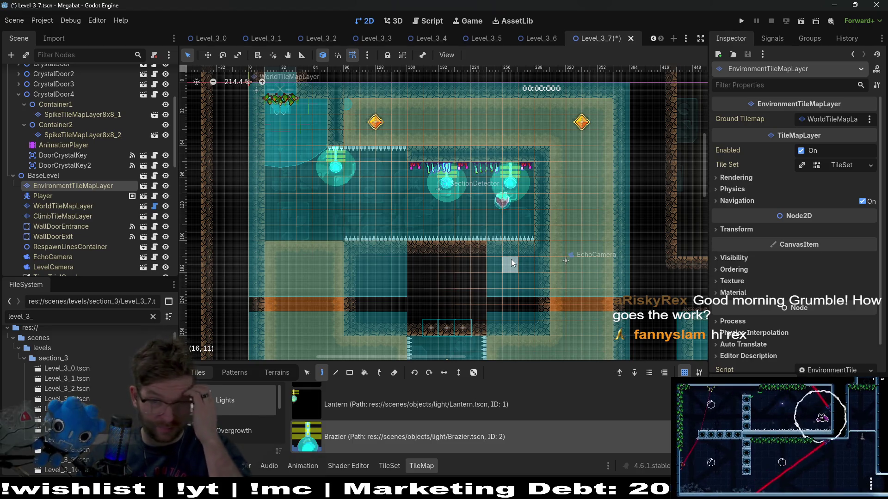
scroll(87, 216, down, 5)
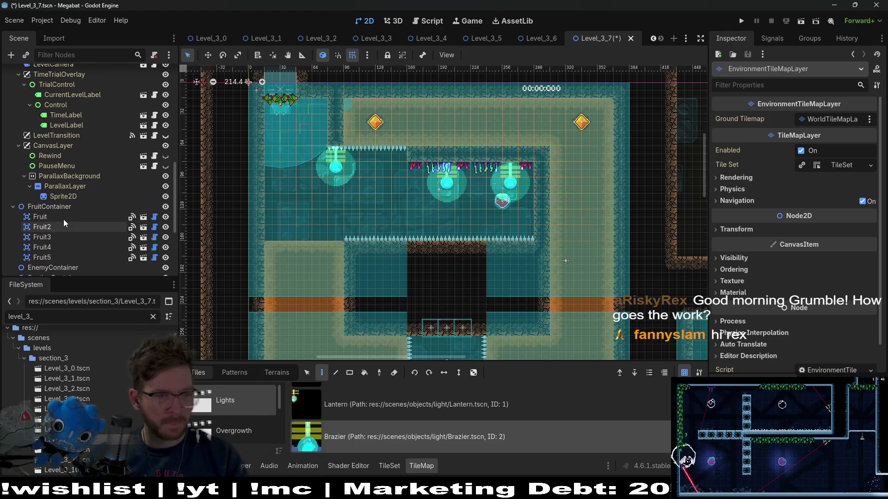
click(42, 217)
key(f)
key(w)
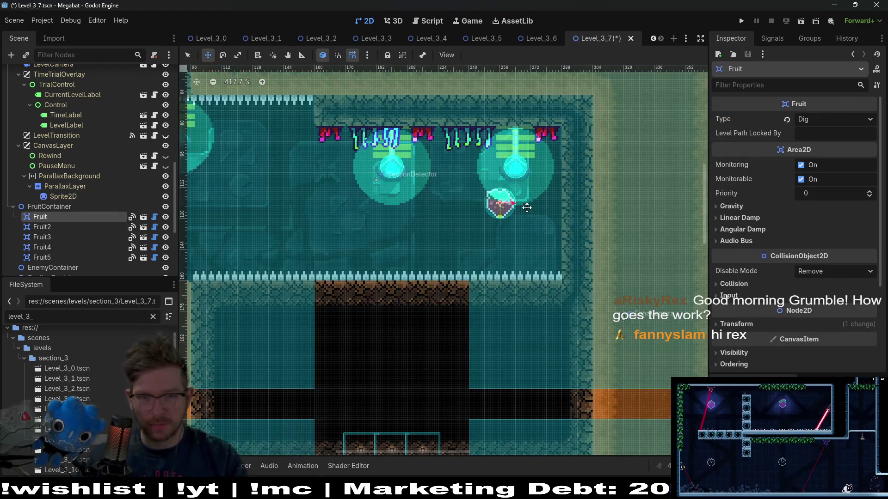
key(Left)
key(Left)
key(Left)
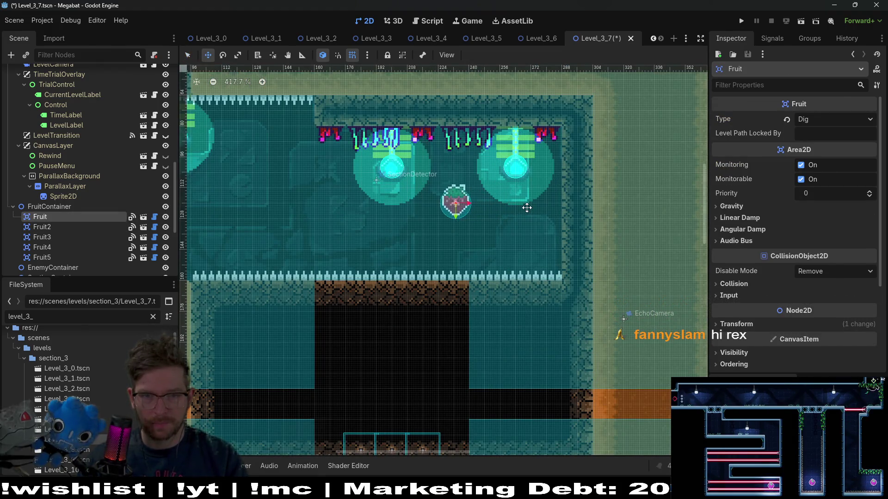
scroll(529, 213, down, 5)
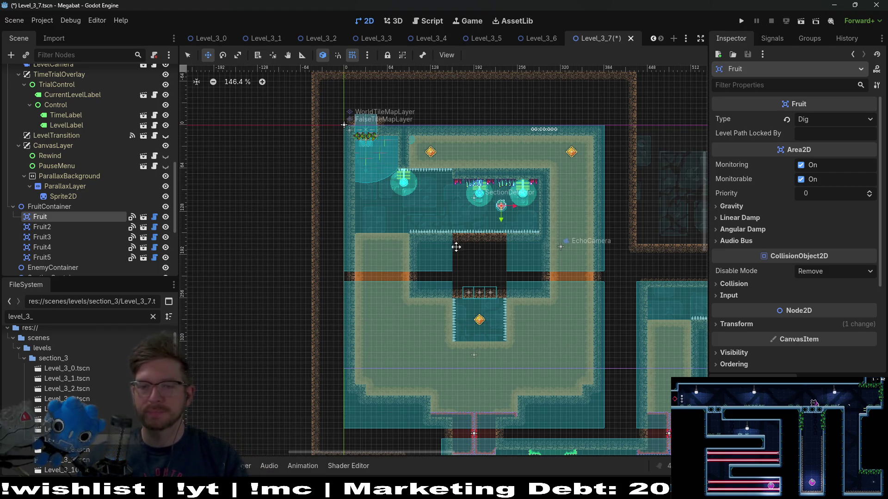
Select the hazard tile layers, show the Terrains sets, and frame the lower room's blocks
scroll(532, 218, down, 5)
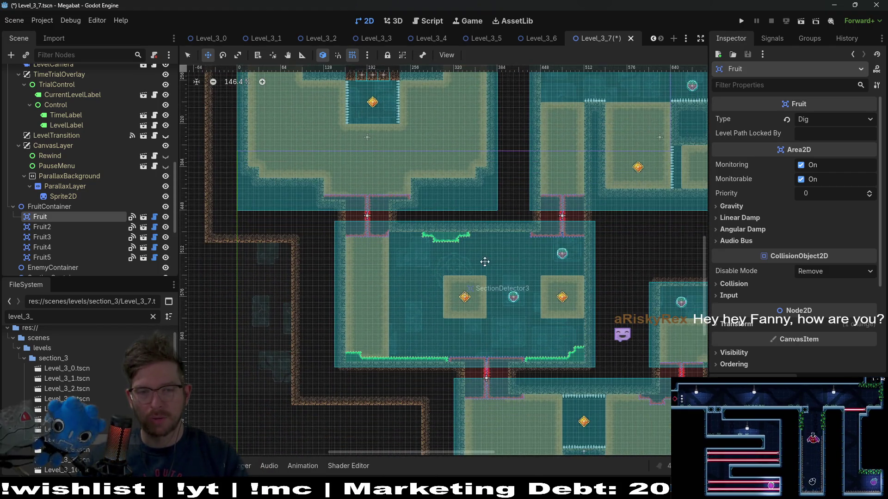
scroll(483, 259, up, 3)
scroll(103, 138, up, 10)
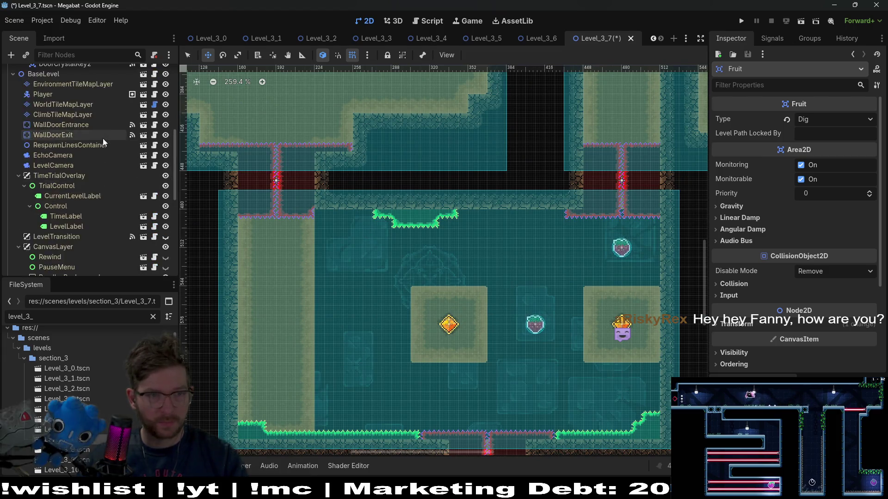
click(80, 154)
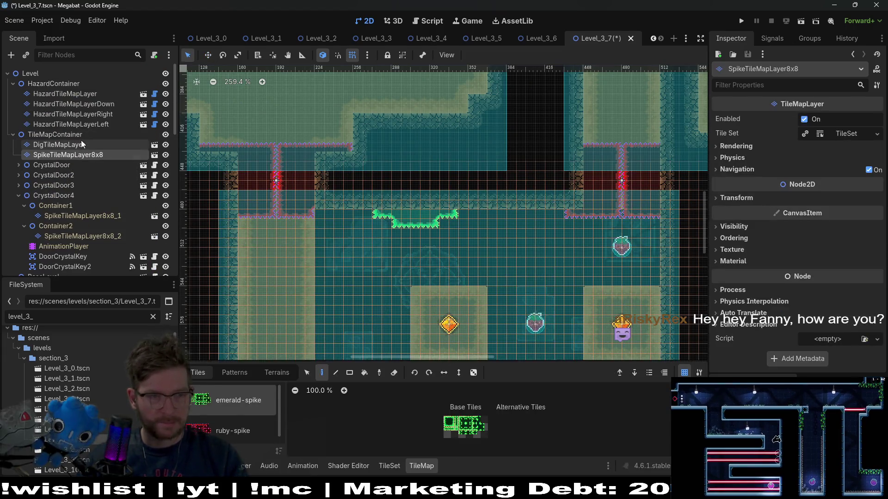
click(77, 105)
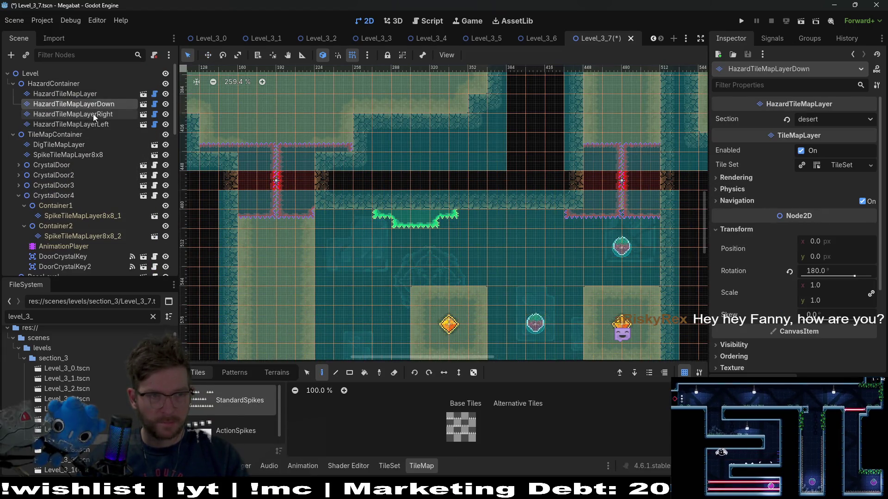
click(277, 372)
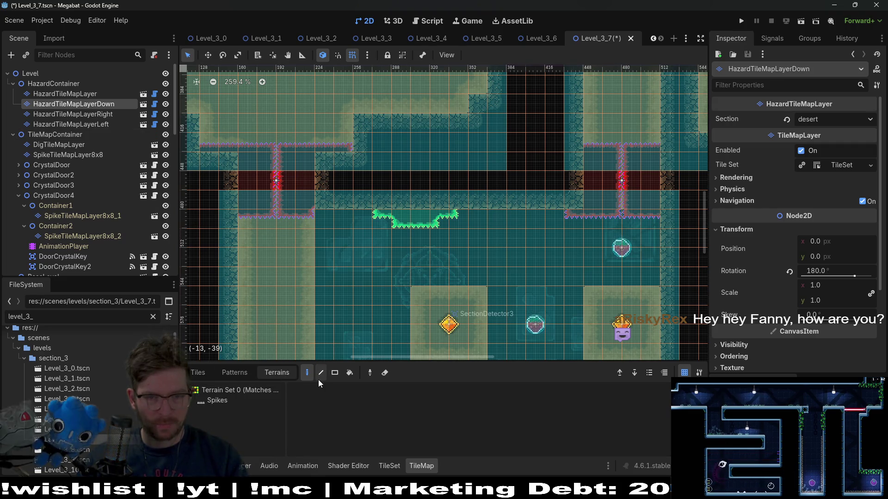
scroll(495, 296, down, 3)
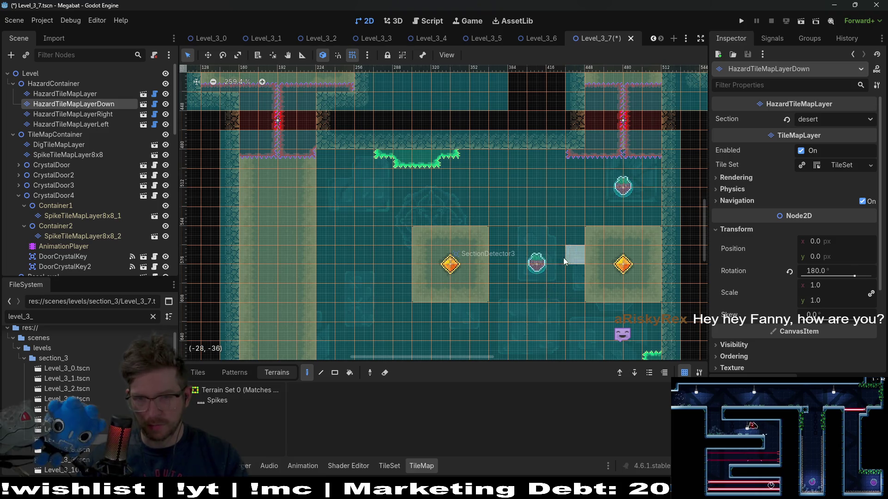
mouse_move(512, 229)
mouse_down()
mouse_move(499, 199)
mouse_move(468, 173)
mouse_up()
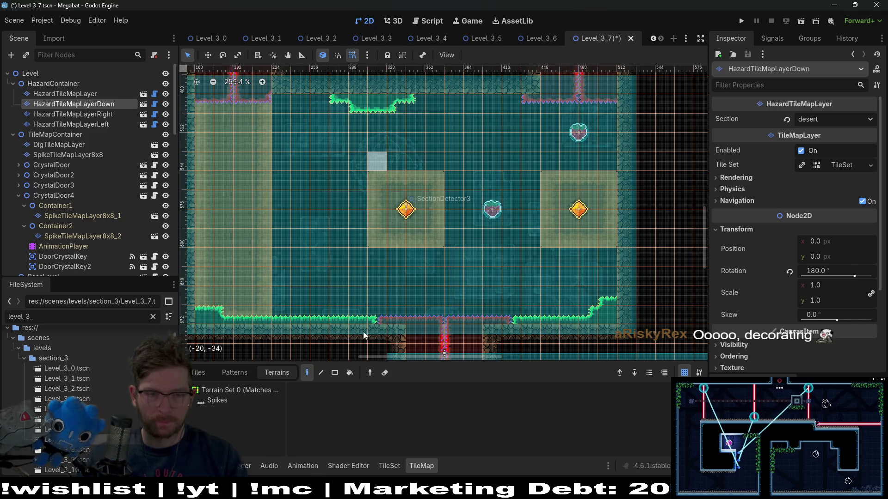
Paint a row of Spikes terrain along the left block's top on the upward hazard layer
click(217, 400)
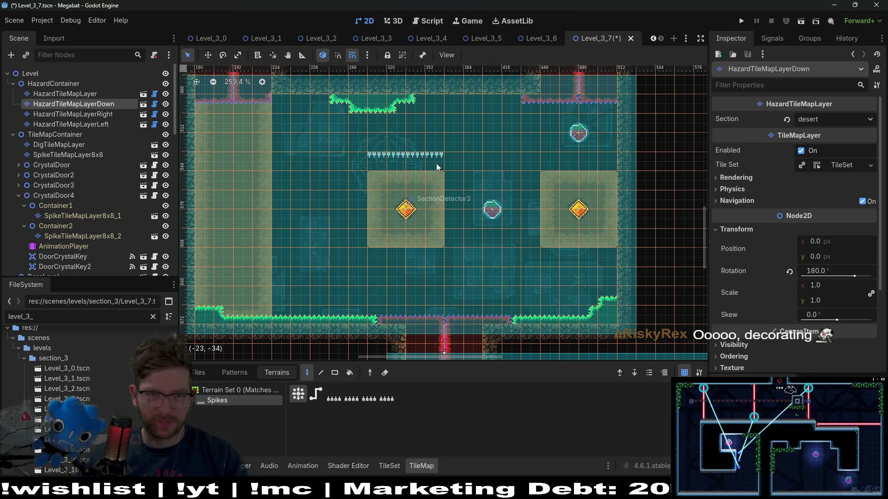
click(95, 94)
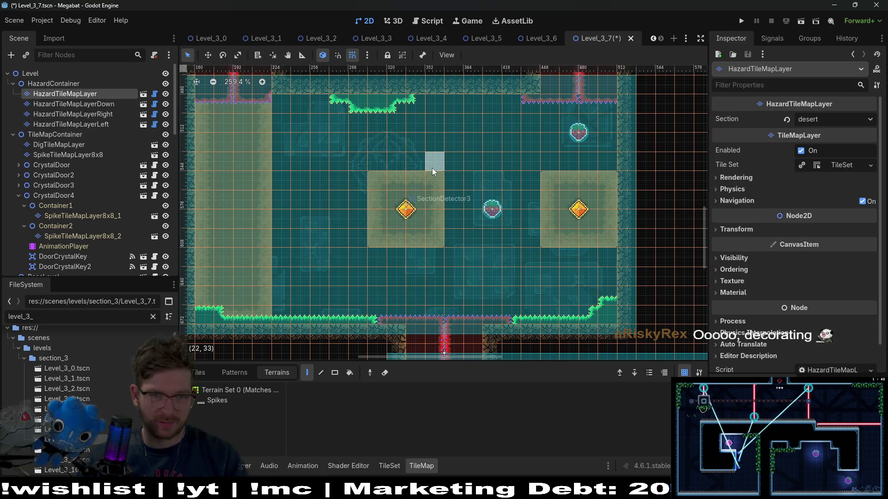
click(216, 400)
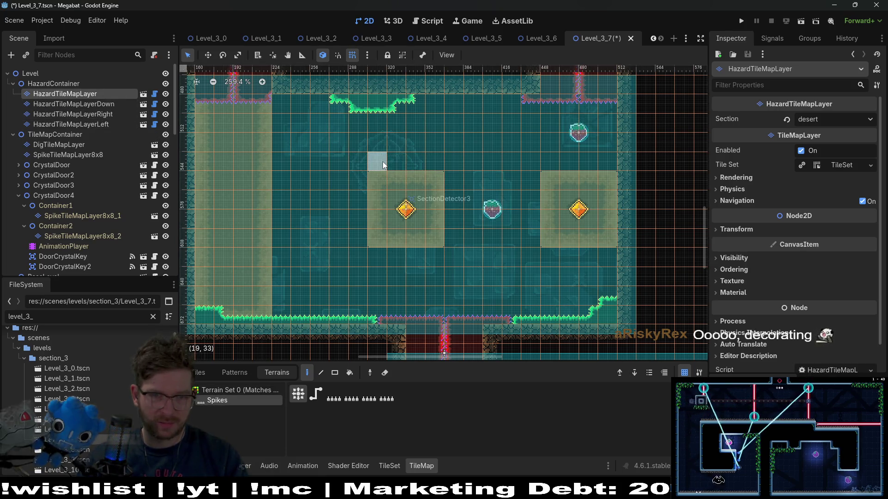
drag(383, 162, 436, 162)
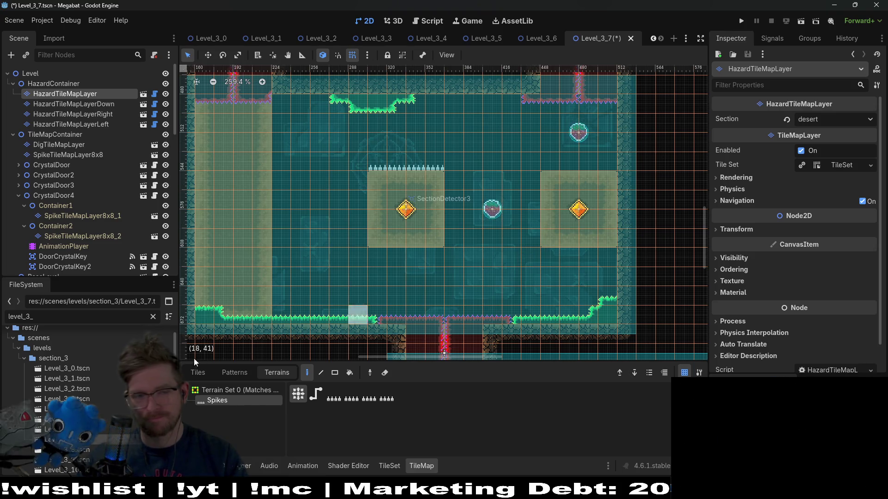
Paint Spikes down the left block's right side on HazardTileMapLayerRight
click(93, 115)
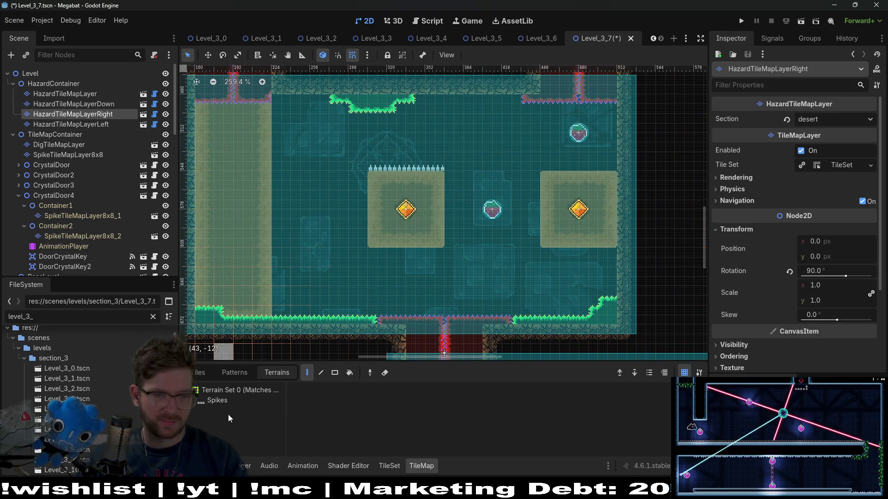
click(219, 400)
drag(450, 243, 447, 186)
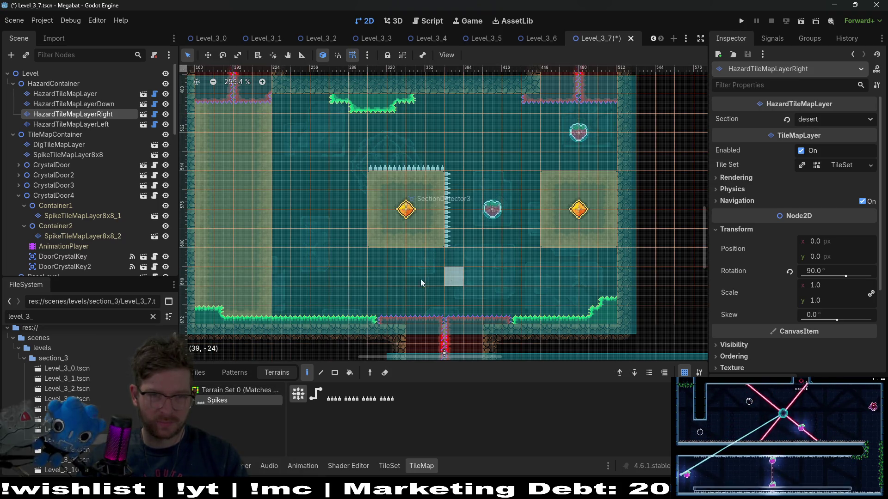
Paint downward Spikes along the undersides of both blocks on HazardTileMapLayerDown
click(95, 124)
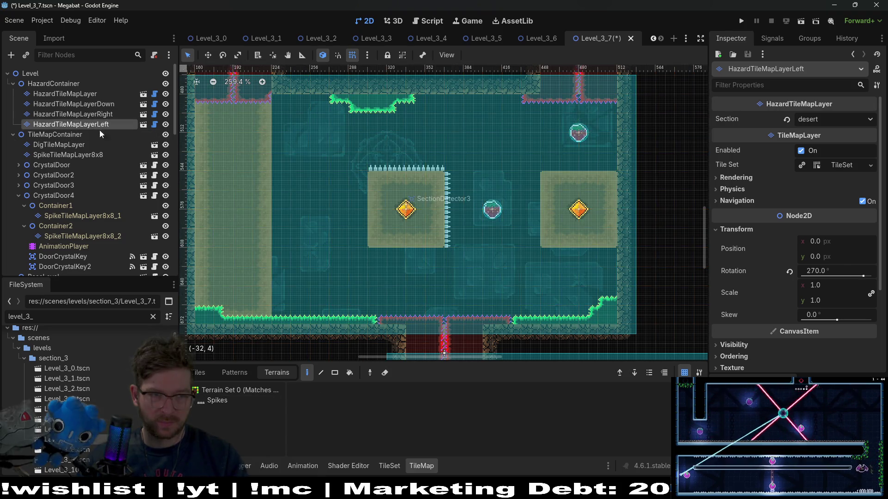
key(Up)
key(Up)
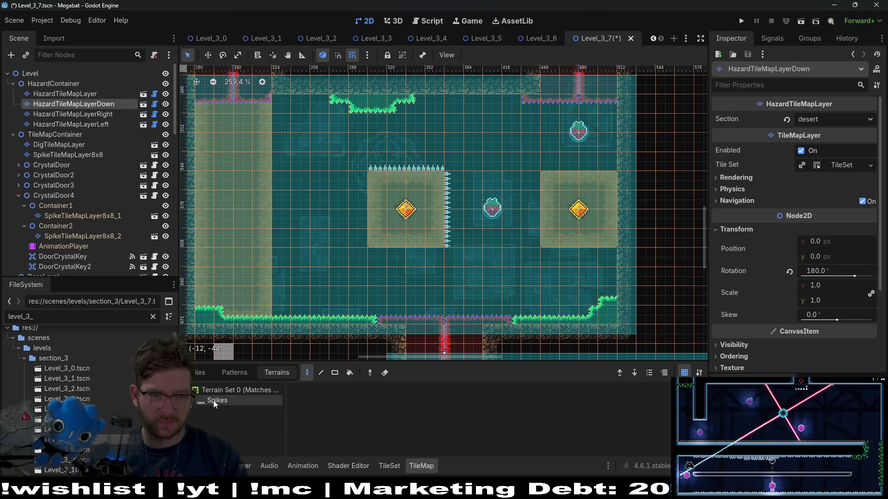
click(213, 400)
drag(375, 257, 442, 257)
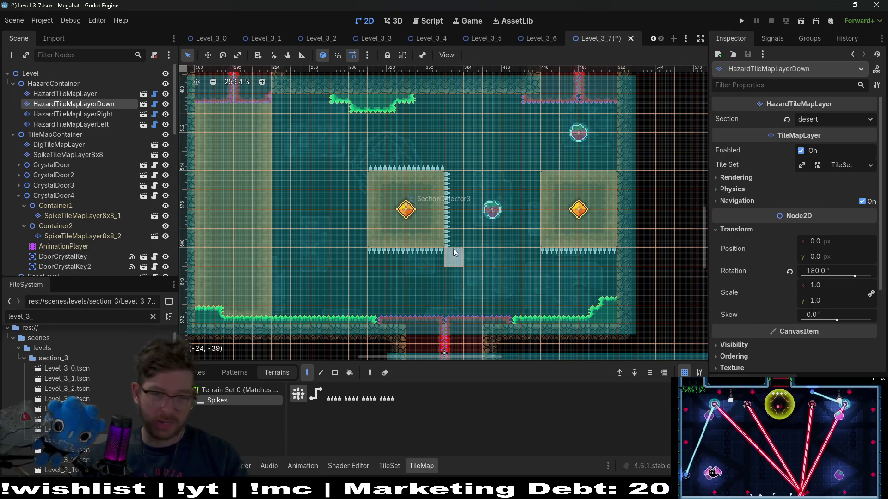
Revisit the right-facing spike layer, save Level_3_7, and select the environment tile layer
click(98, 115)
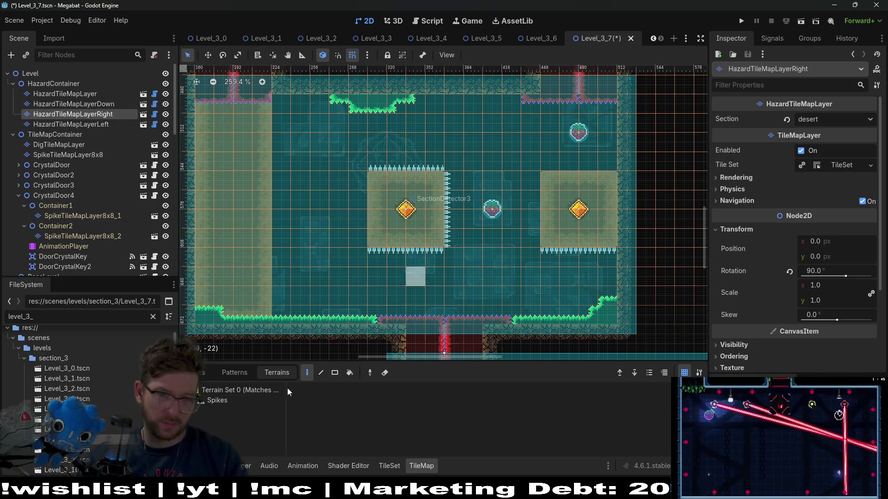
click(217, 400)
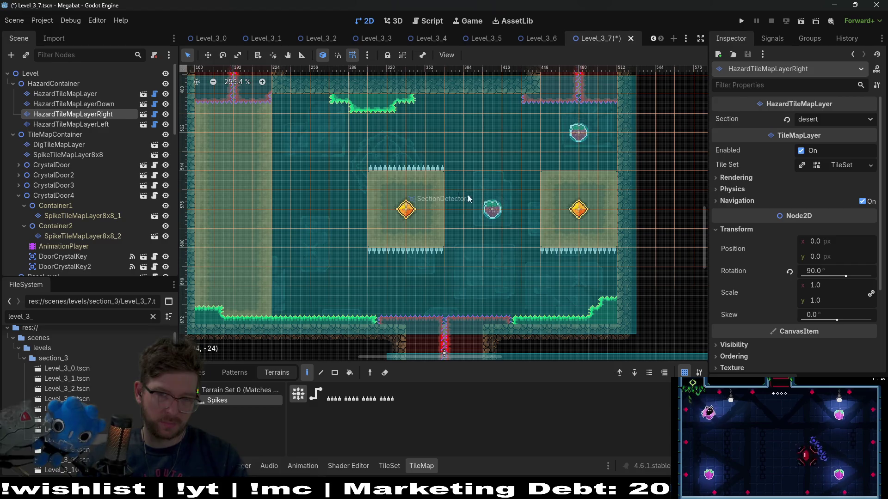
key(ctrl+s)
scroll(429, 245, down, 2)
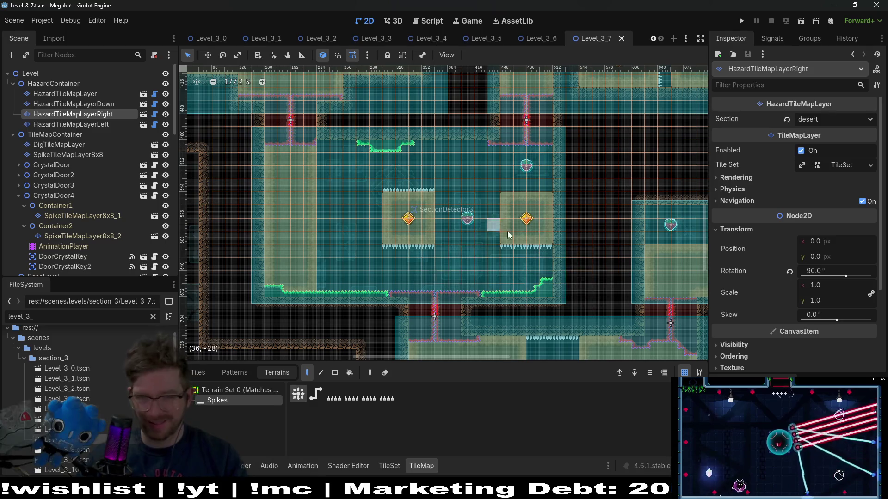
scroll(467, 241, up, 4)
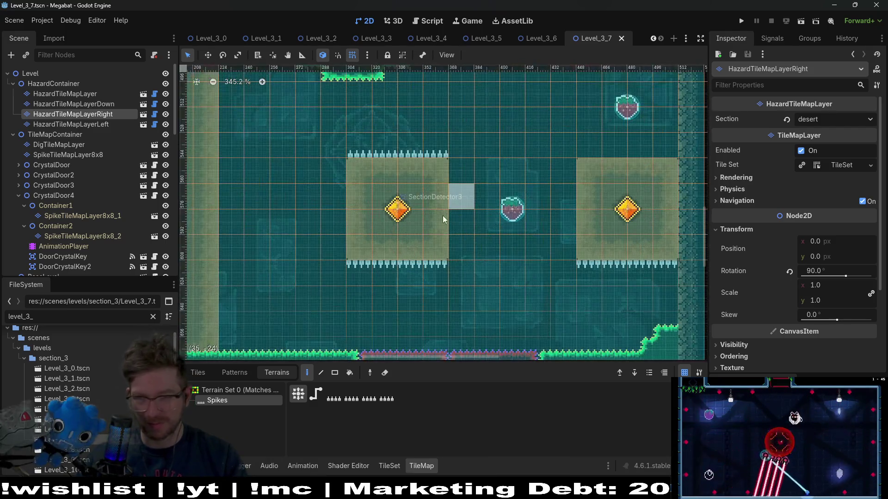
scroll(482, 167, down, 2)
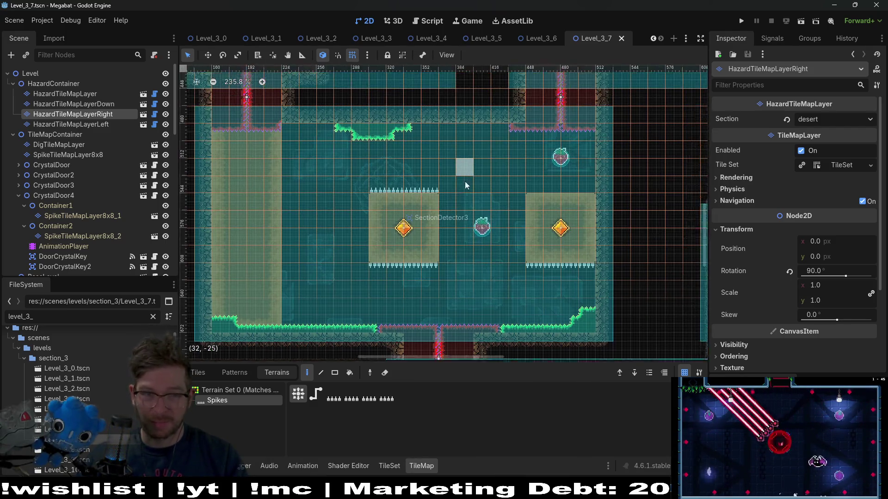
scroll(67, 245, down, 3)
click(69, 237)
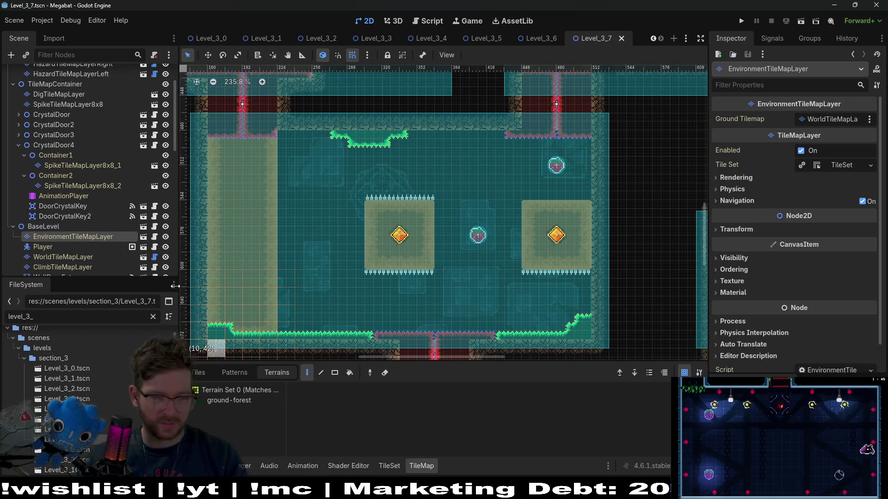
Place Brazier light tiles near the lower room's ceiling and three along the upper room's top
click(199, 372)
click(349, 438)
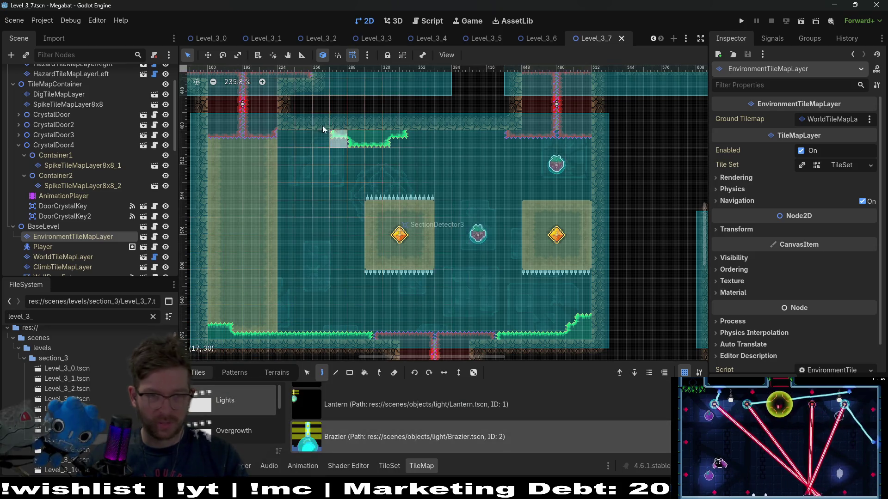
click(314, 141)
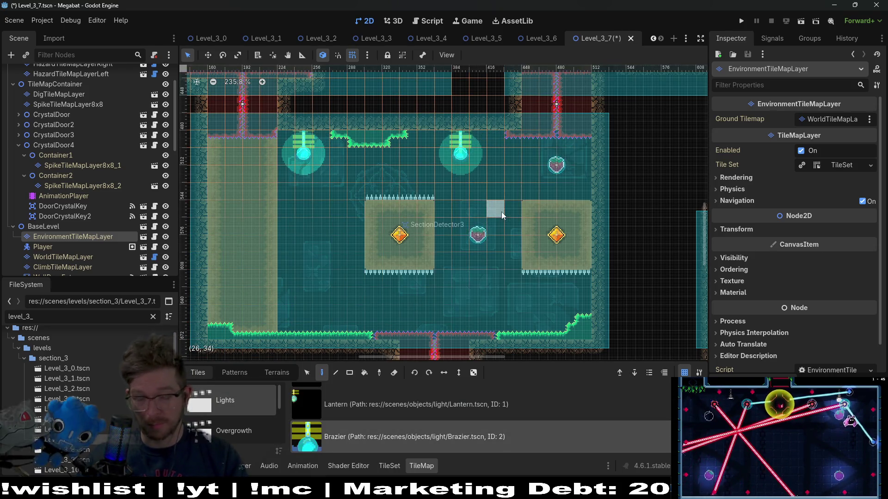
scroll(478, 278, down, 6)
scroll(451, 243, up, 5)
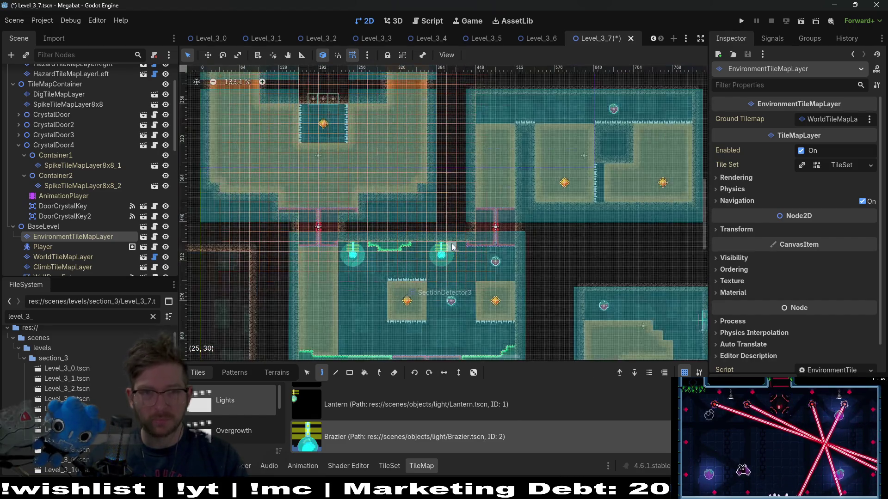
scroll(463, 177, up, 5)
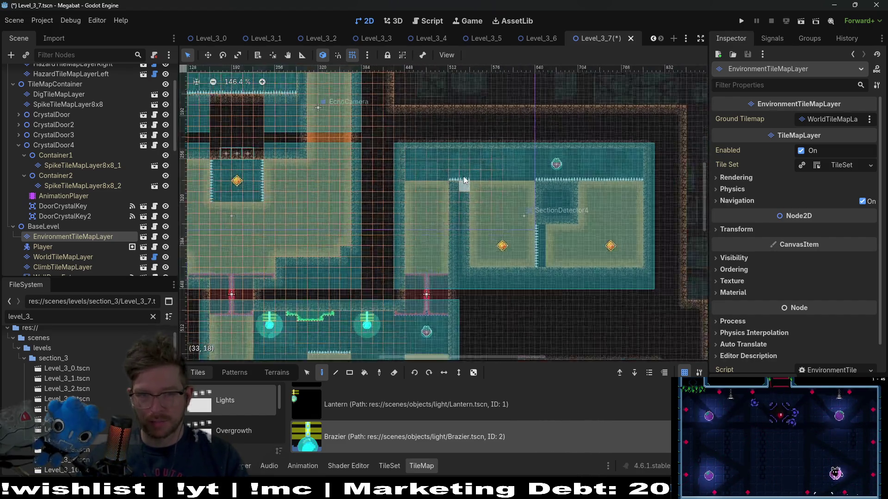
click(389, 132)
click(574, 131)
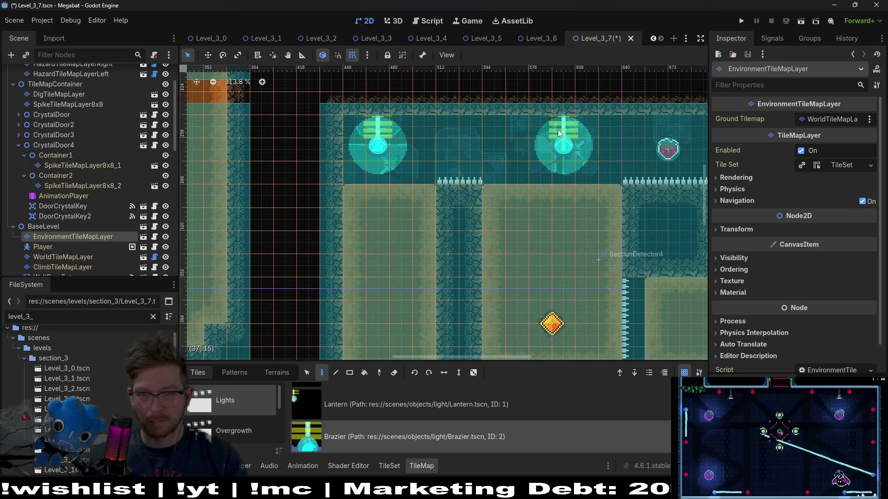
scroll(572, 212, down, 3)
click(532, 125)
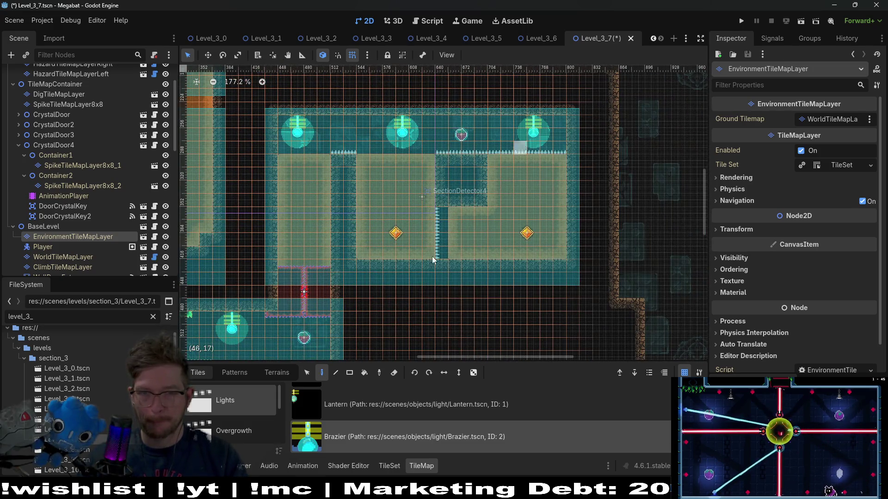
scroll(241, 416, down, 3)
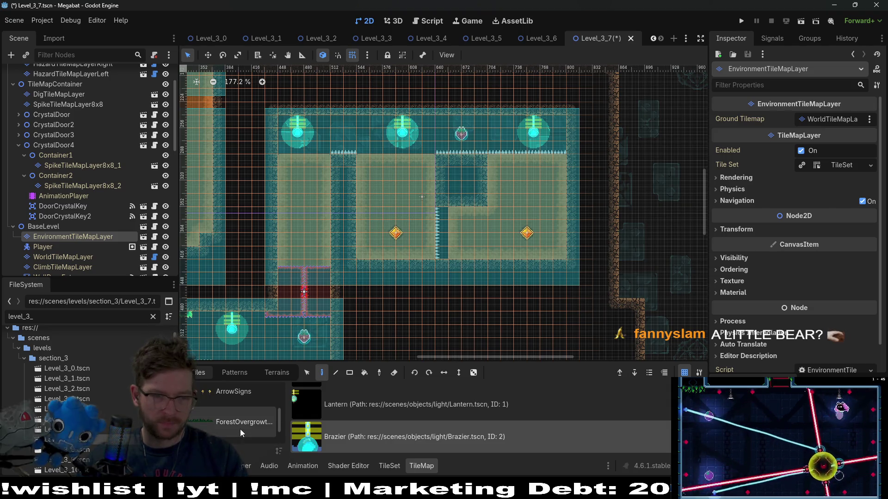
Pick DesertOvergrowth in the Overgrowth collection and paint tufts along the room floor
scroll(246, 415, up, 1)
click(245, 396)
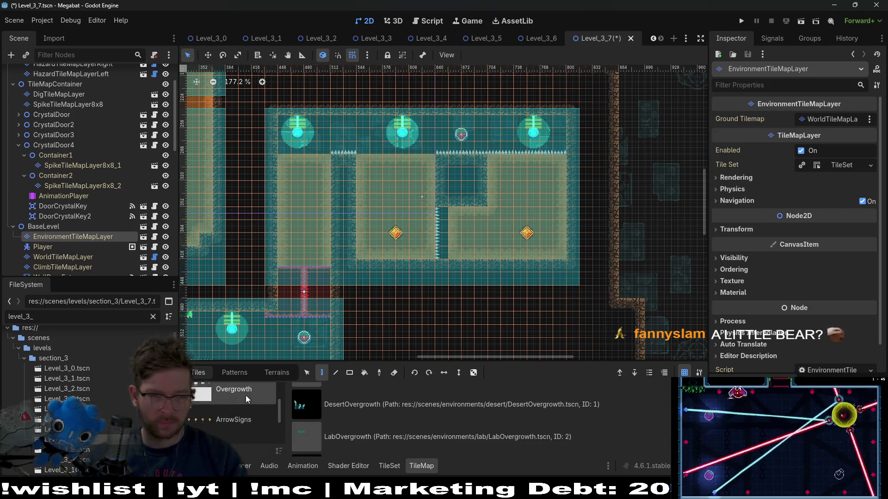
scroll(379, 439, down, 1)
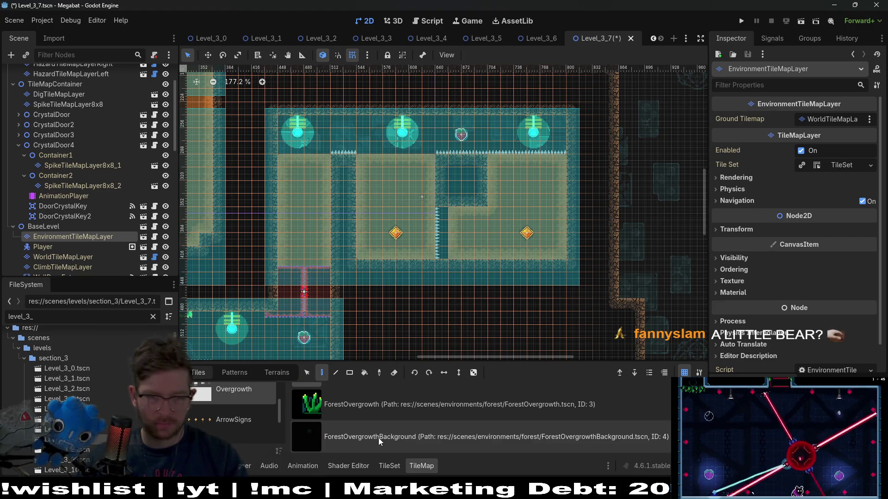
scroll(378, 438, up, 2)
click(379, 438)
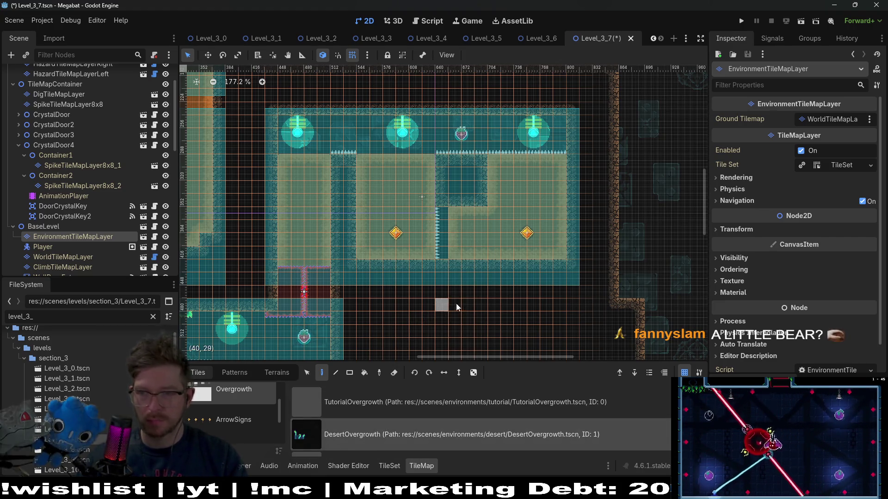
scroll(503, 222, left, 5)
scroll(503, 222, left, 5)
scroll(386, 209, up, 2)
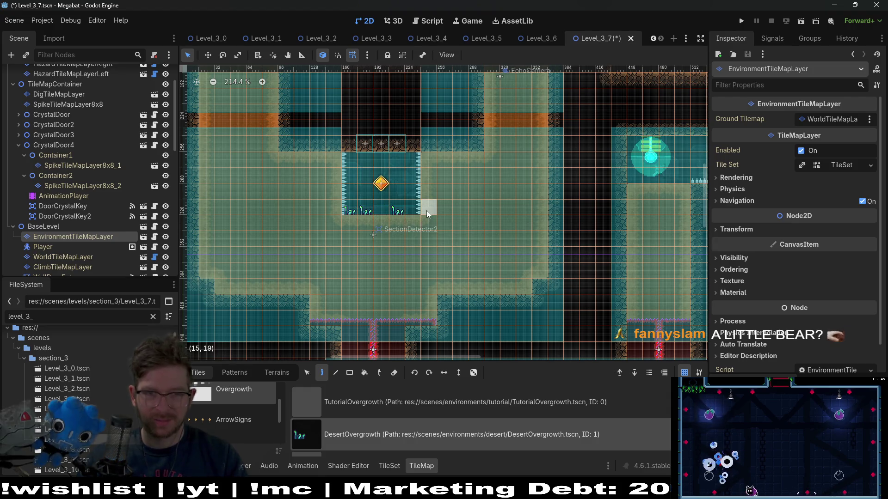
scroll(427, 213, down, 5)
scroll(464, 187, down, 1)
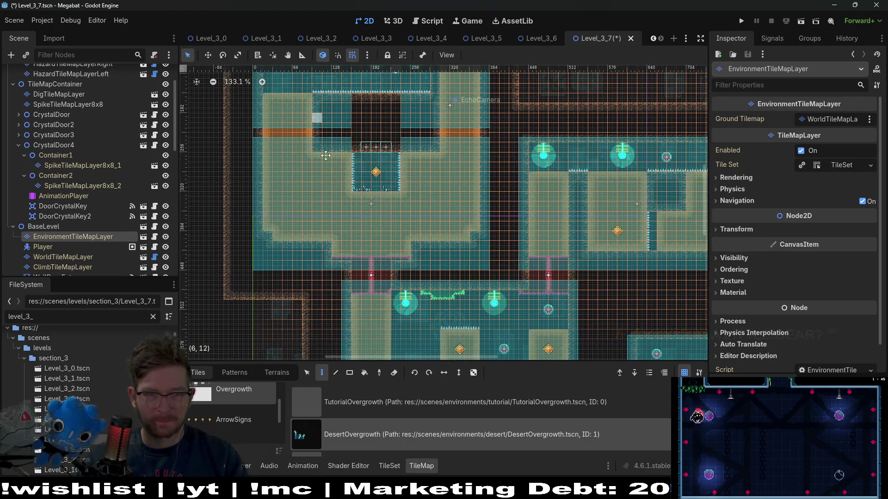
scroll(325, 156, up, 7)
drag(387, 203, 395, 201)
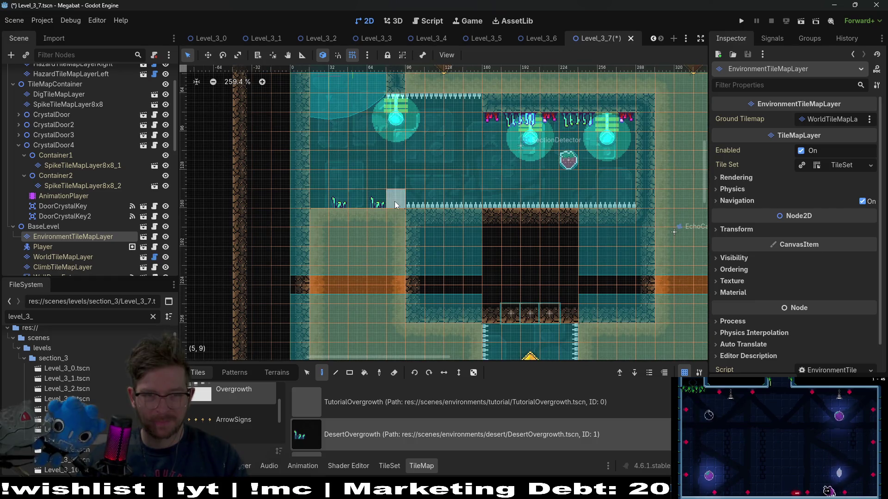
Paint a strip of desert overgrowth tufts across the right-hand block
scroll(441, 300, down, 12)
scroll(466, 221, right, 5)
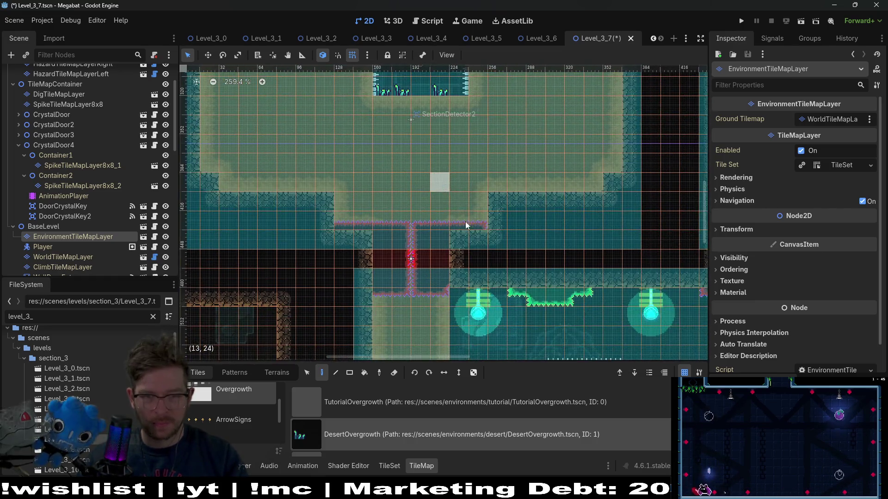
scroll(523, 218, right, 3)
scroll(522, 218, up, 1)
mouse_move(552, 212)
mouse_down()
mouse_move(598, 209)
mouse_move(583, 207)
mouse_up()
Place single desert tufts on the ledge, the step and along the upper row
scroll(527, 202, down, 10)
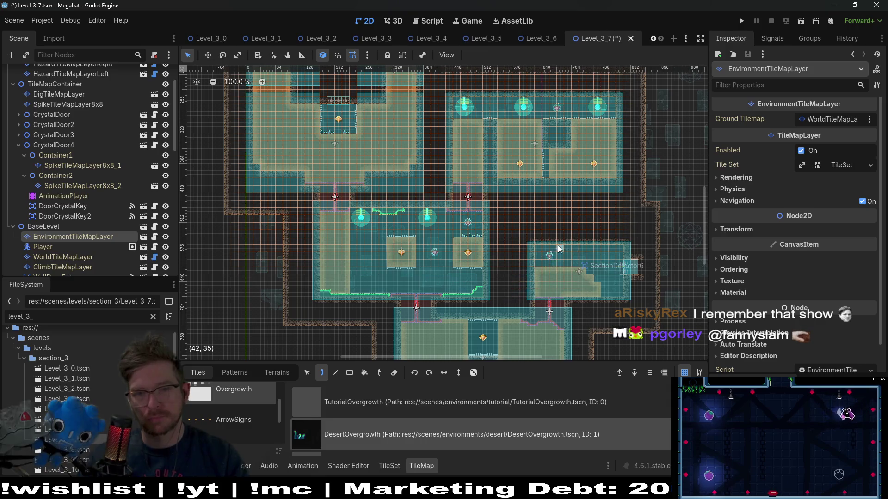
scroll(557, 259, up, 10)
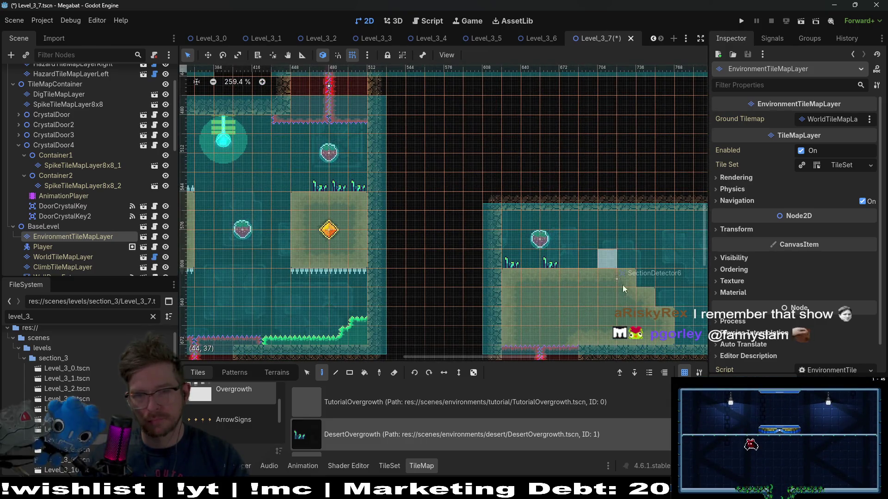
scroll(592, 281, right, 3)
scroll(592, 281, down, 1)
click(583, 286)
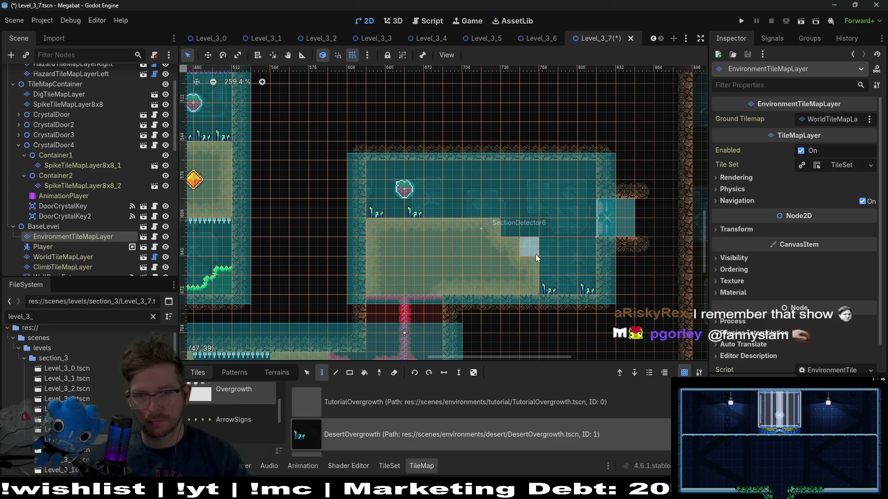
click(508, 230)
click(469, 213)
click(445, 213)
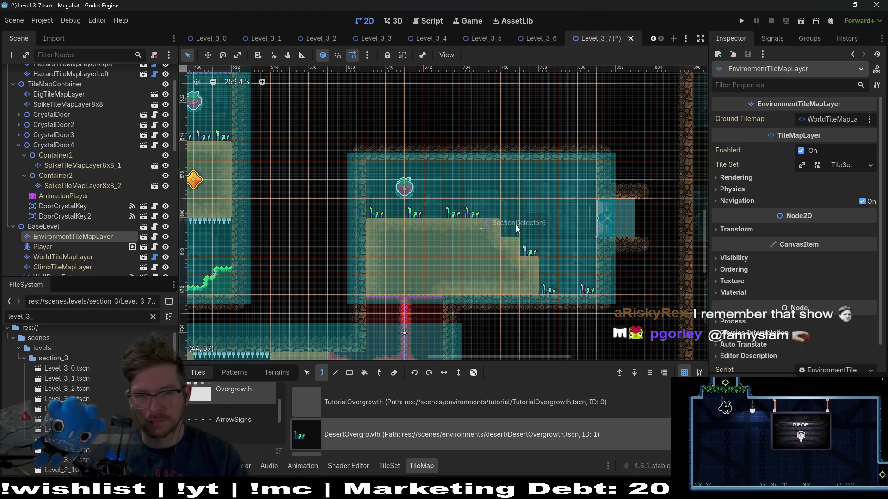
scroll(526, 260, down, 6)
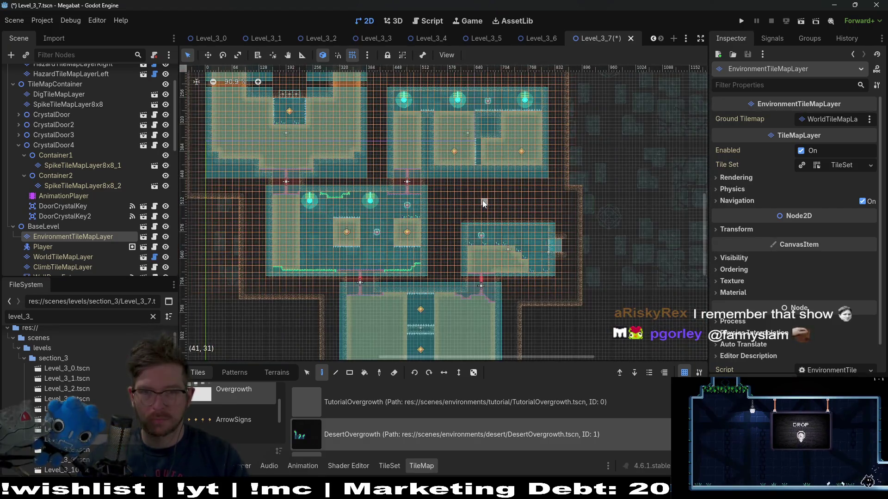
scroll(462, 245, down, 5)
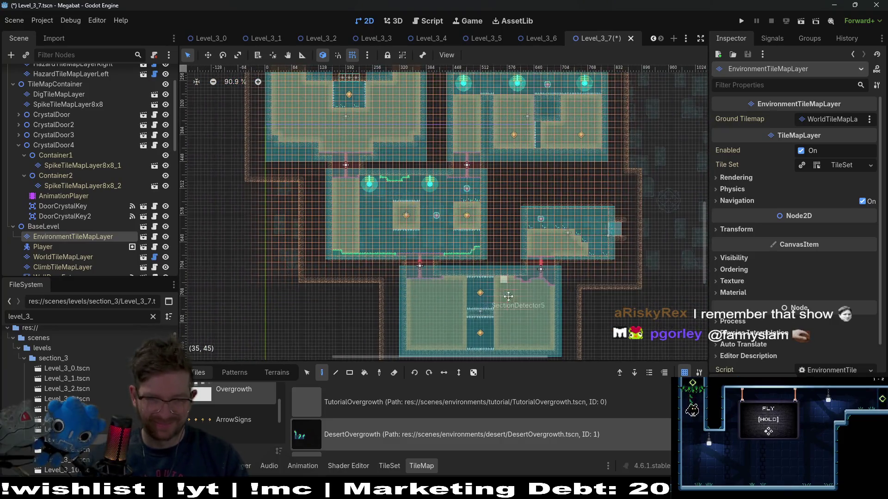
scroll(472, 249, up, 3)
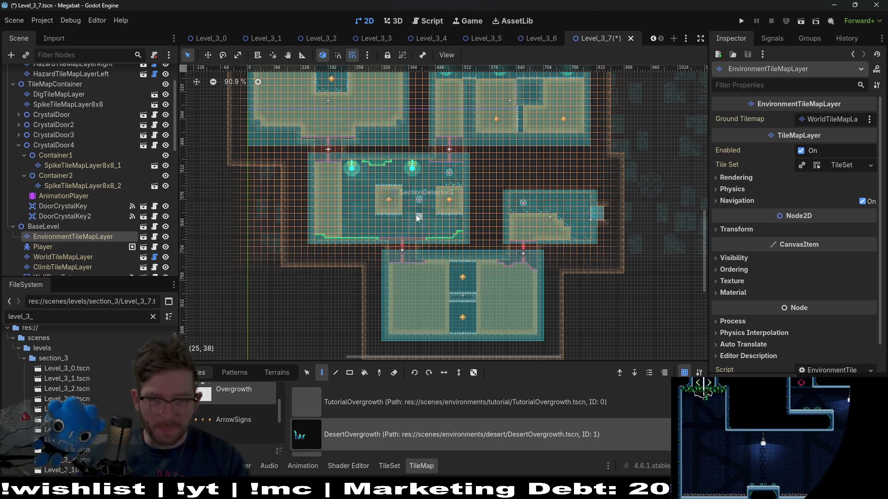
scroll(418, 177, up, 4)
scroll(419, 177, up, 4)
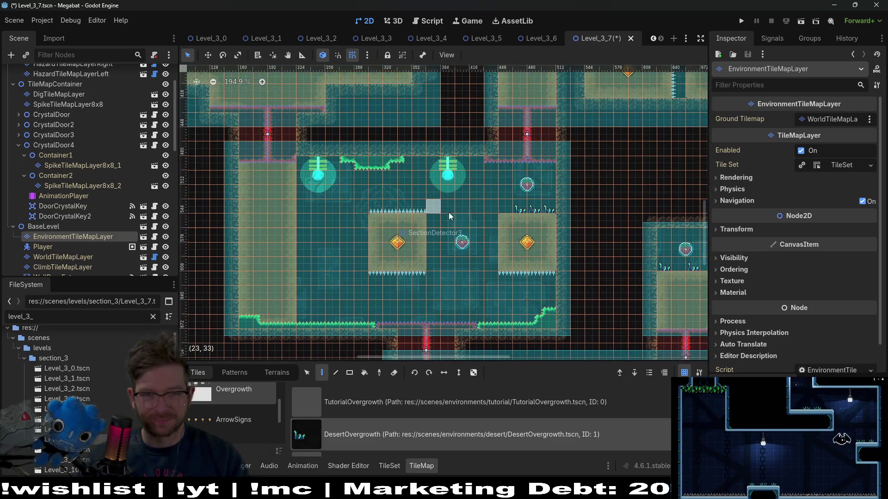
scroll(494, 185, up, 3)
scroll(442, 279, down, 5)
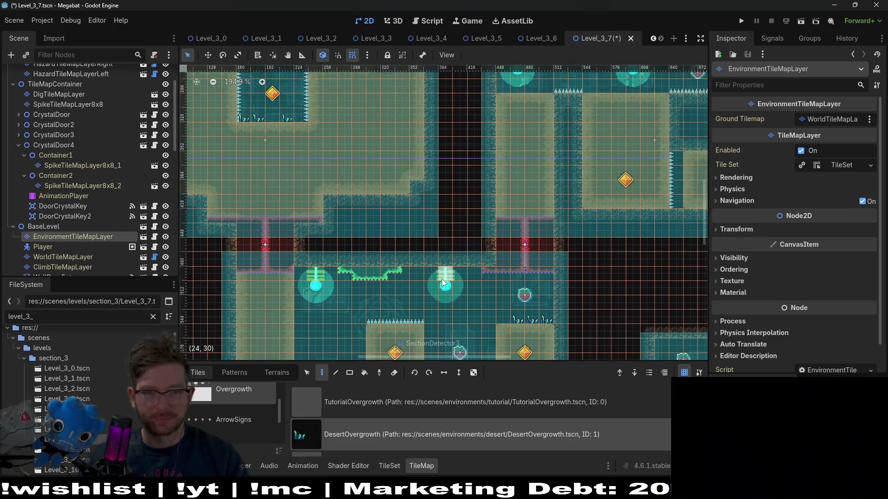
scroll(444, 192, right, 3)
scroll(502, 264, down, 4)
scroll(476, 193, right, 2)
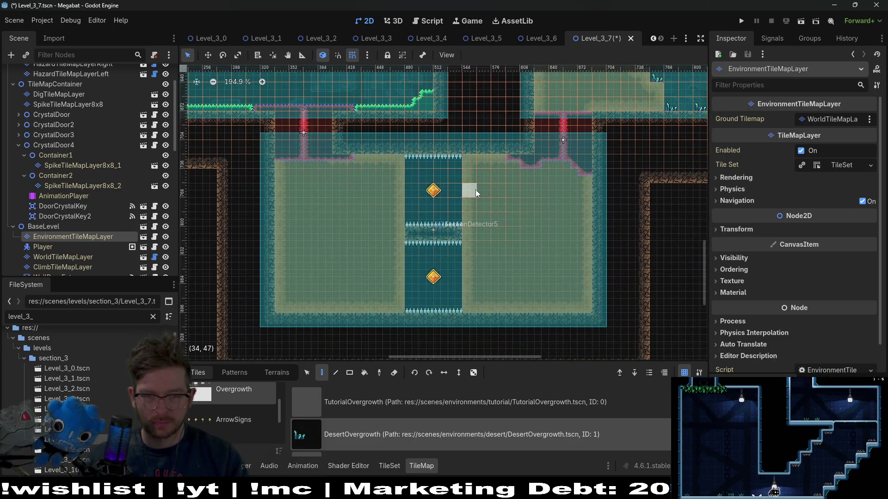
scroll(475, 189, up, 4)
scroll(454, 197, right, 3)
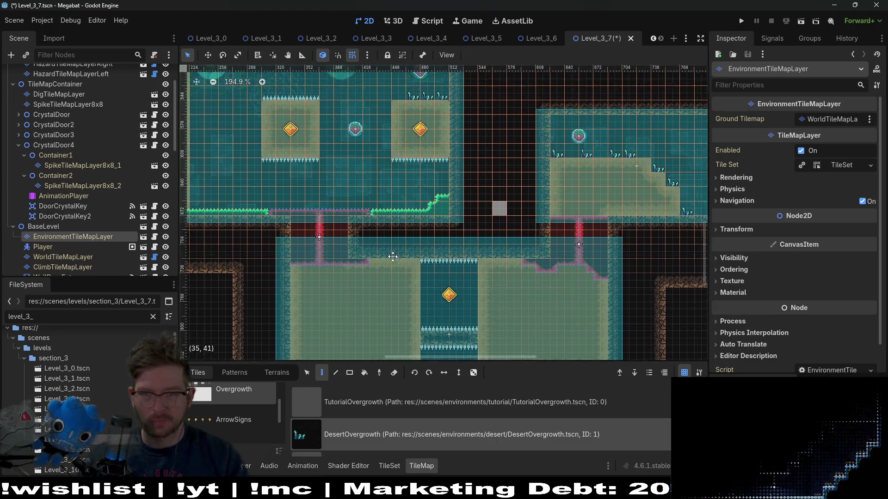
scroll(74, 199, up, 3)
scroll(101, 199, down, 6)
scroll(233, 411, down, 2)
scroll(233, 420, up, 3)
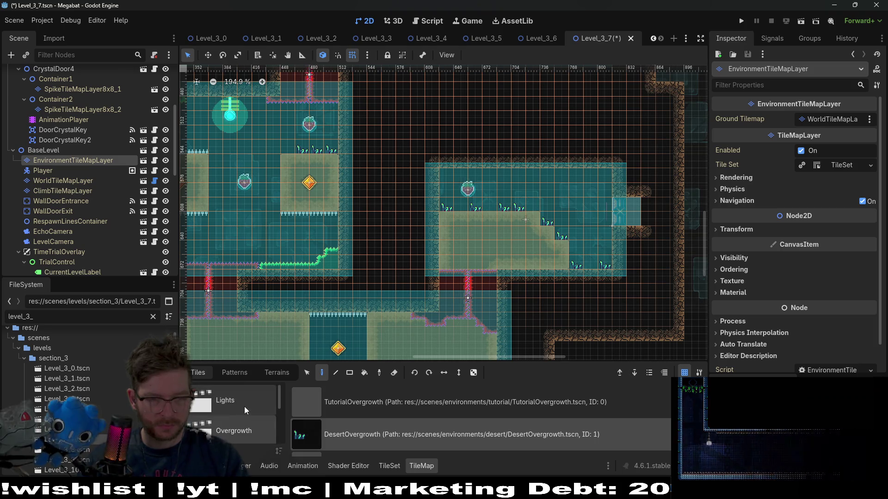
Place a Brazier light from the Lights collection in the room's upper-right corner
click(245, 407)
scroll(389, 433, down, 1)
click(389, 435)
scroll(556, 194, up, 3)
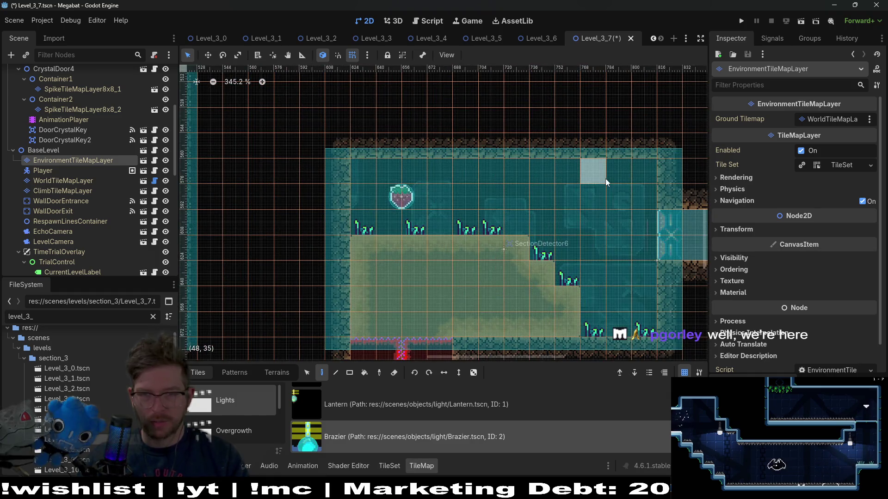
click(591, 180)
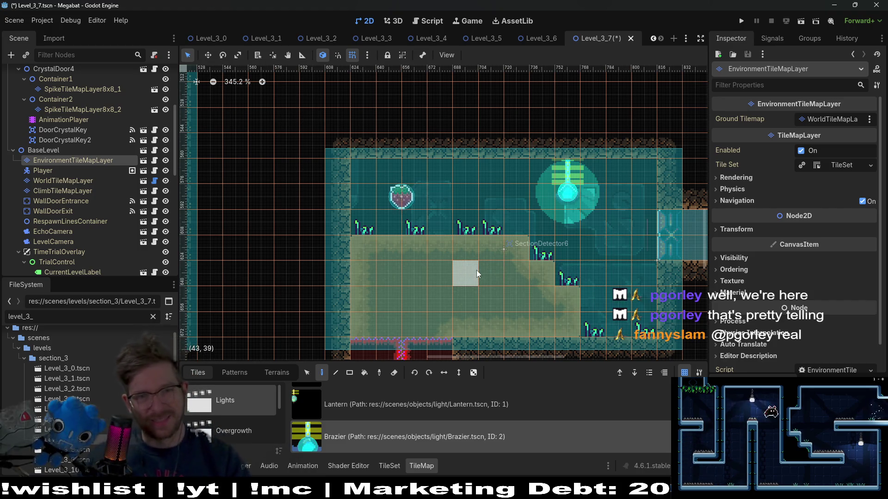
Select Fruit2 in the Scene dock to locate that fruit pickup
scroll(139, 217, up, 5)
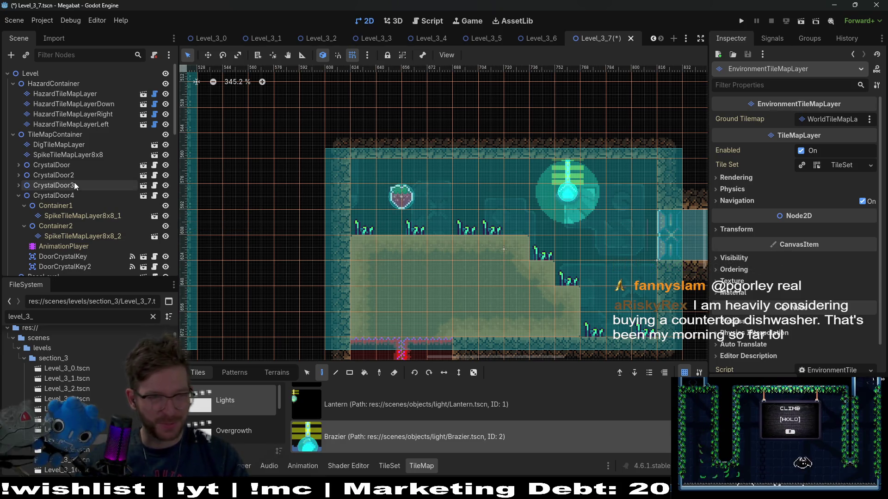
scroll(73, 190, down, 10)
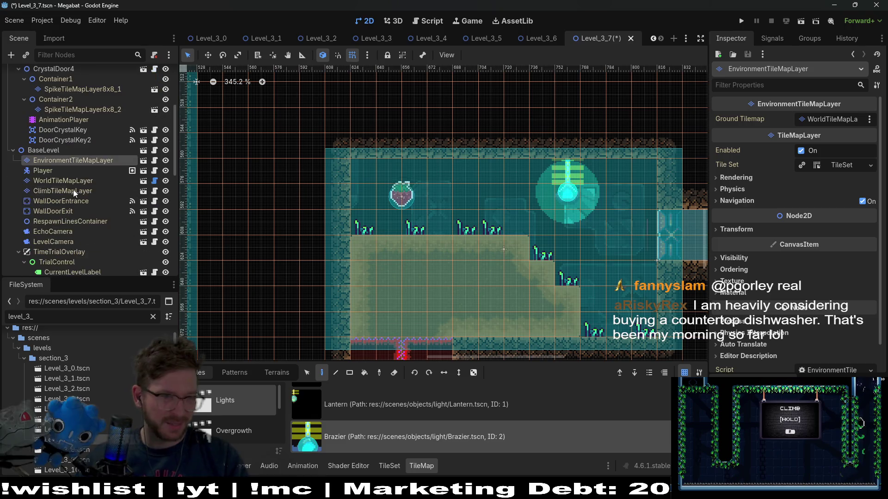
click(69, 151)
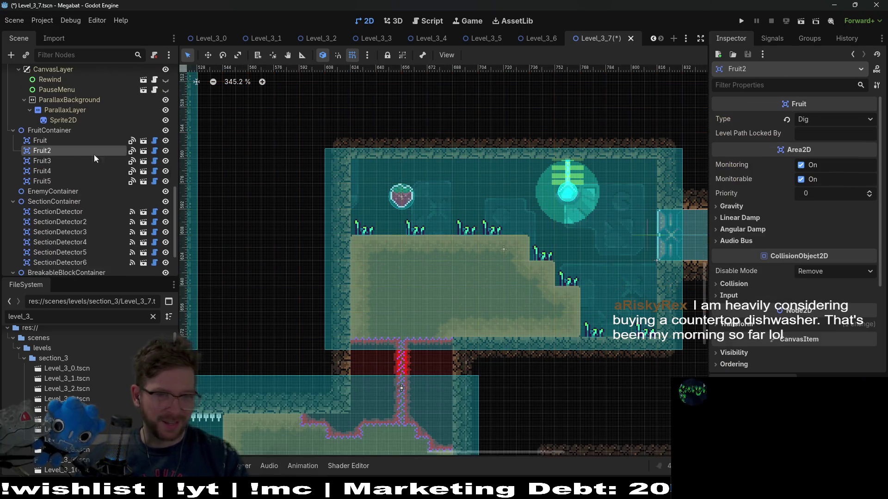
Check Fruit3, the first Fruit and Fruit5 to identify this room's fruit pickup
scroll(383, 188, up, 5)
scroll(392, 195, up, 1)
click(43, 161)
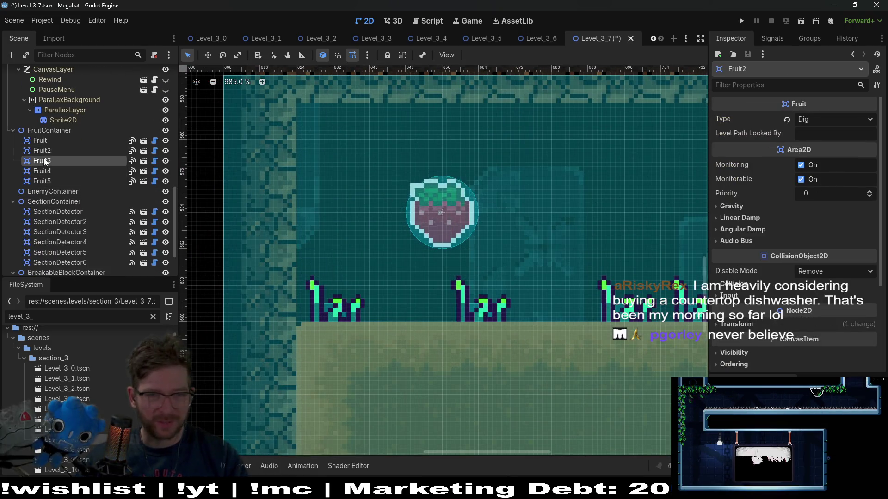
click(48, 141)
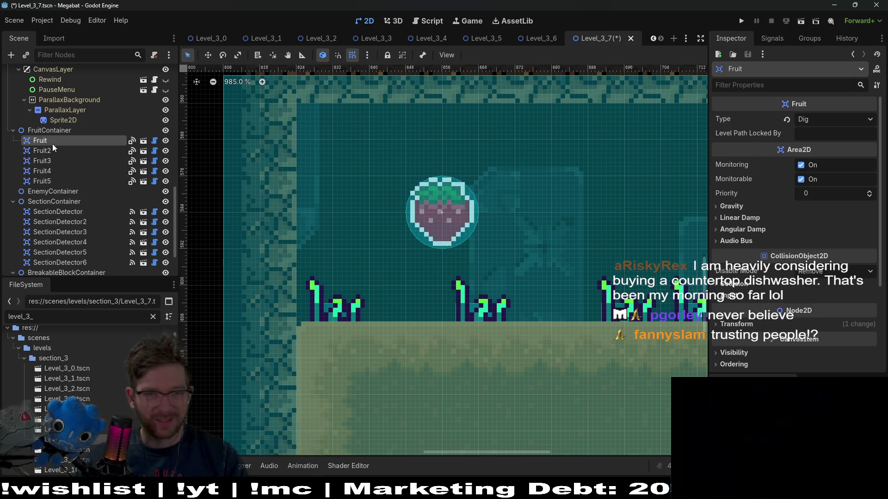
click(56, 177)
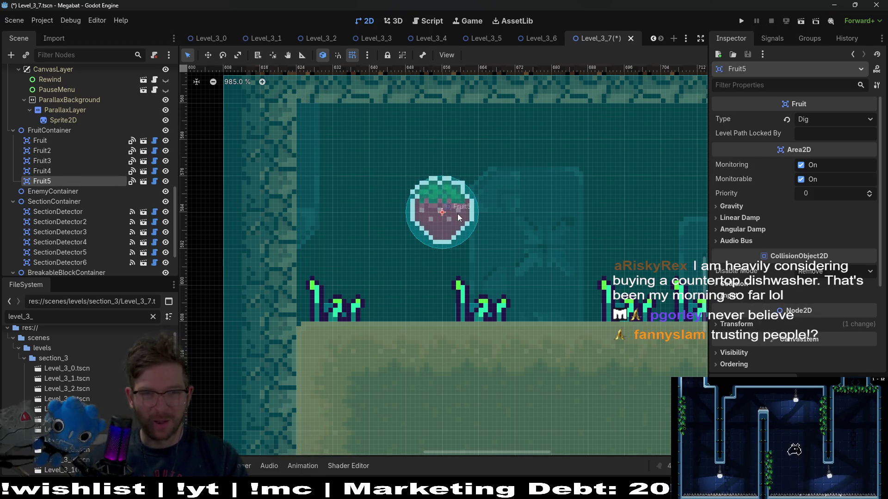
Select HazardTileMapLayer in the Scene dock for painting
scroll(457, 212, down, 12)
scroll(112, 154, up, 10)
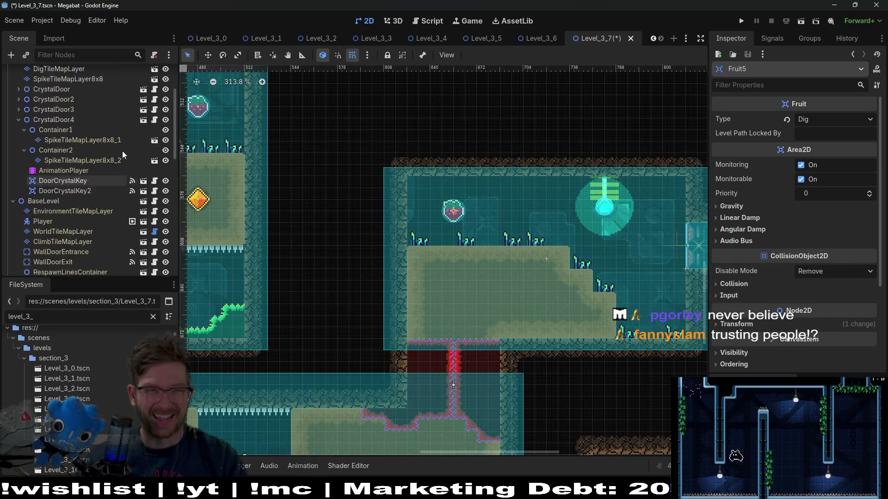
click(80, 95)
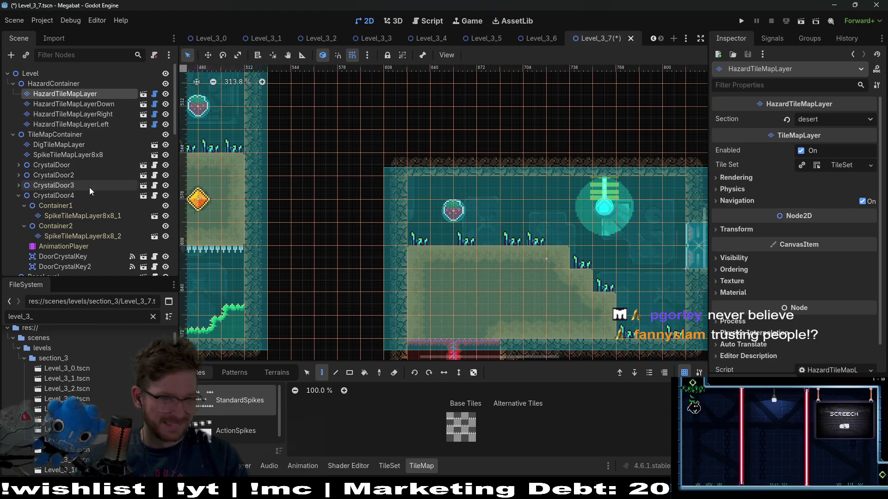
Select EnvironmentTileMapLayer and show the CeilingOvergrowth decoration tiles
scroll(89, 187, down, 5)
scroll(97, 209, up, 2)
scroll(97, 209, up, 3)
click(96, 209)
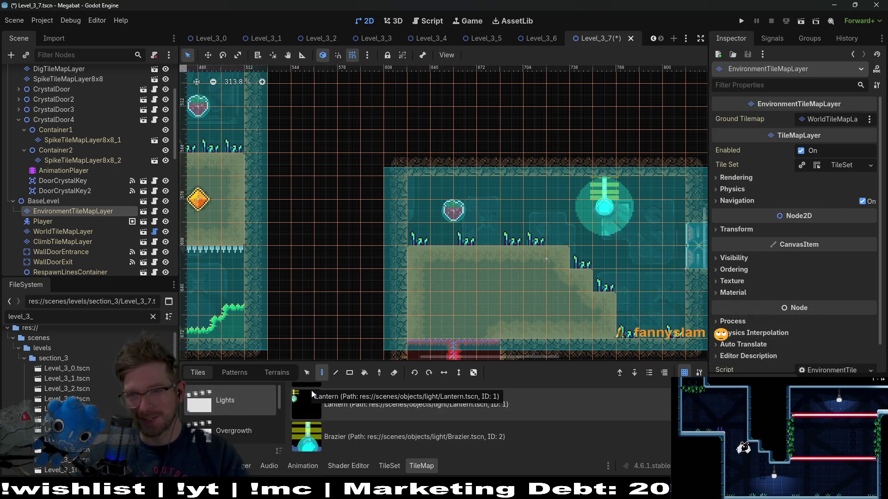
scroll(246, 406, down, 1)
click(249, 411)
scroll(250, 409, down, 1)
click(249, 427)
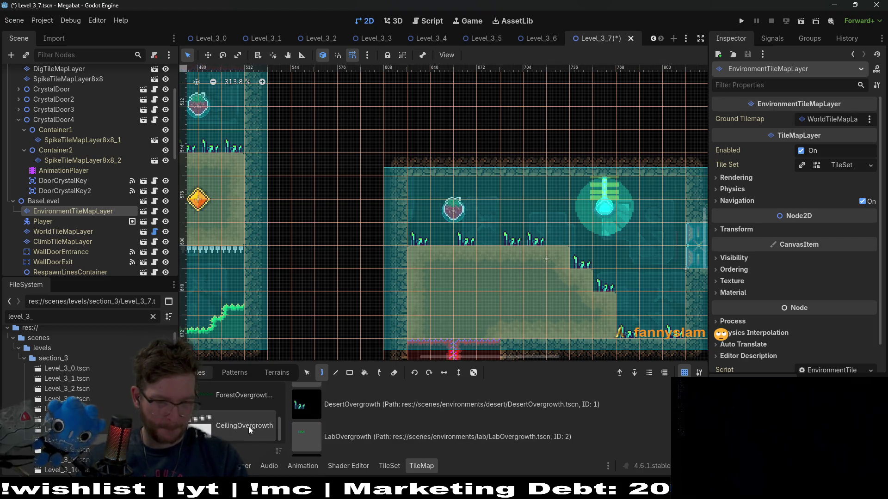
Place a medium desert vine on the ceiling, moving it one cell left
scroll(355, 426, down, 3)
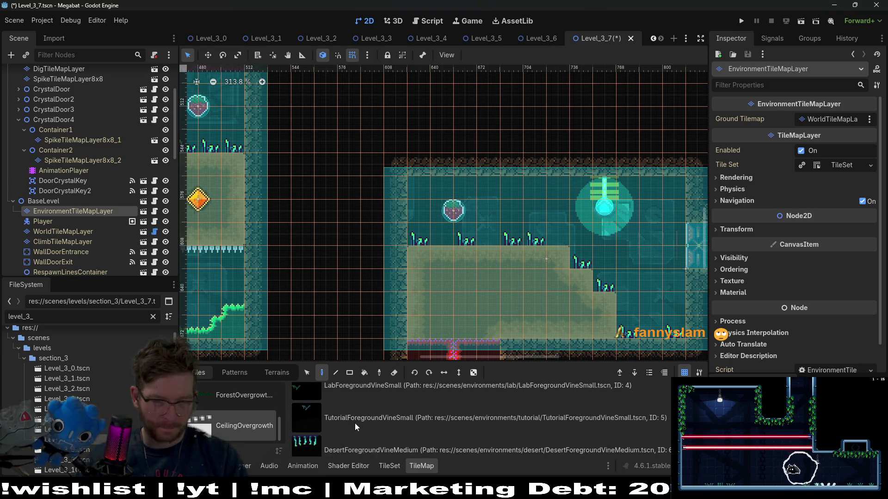
click(515, 185)
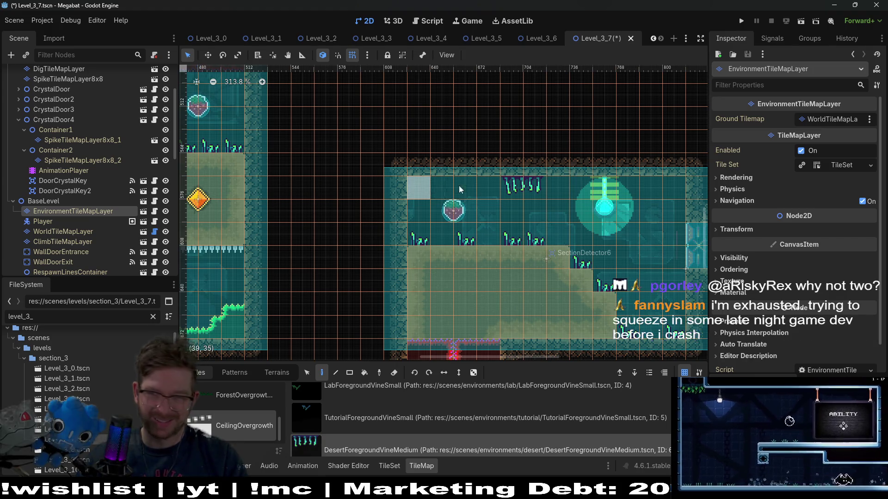
right_click(507, 183)
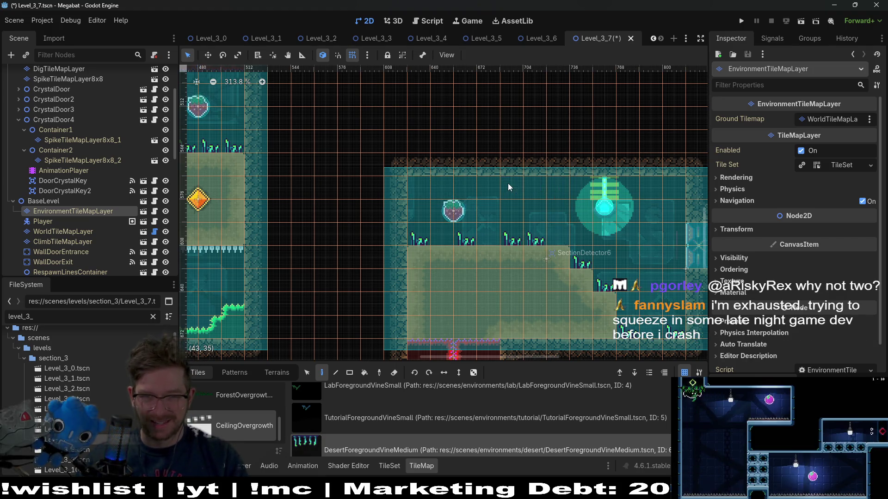
click(482, 187)
Hang six small desert vines at various points along the room ceilings
scroll(358, 436, down, 1)
click(359, 444)
click(429, 179)
click(650, 185)
click(560, 186)
scroll(605, 247, down, 2)
scroll(515, 302, left, 5)
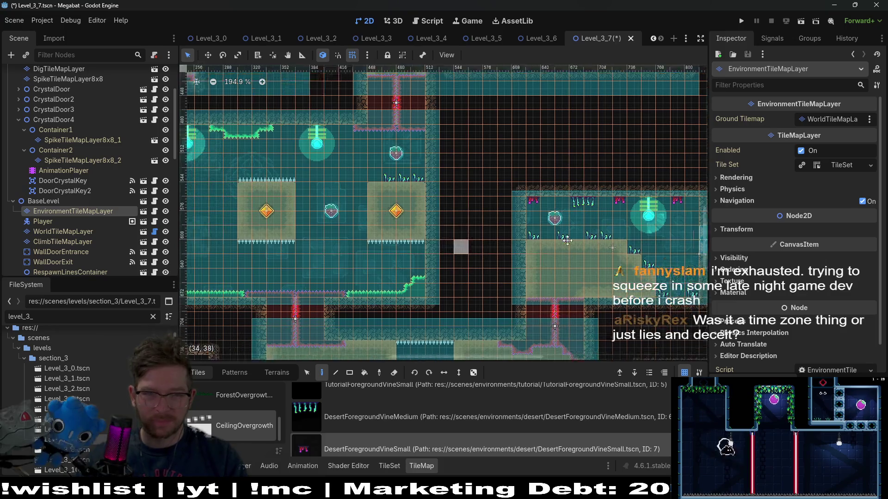
scroll(399, 229, up, 2)
scroll(433, 207, up, 3)
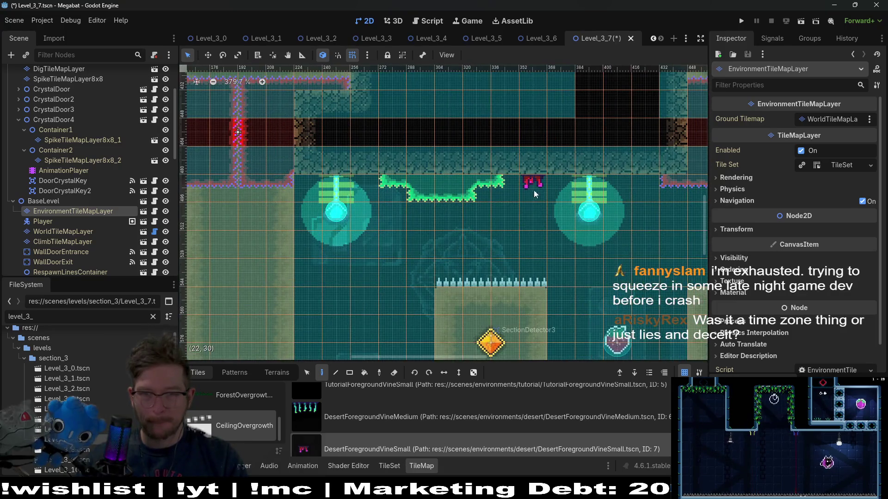
click(643, 184)
click(365, 184)
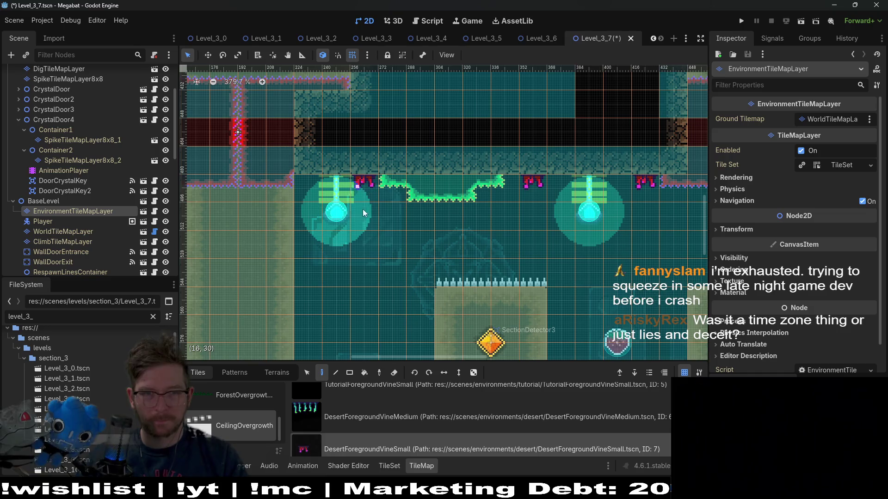
scroll(507, 224, down, 5)
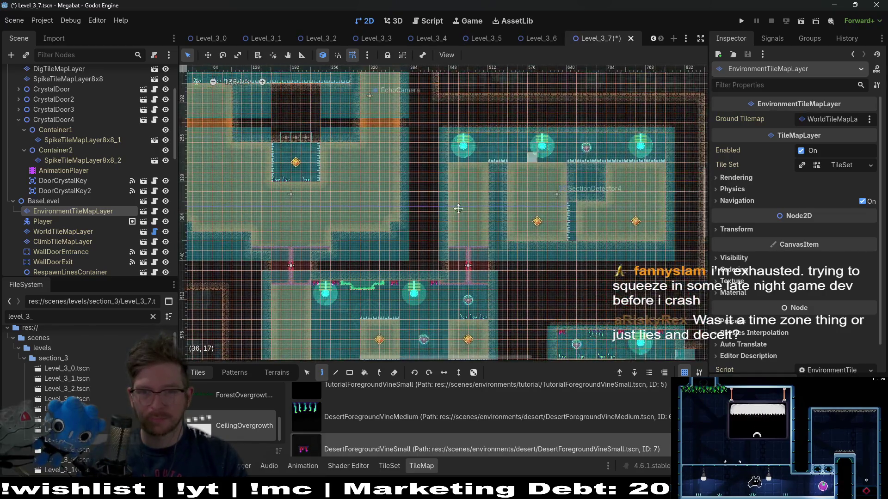
scroll(436, 178, up, 4)
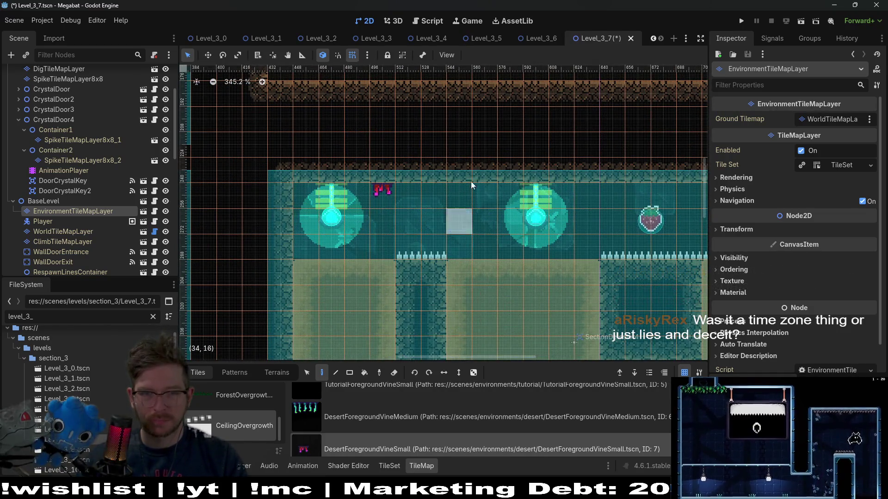
click(481, 195)
Add two more medium desert vines along the ceiling row and save Level_3_7
click(398, 409)
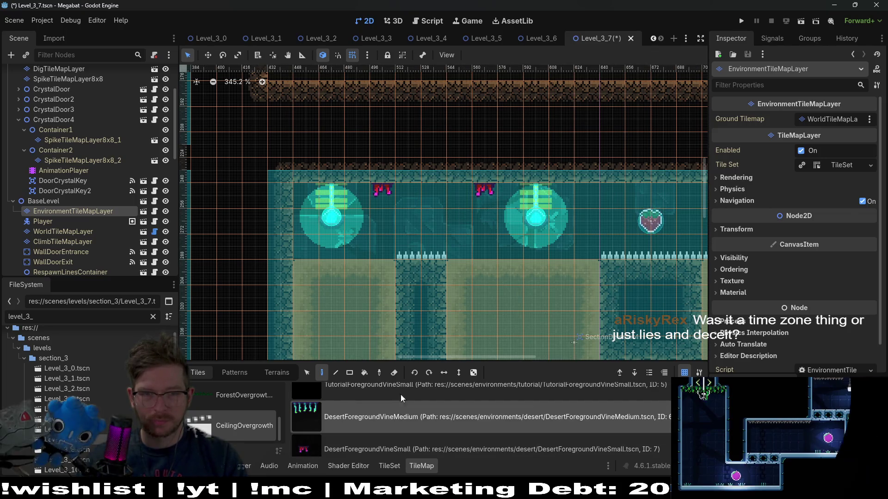
click(391, 185)
scroll(579, 214, right, 5)
click(542, 187)
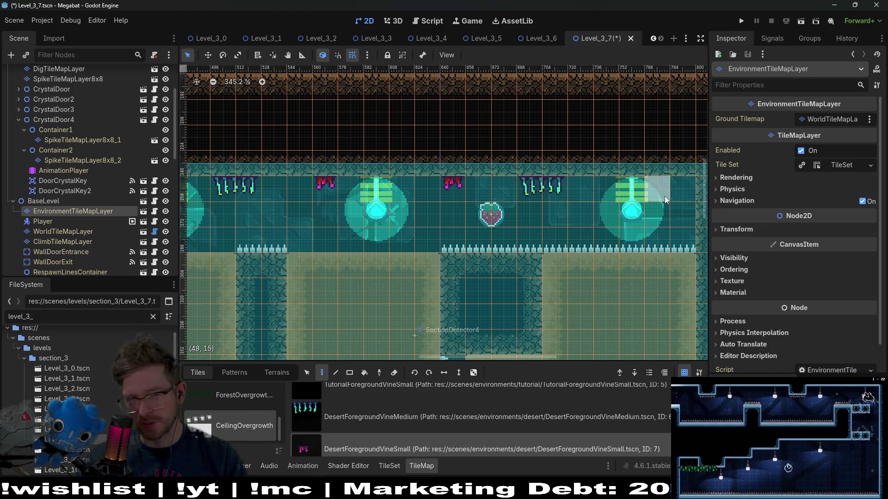
scroll(387, 194, left, 3)
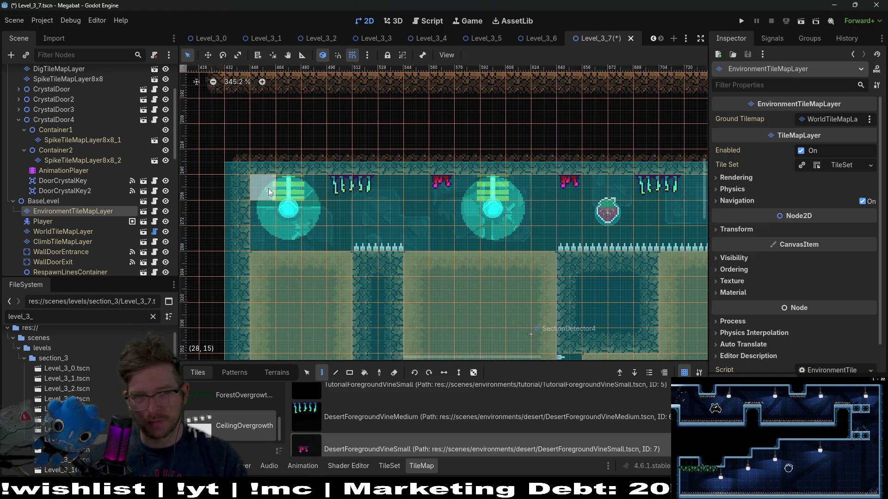
scroll(446, 252, down, 10)
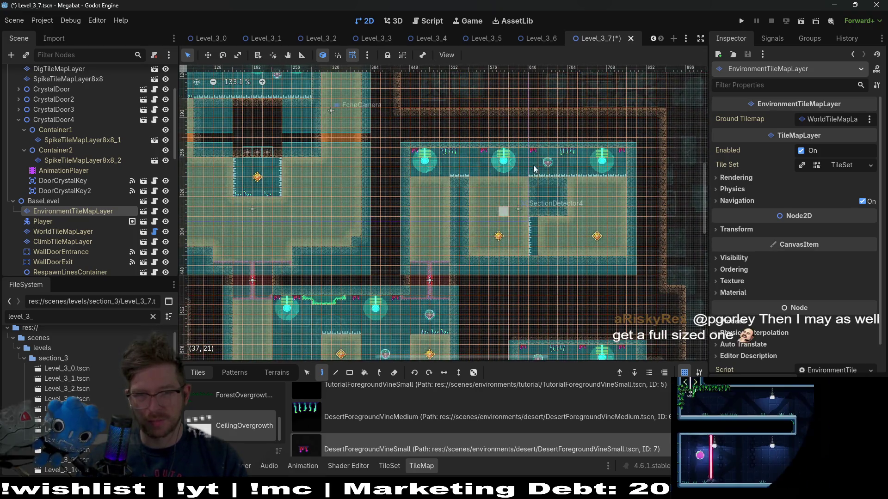
scroll(546, 149, up, 5)
scroll(521, 199, down, 10)
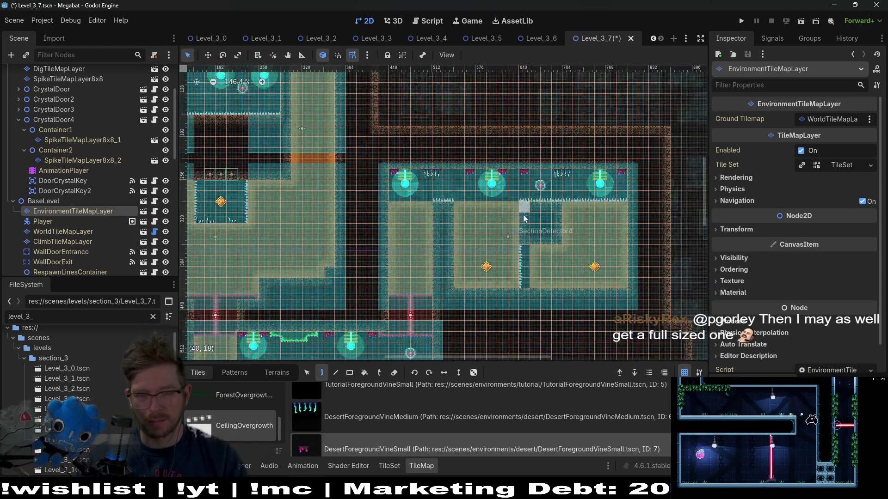
scroll(515, 237, right, 1)
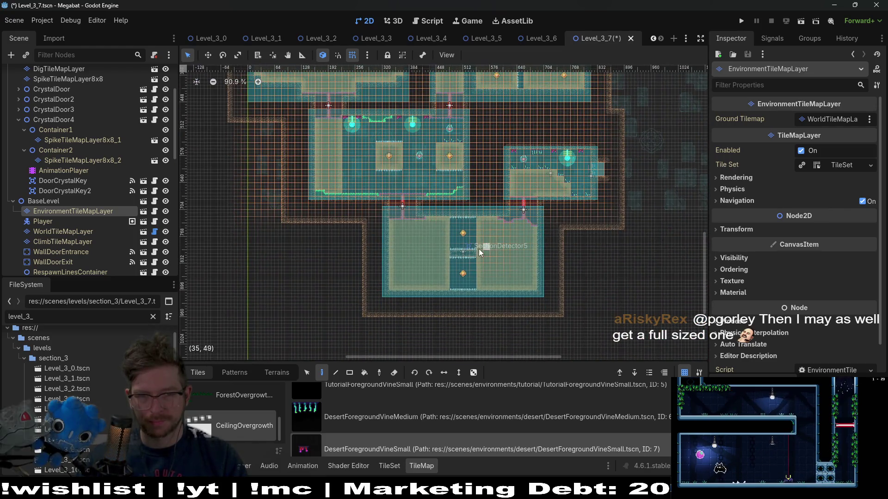
scroll(441, 244, up, 5)
key(ctrl+s)
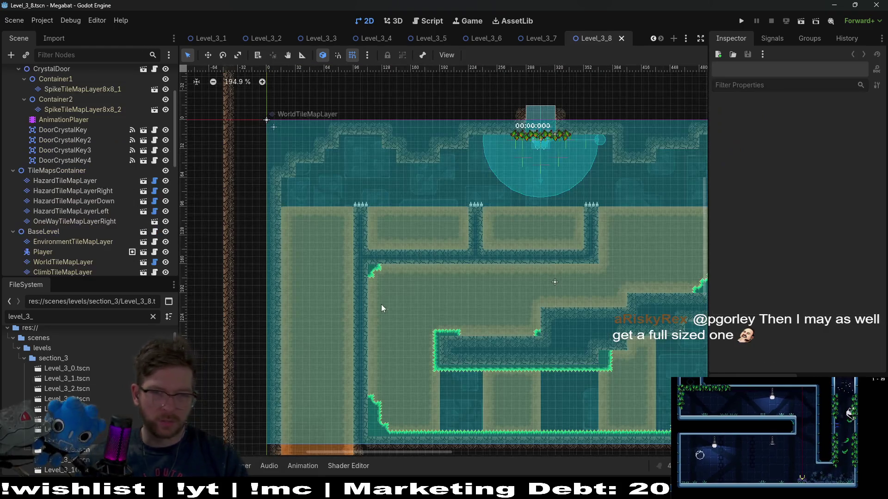
Launch Level_3_8 as a debug playtest with Run Current Scene
scroll(384, 302, down, 2)
scroll(393, 228, up, 3)
scroll(393, 228, right, 8)
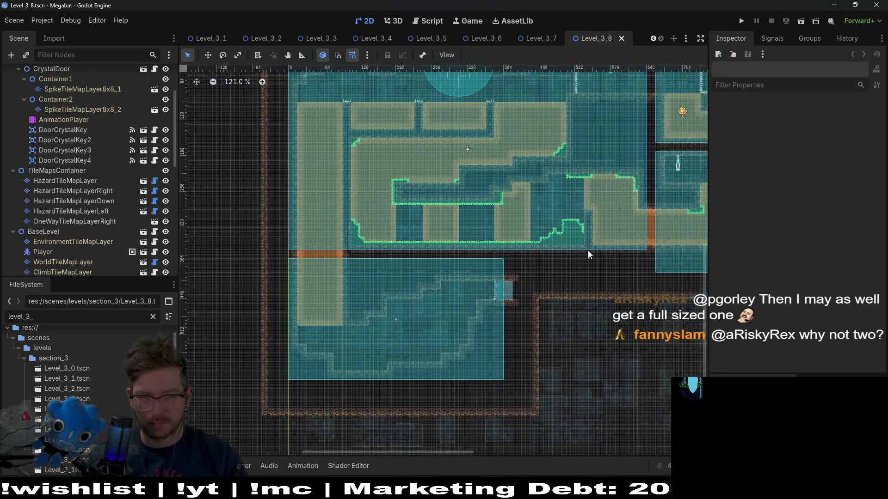
scroll(382, 267, up, 6)
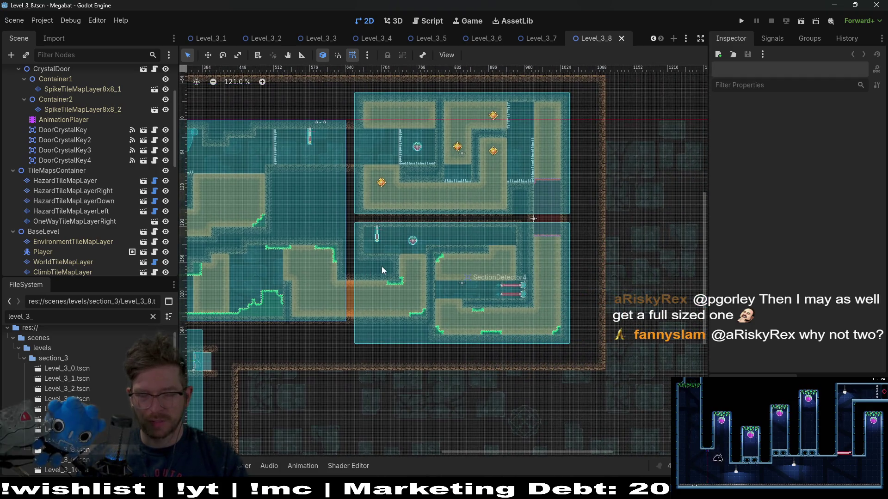
click(802, 21)
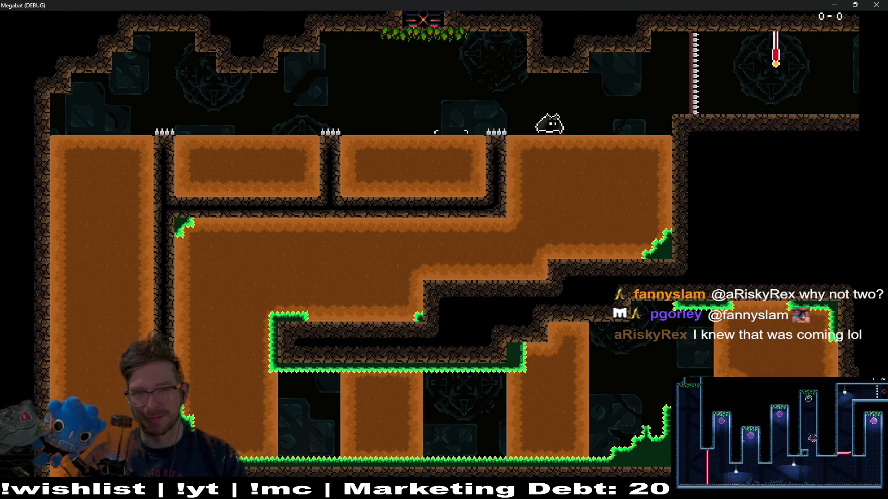
Walk right into the next room toward the strawberry, flying up and back left
key(Right)
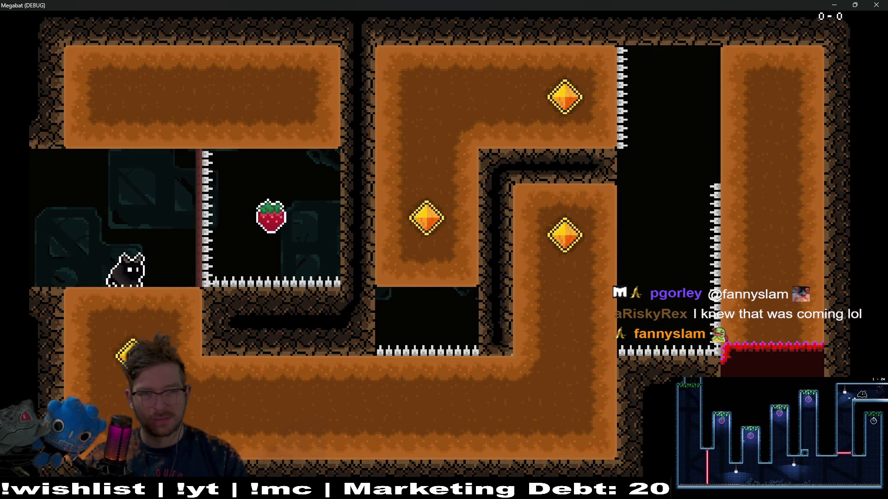
key(Right)
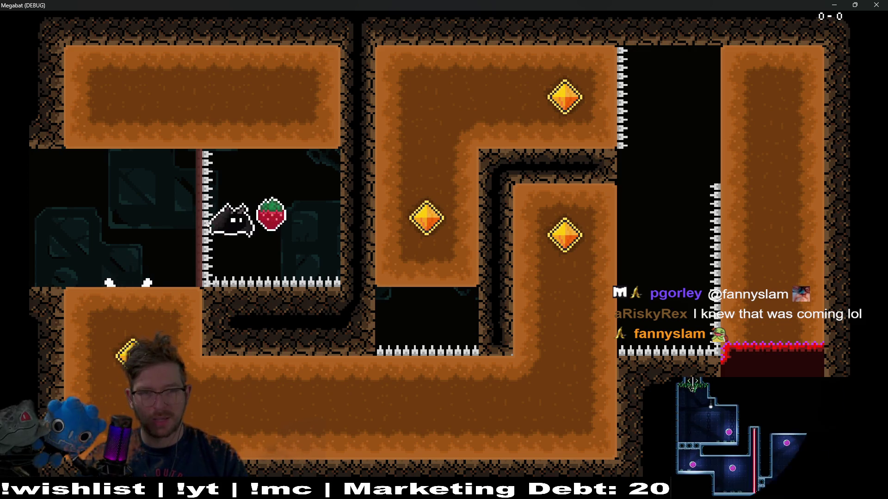
key(space)
key(Left)
Dig through the shafts and corridors turning every gem green, then drop down the dark shaft
key(Down)
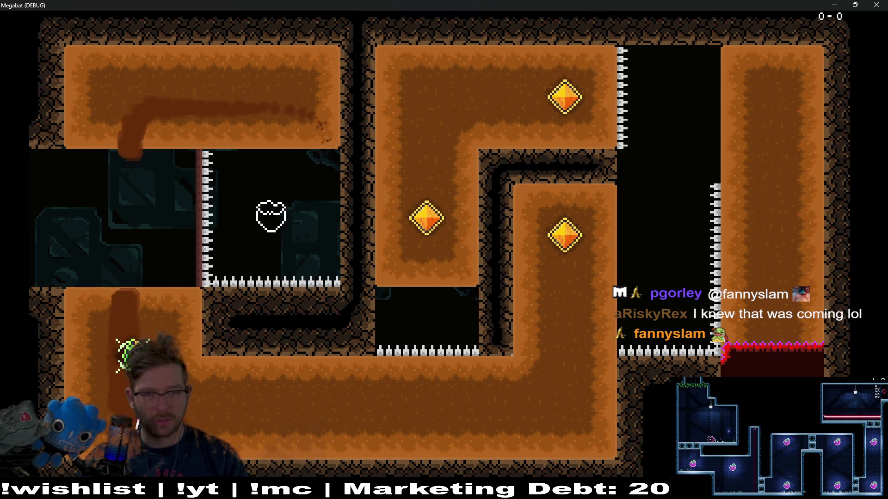
key(Right)
key(Up)
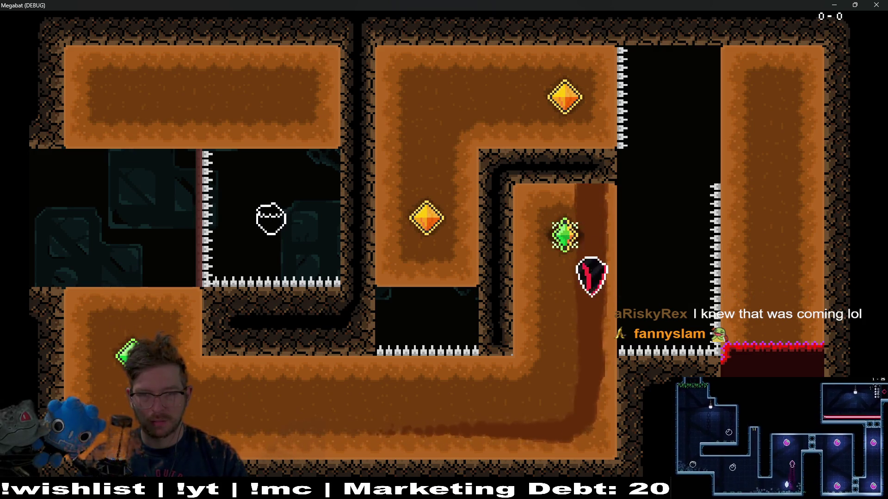
key(Down)
key(Left)
key(Up)
key(Right)
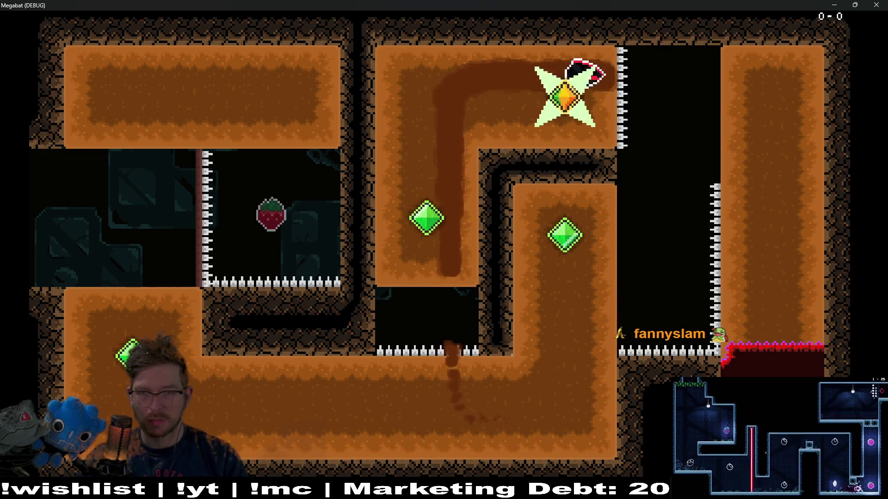
key(Down)
key(Up)
key(Left)
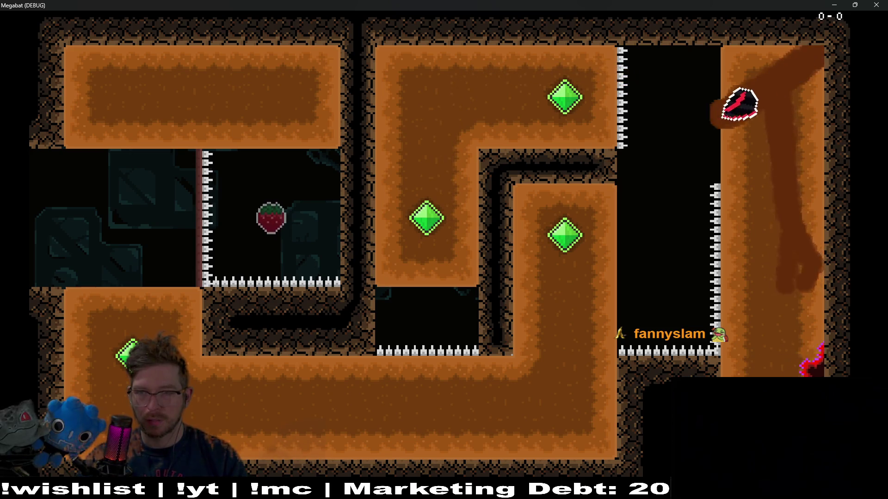
key(Down)
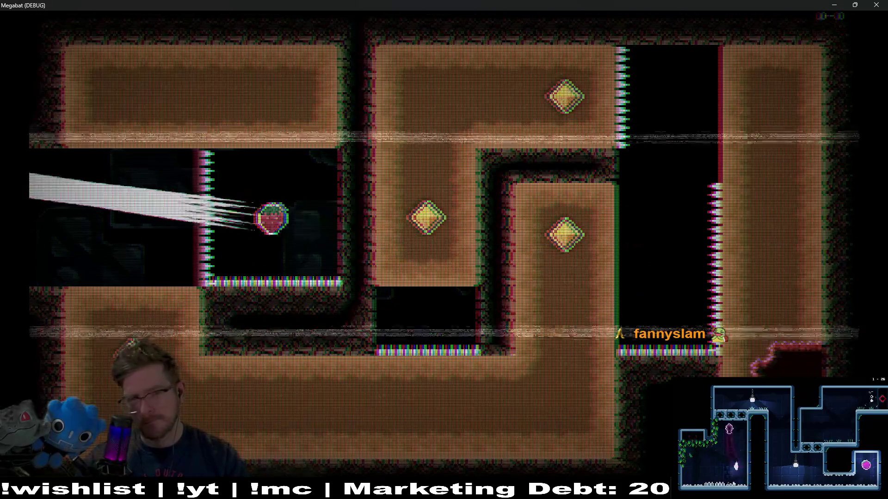
Move up through the rooms to the red flag checkpoint and walk into the next room
key(Right)
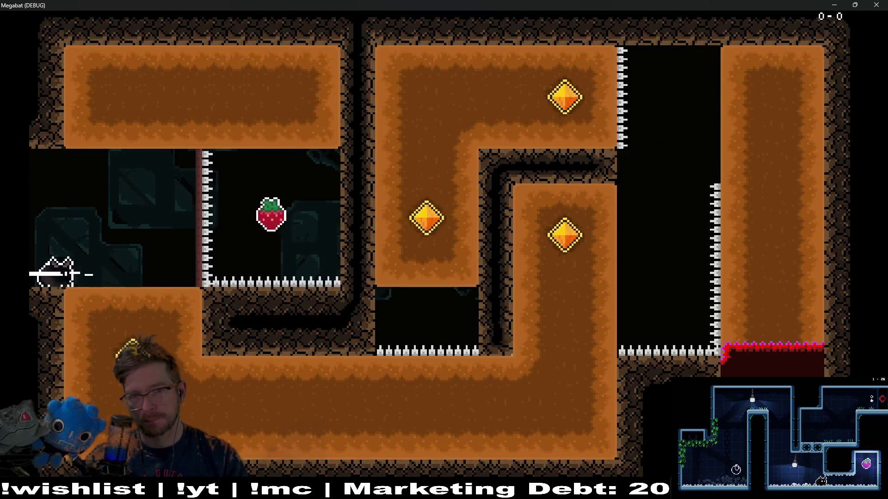
key(Left)
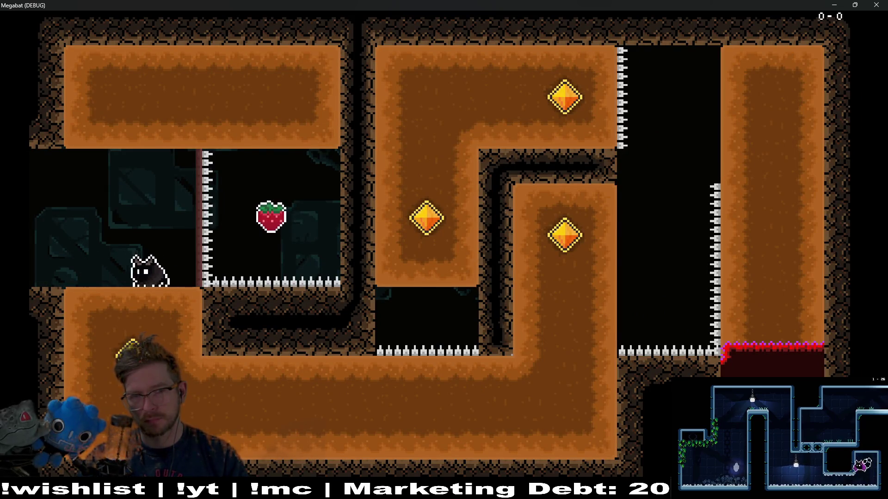
key(Up)
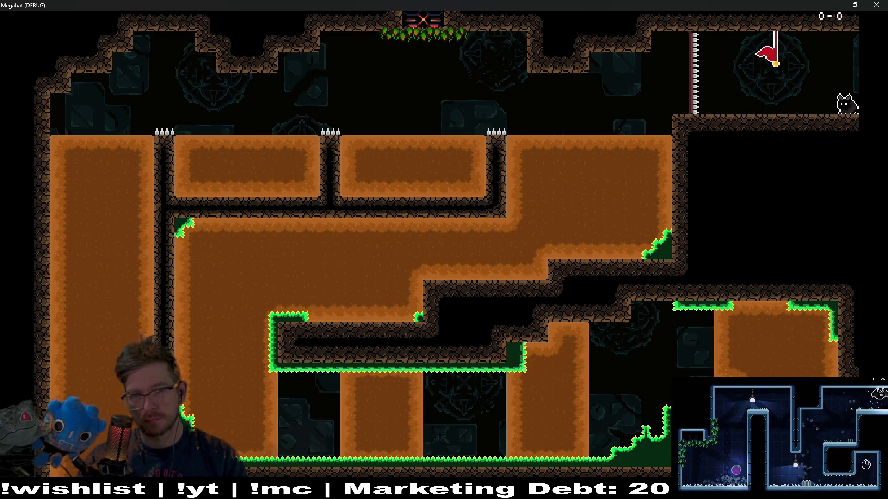
key(Left)
key(Up)
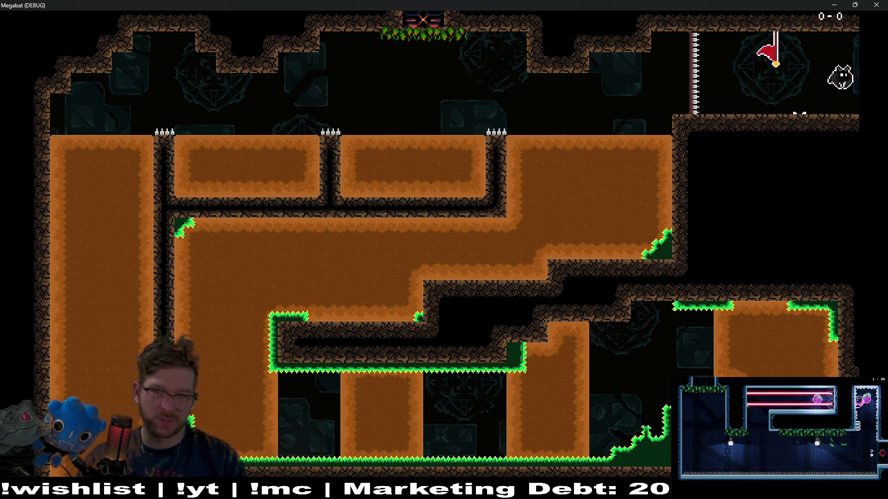
key(Right)
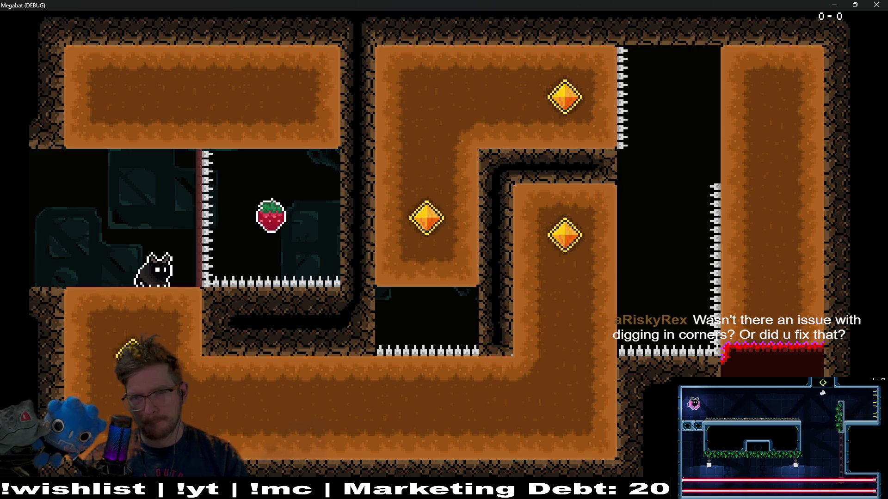
Jump to grab the strawberry and dig through the dirt to the lower gem
key(space)
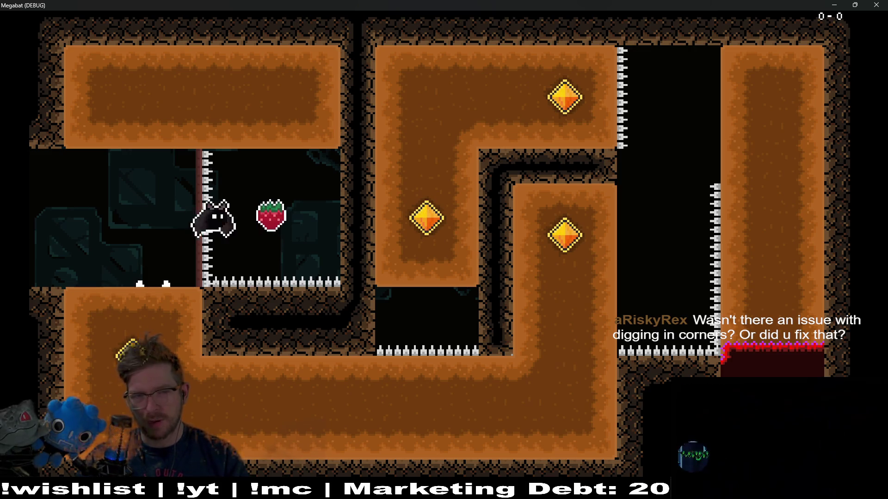
key(x)
key(Left)
key(Down)
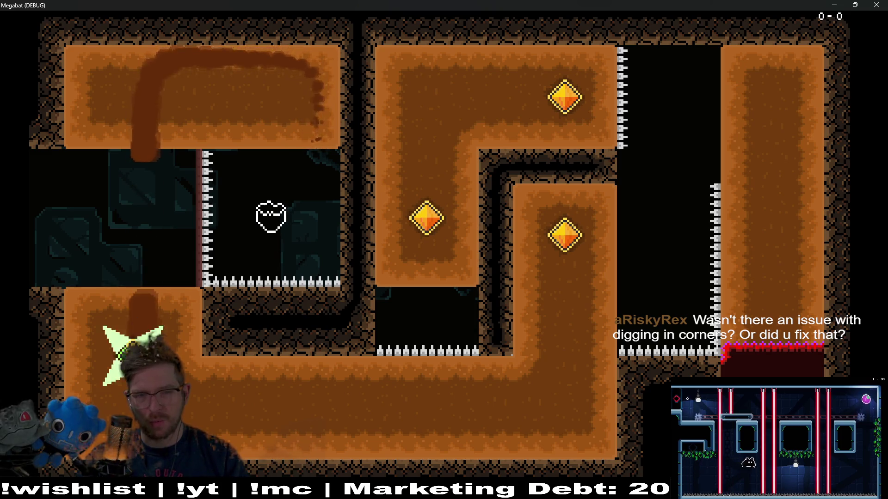
key(Right)
Dig along the top and around the right pillar collecting gems, then quit with F8
key(Up)
key(Right)
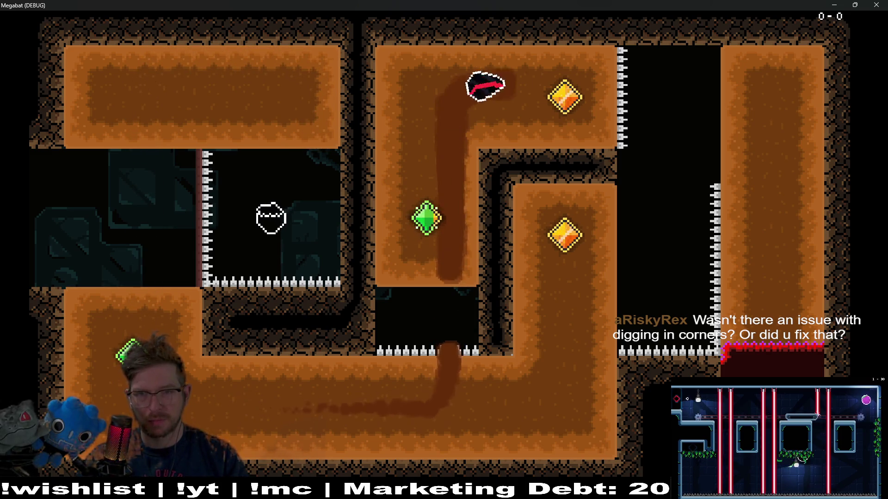
key(Down)
key(Left)
key(Down)
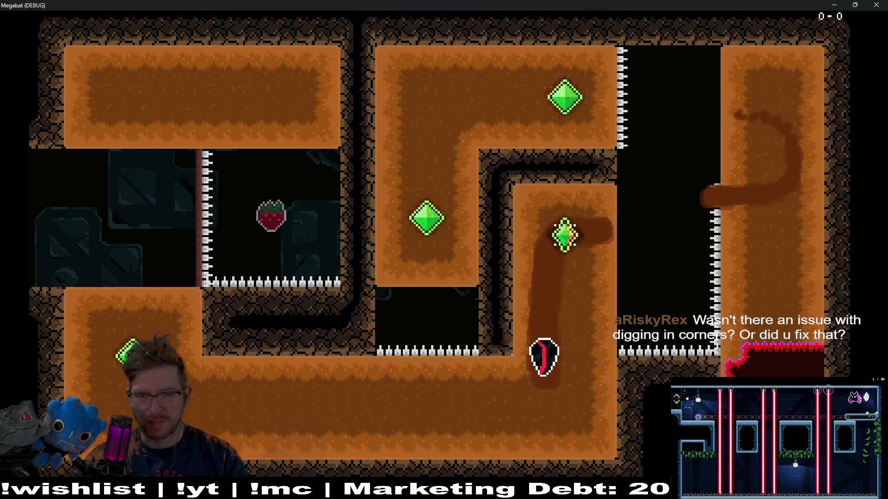
key(Left)
key(Up)
key(Right)
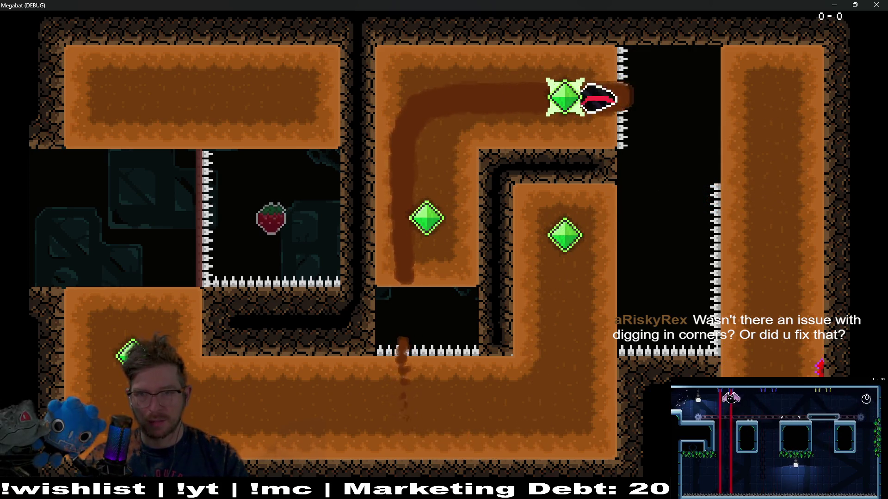
key(Left)
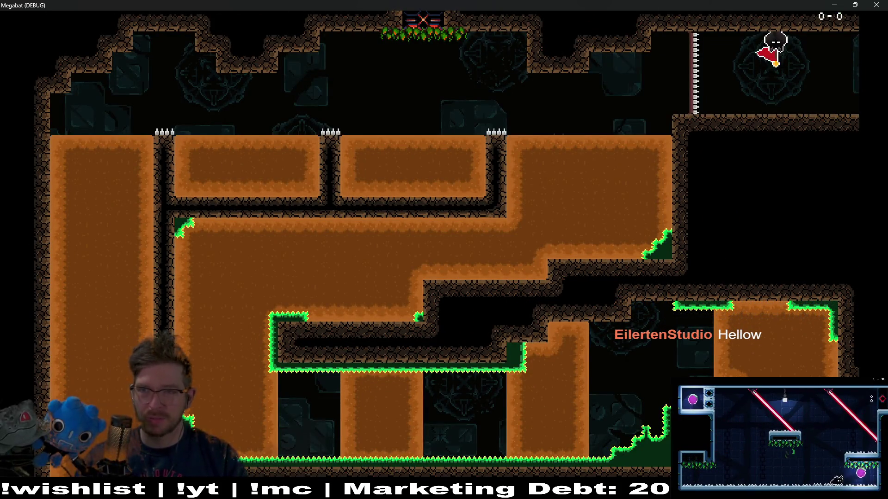
key(F8)
scroll(393, 144, up, 10)
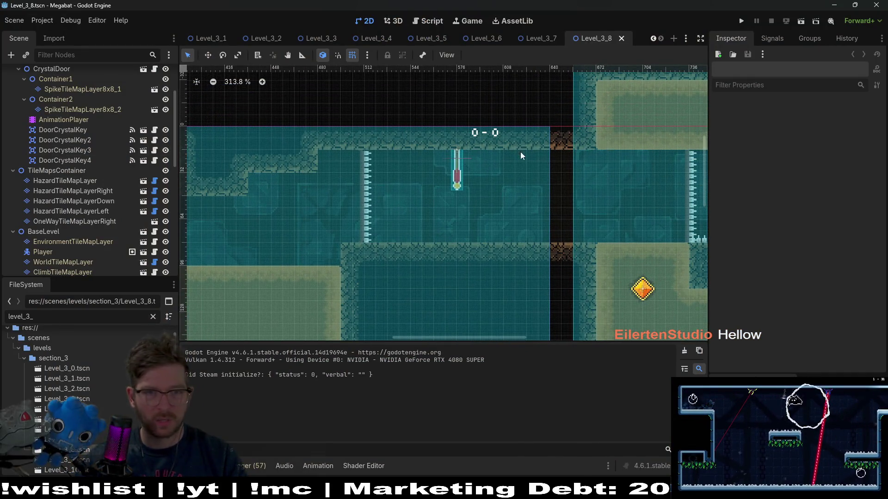
Delete the original CheckPoint node from Level_3_8's scene tree
scroll(468, 158, up, 5)
scroll(77, 171, up, 4)
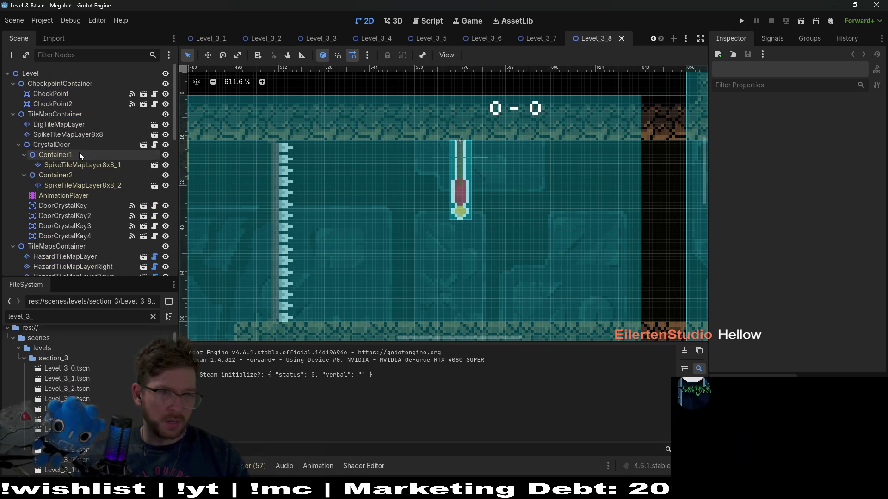
click(53, 103)
click(55, 93)
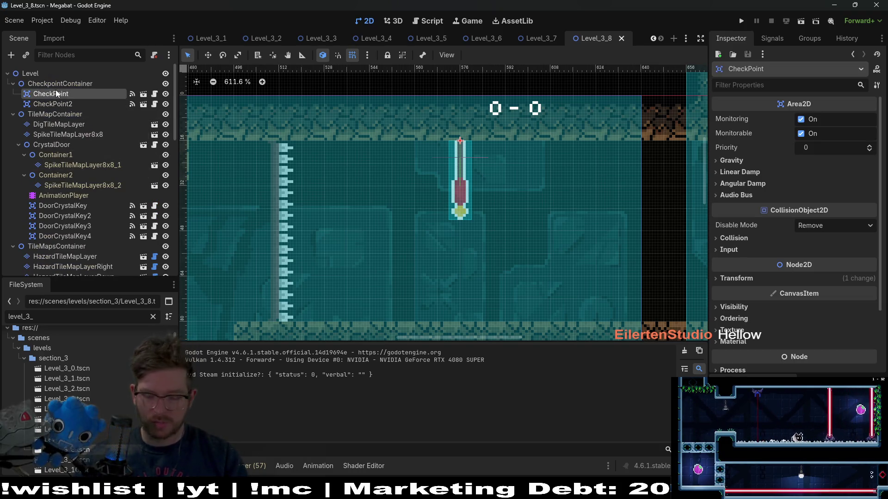
key(Delete)
key(Return)
Rename CheckPoint2 to CheckPoint
double_click(80, 95)
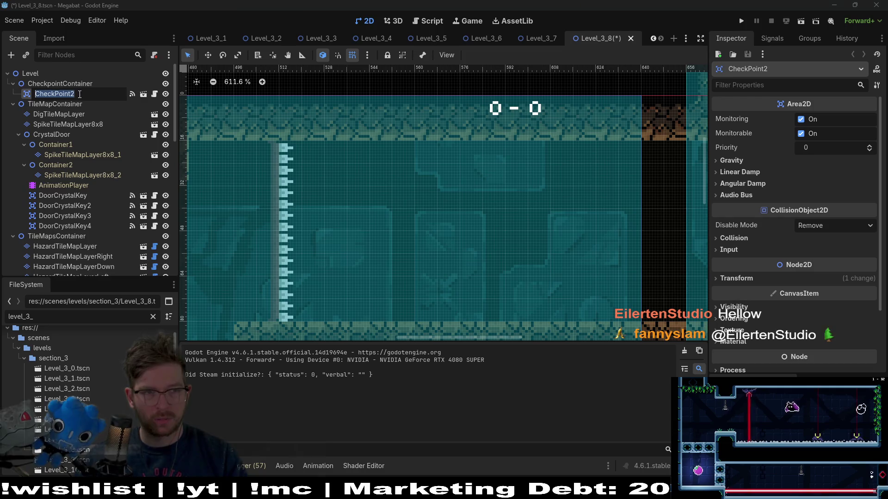
key(Return)
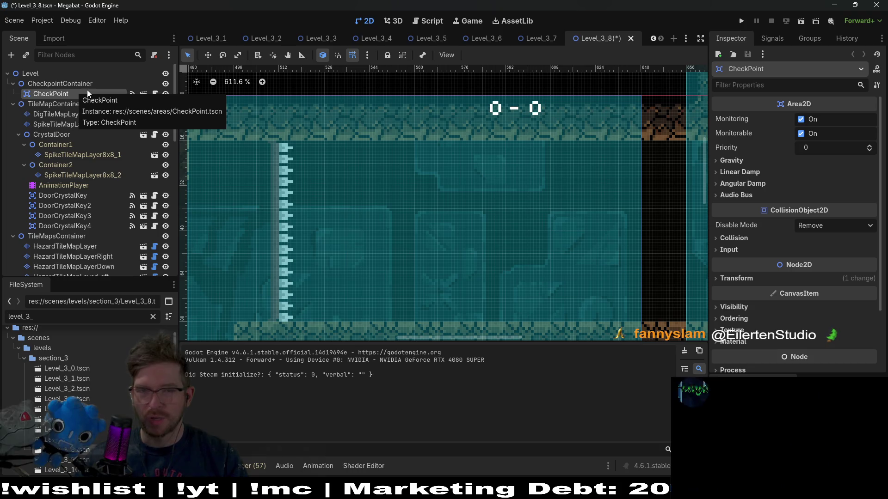
scroll(469, 174, down, 5)
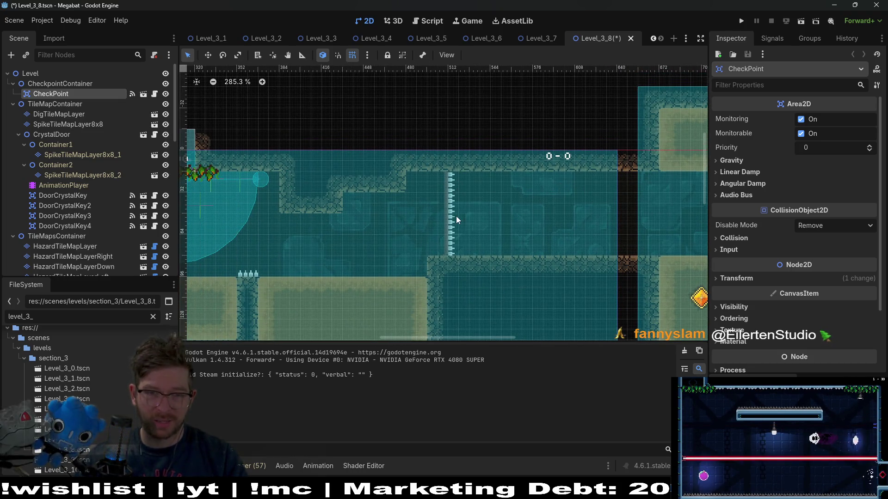
scroll(456, 217, up, 4)
scroll(470, 225, down, 5)
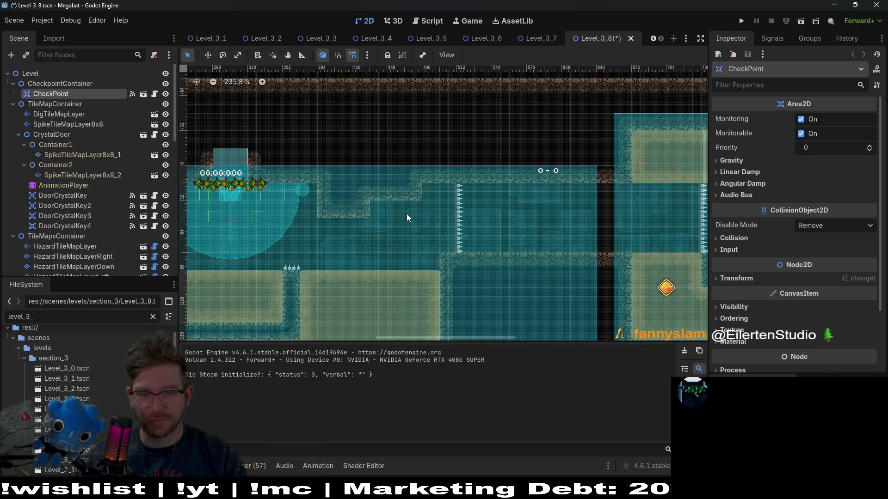
scroll(467, 229, down, 4)
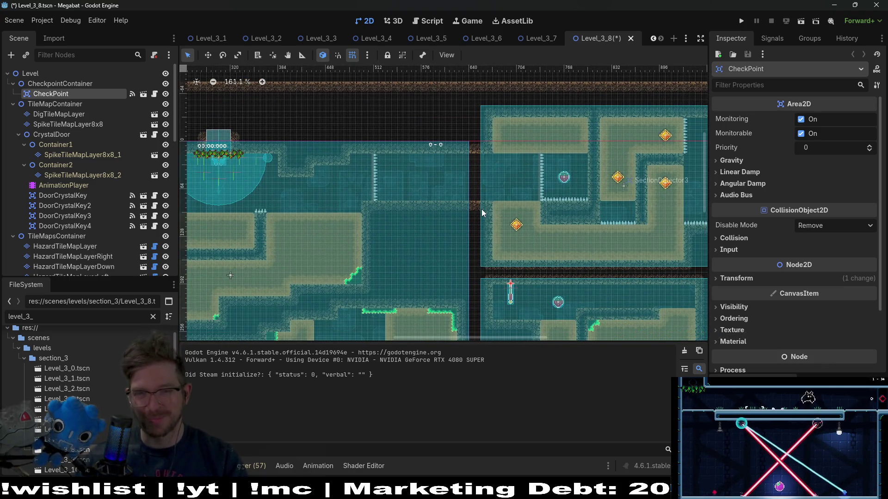
scroll(432, 202, up, 2)
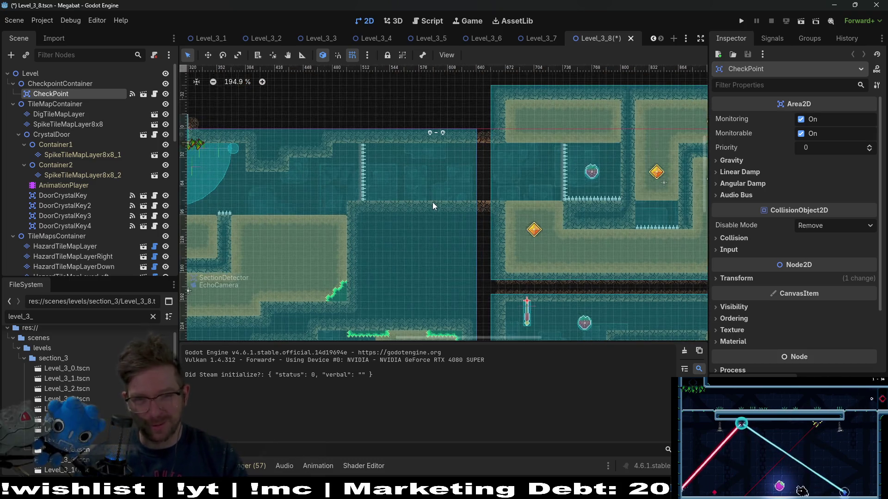
scroll(451, 178, up, 3)
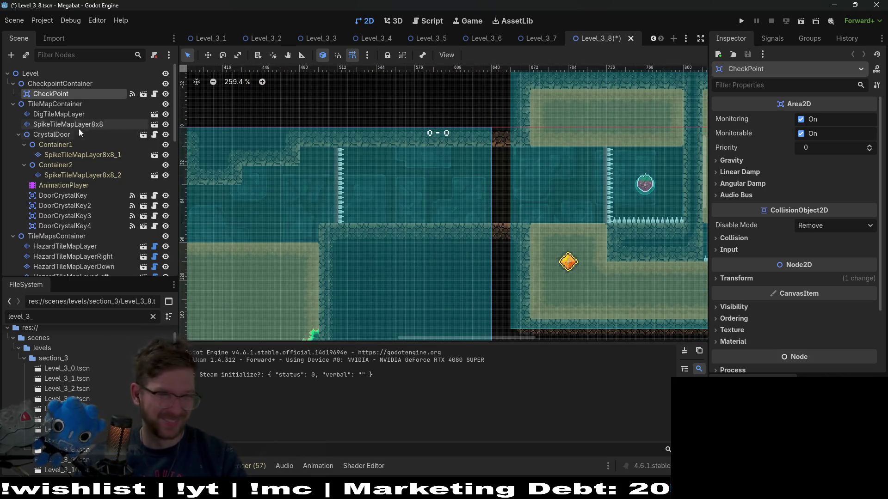
Select HazardTileMapLayer and bring up its tile palette with the StandardSpikes and ActionSpikes tiles
click(59, 105)
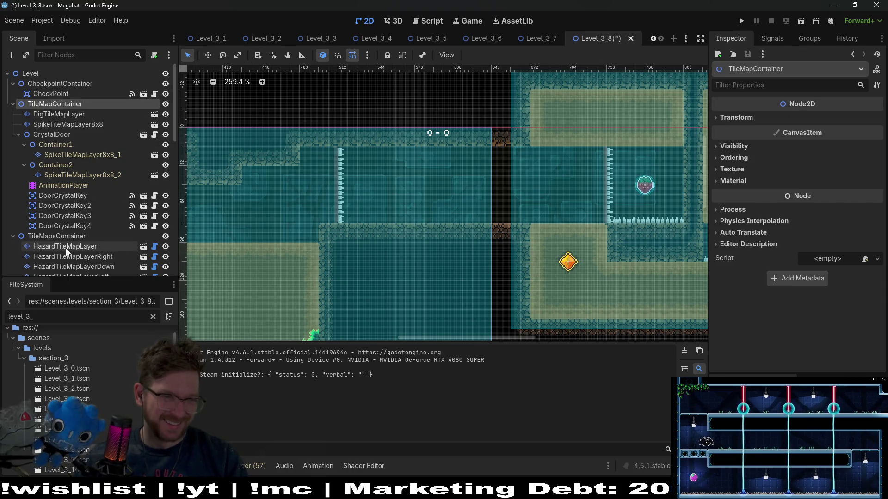
click(67, 246)
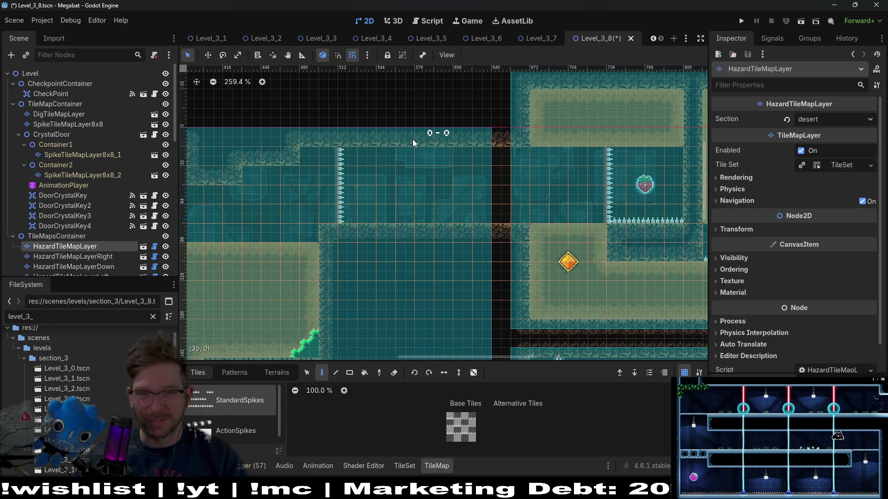
click(279, 372)
click(206, 377)
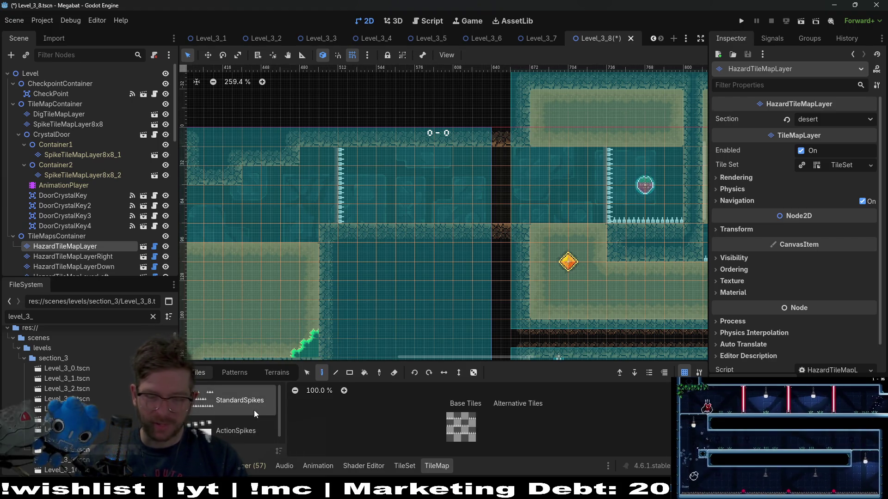
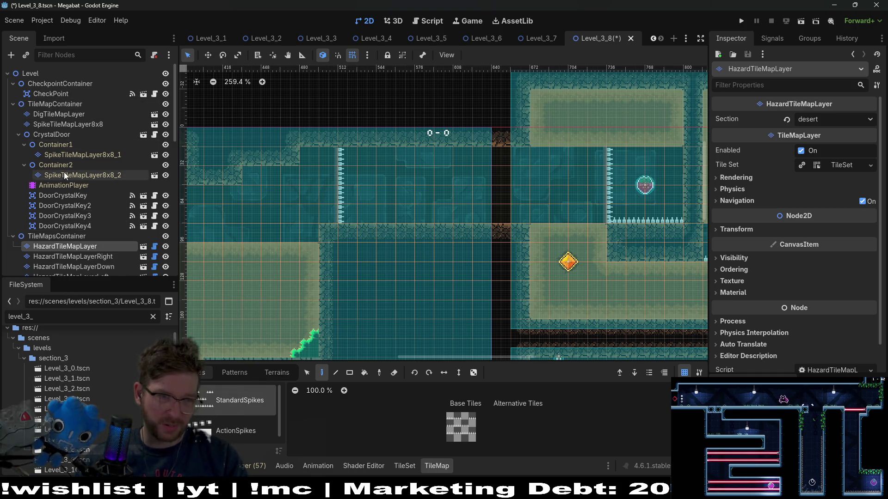
Select WorldTileMapLayer and pick the DESERT terrain for painting
scroll(64, 176, down, 5)
click(74, 201)
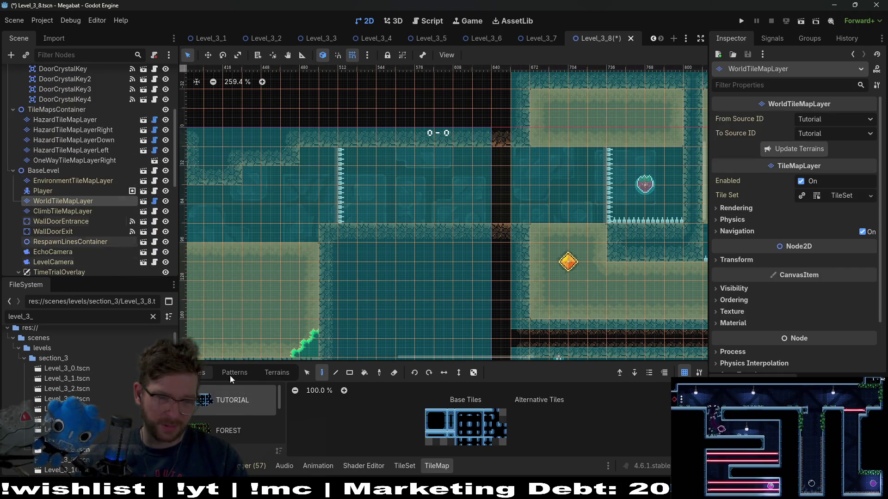
click(276, 372)
click(239, 411)
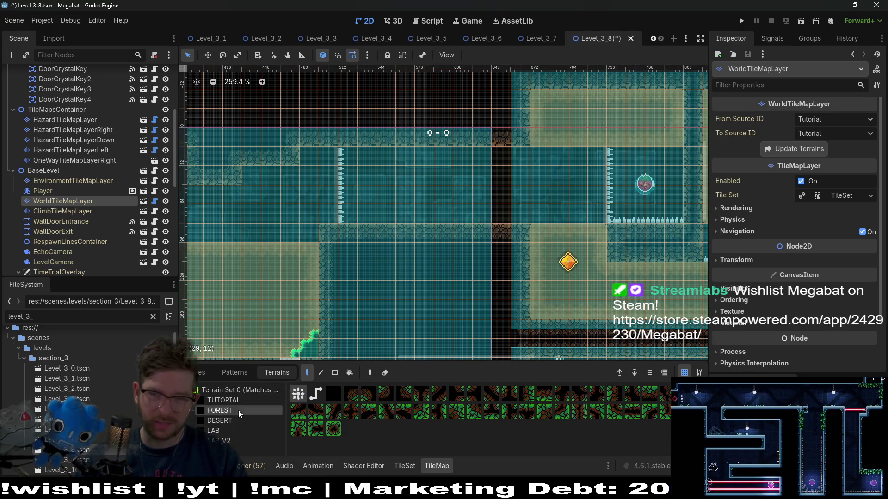
click(235, 420)
Paint Desert tiles across the ceiling gap beside the 0-0 marker, then select ClimbTileMapLayer
scroll(401, 241, up, 4)
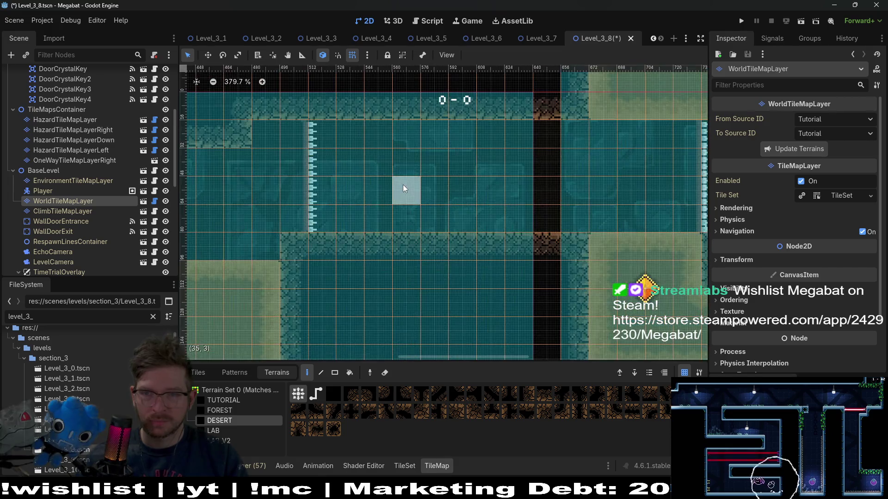
scroll(410, 213, up, 2)
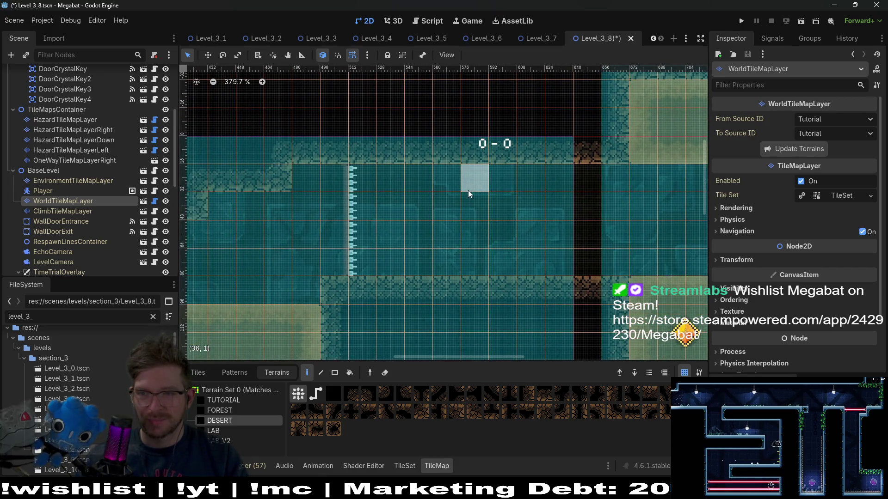
drag(452, 187, 420, 187)
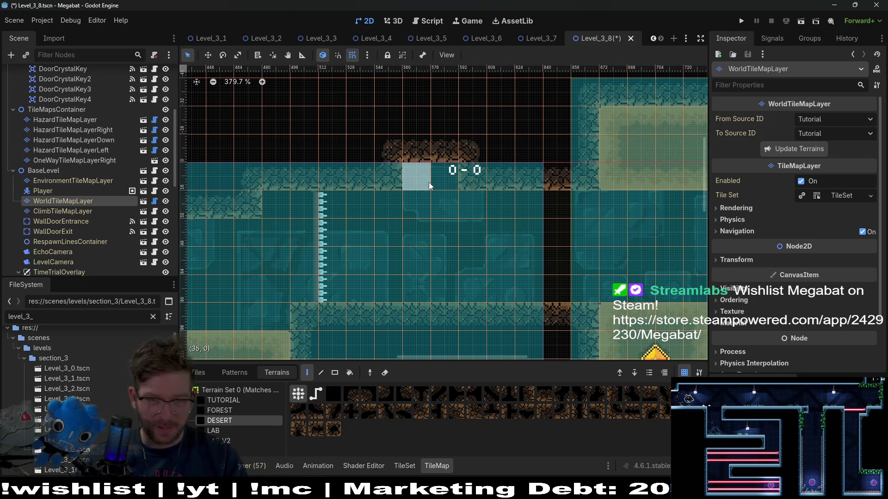
scroll(409, 238, down, 5)
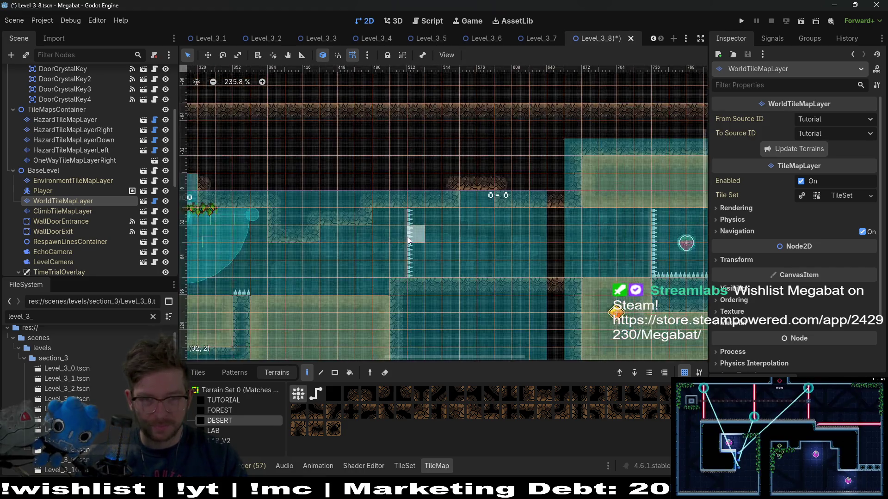
scroll(409, 238, left, 5)
scroll(434, 206, up, 2)
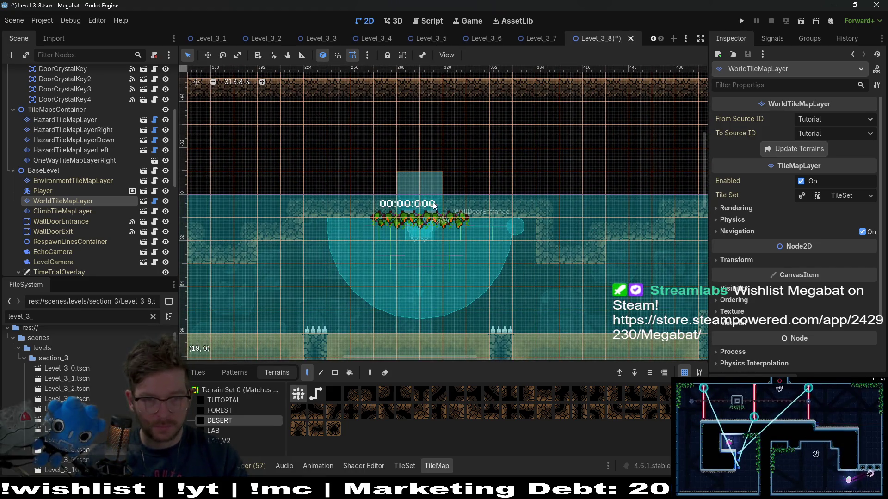
scroll(75, 120, up, 5)
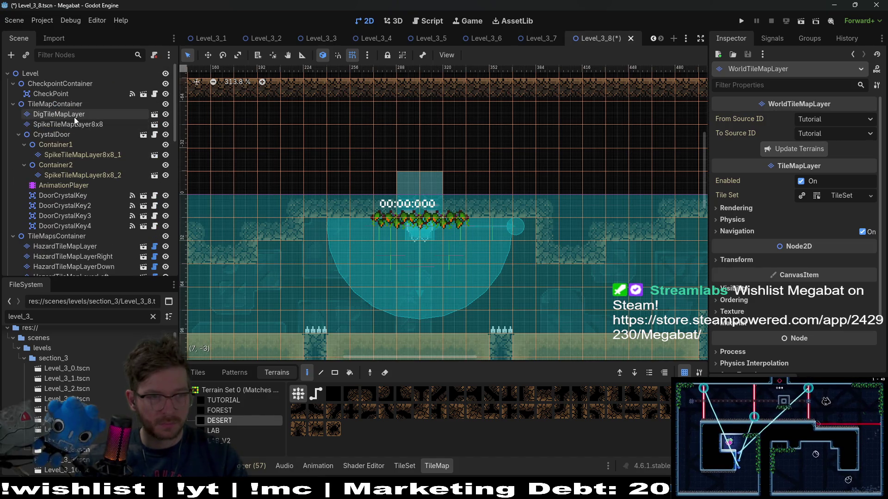
scroll(81, 194, down, 5)
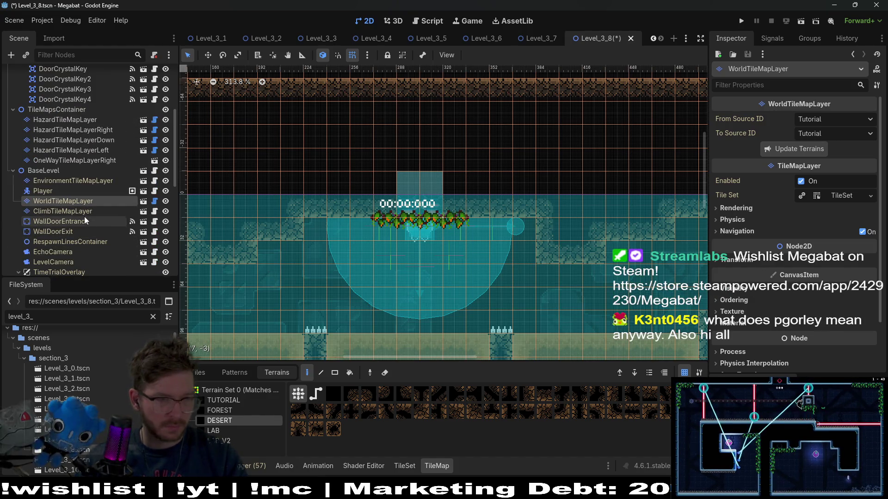
click(83, 211)
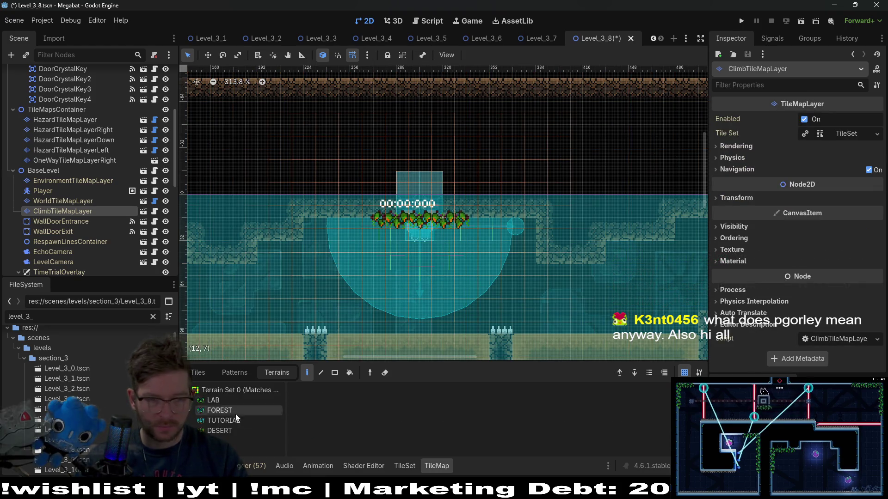
Paint a row of DESERT vines along the ceiling edge by 0-0, then select Player and WallDoorEntrance
click(224, 420)
click(220, 430)
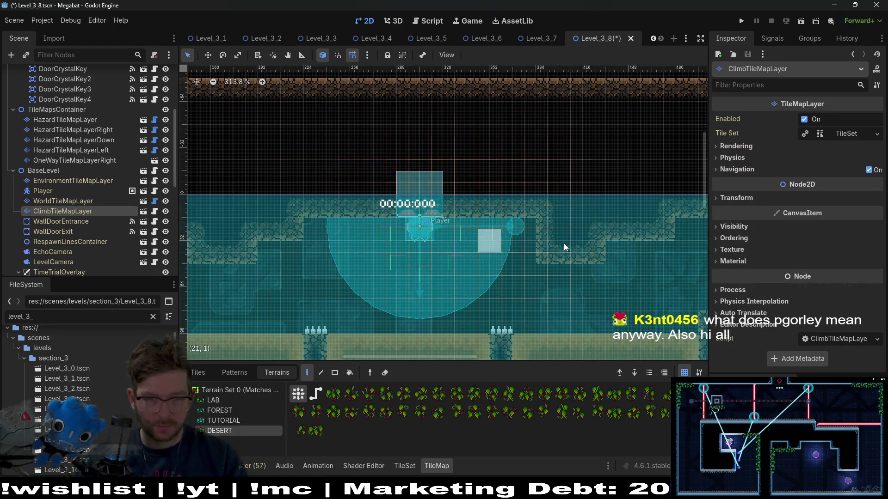
scroll(564, 247, right, 6)
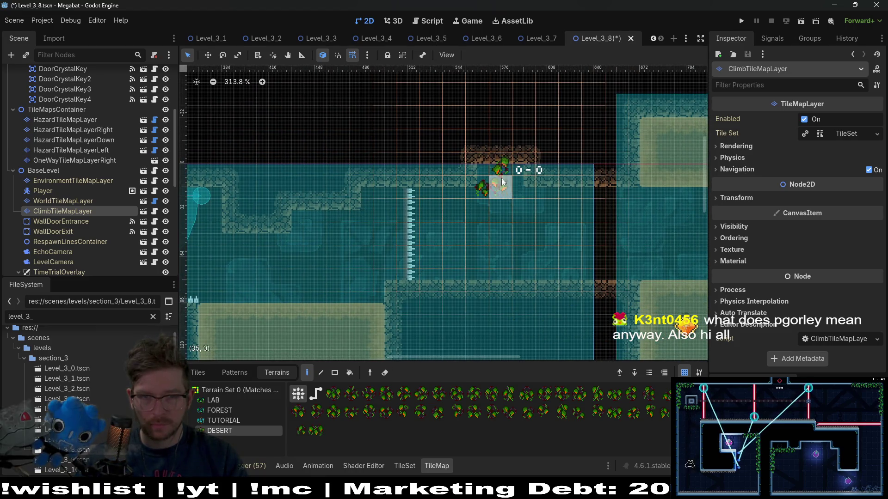
click(491, 191)
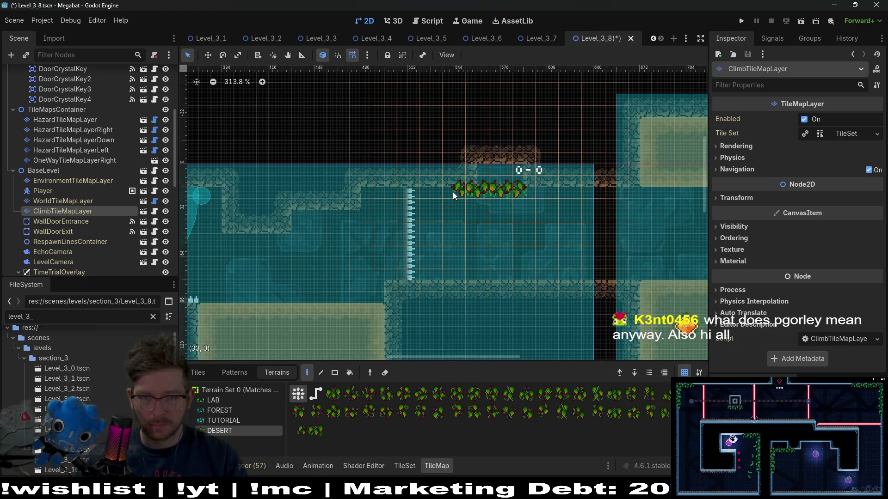
scroll(418, 193, left, 6)
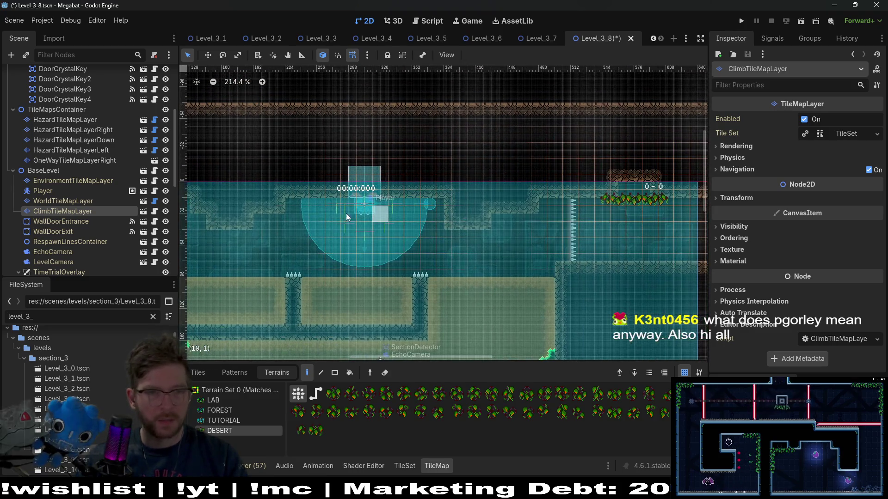
click(60, 191)
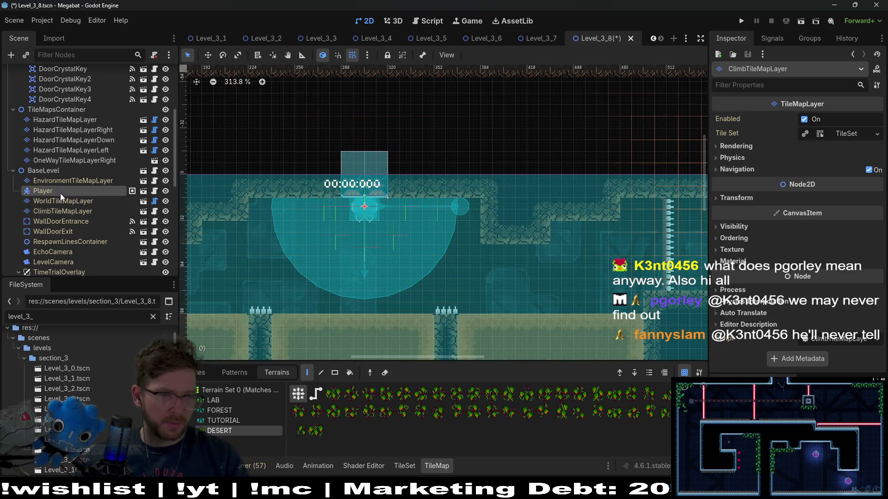
ctrl+click(84, 224)
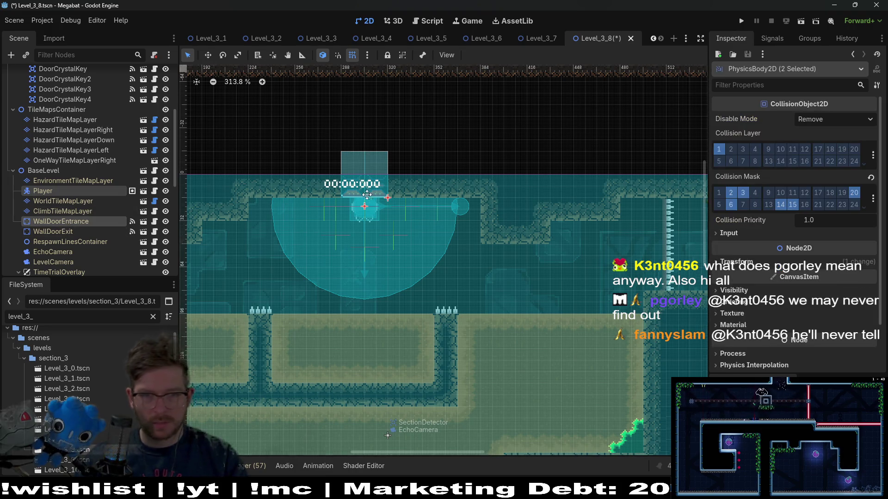
Move Player and WallDoorEntrance right so they sit beneath the 0-0 ceiling opening
scroll(393, 204, right, 4)
key(w)
drag(230, 172, 595, 171)
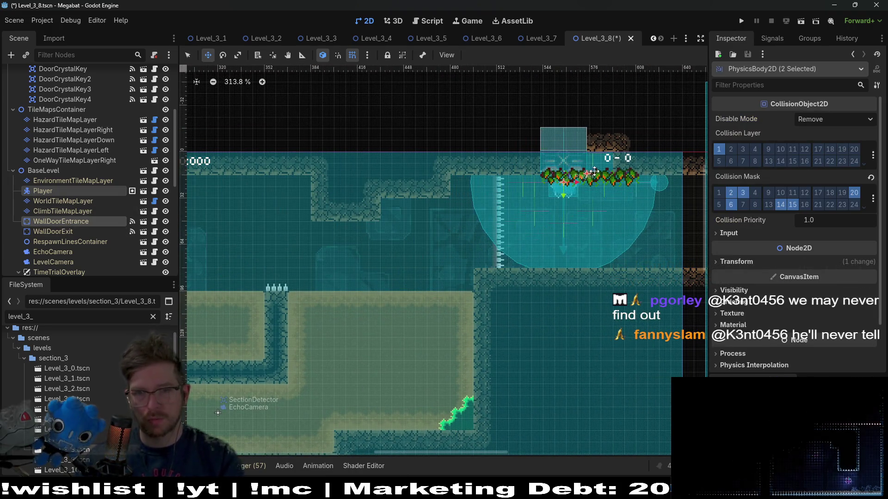
scroll(594, 171, up, 6)
drag(478, 196, 500, 195)
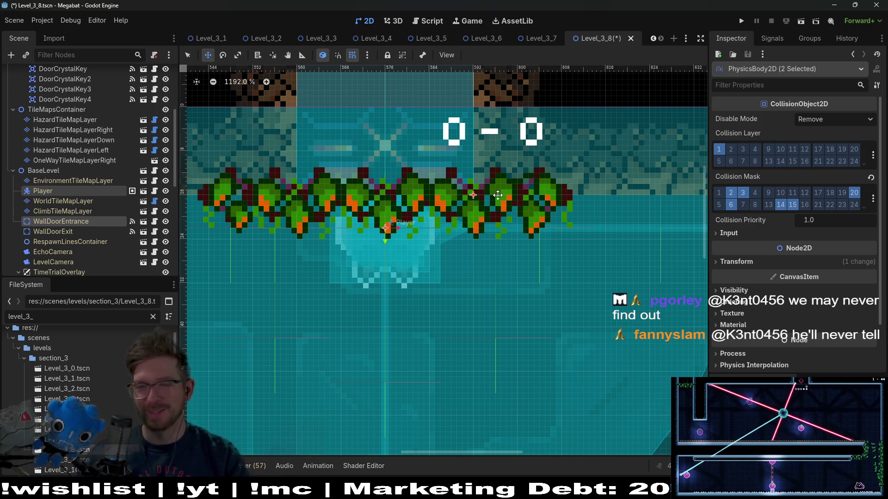
Pan across the level to inspect the lower-right spike corridors and gem rooms
scroll(456, 168, down, 10)
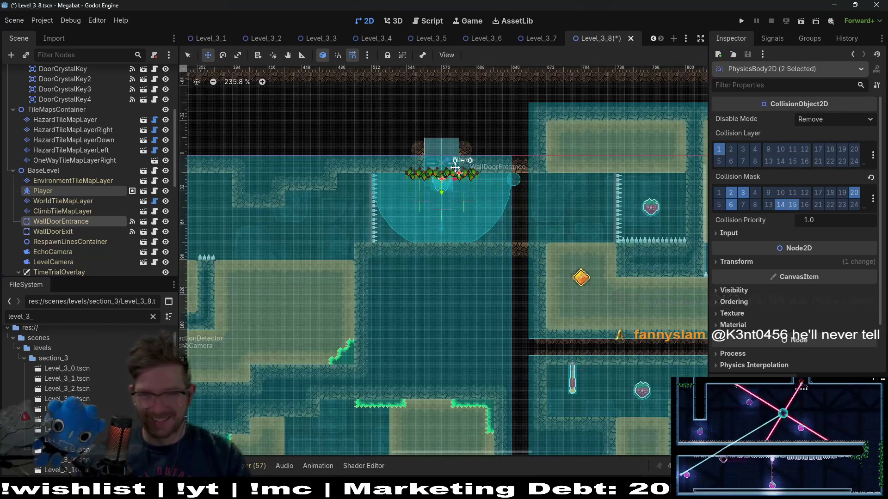
scroll(446, 222, left, 3)
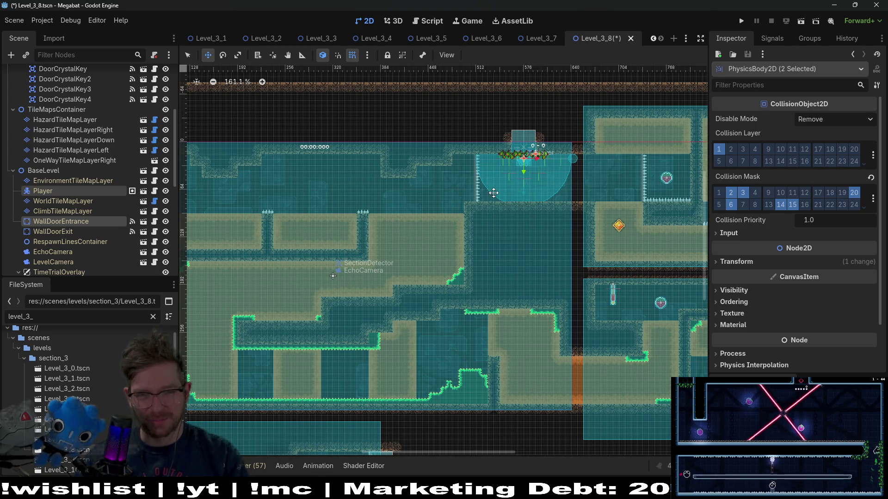
drag(493, 193, 445, 199)
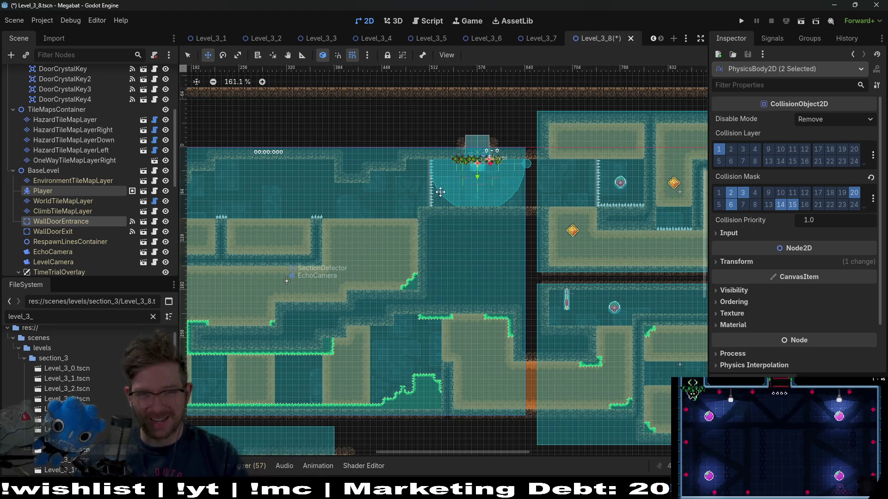
scroll(440, 192, down, 3)
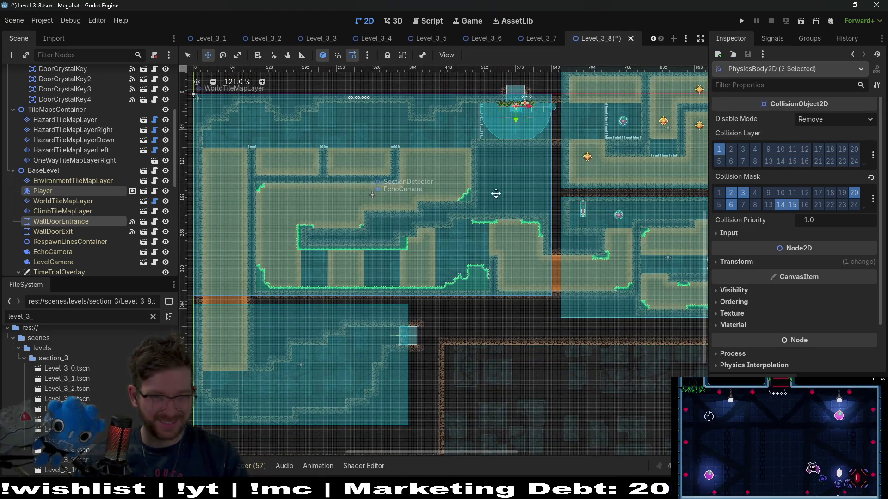
scroll(483, 182, right, 3)
scroll(533, 186, right, 3)
scroll(527, 194, up, 1)
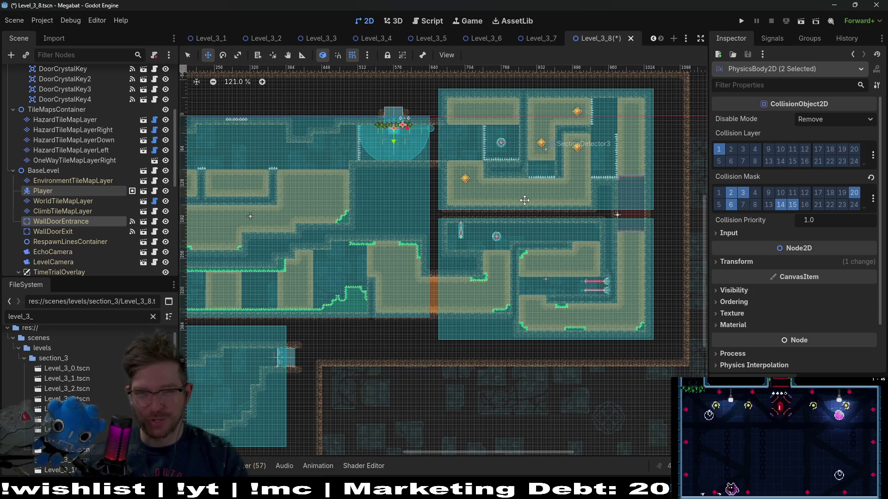
scroll(391, 176, left, 10)
scroll(391, 178, up, 2)
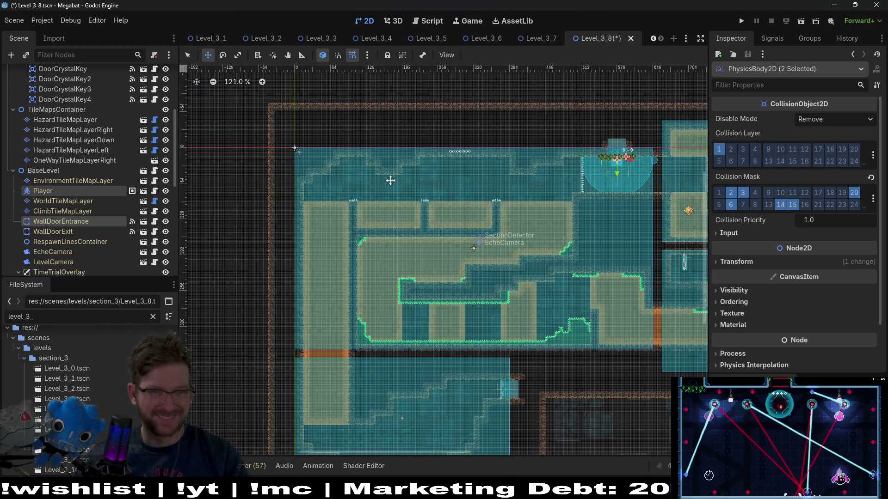
scroll(88, 157, up, 5)
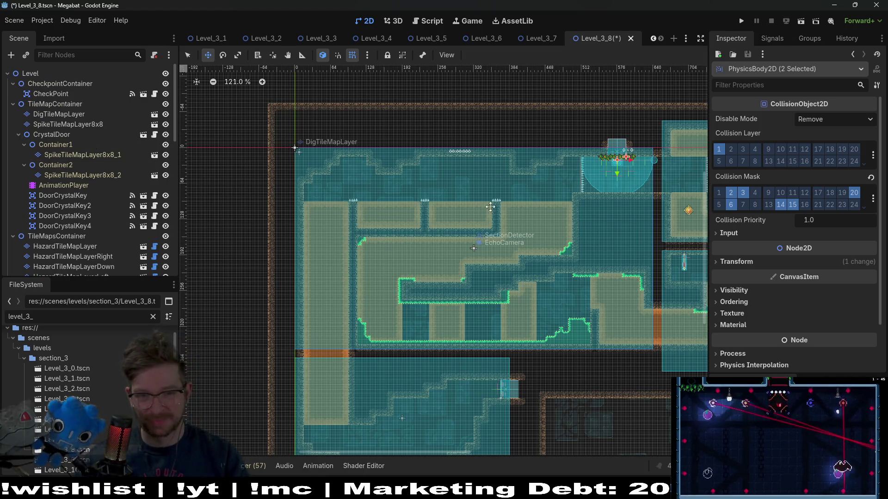
scroll(485, 182, down, 2)
scroll(486, 182, right, 2)
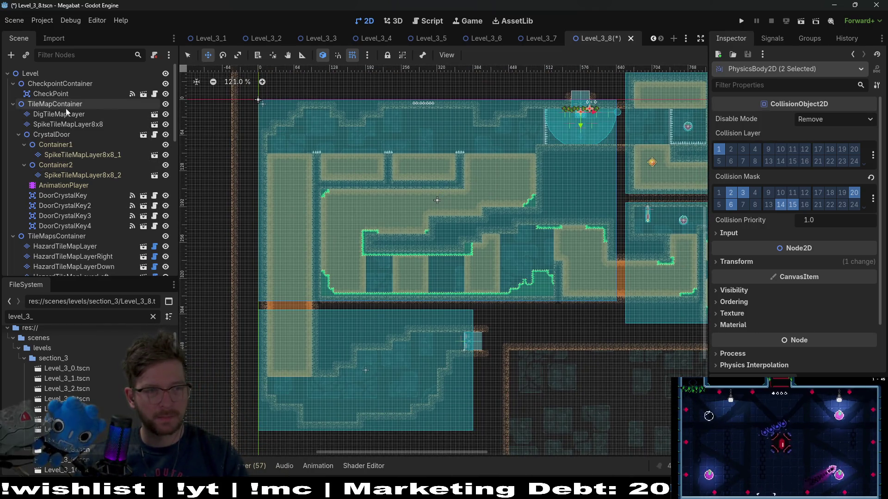
scroll(75, 194, down, 3)
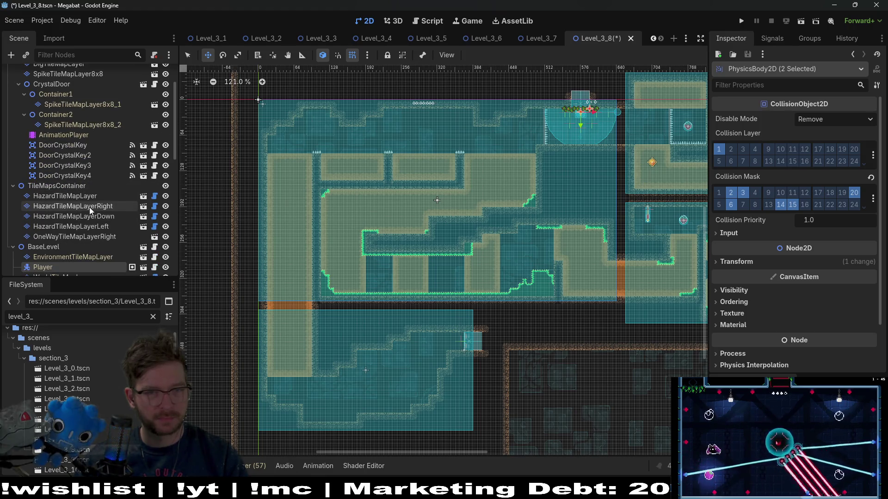
key(f)
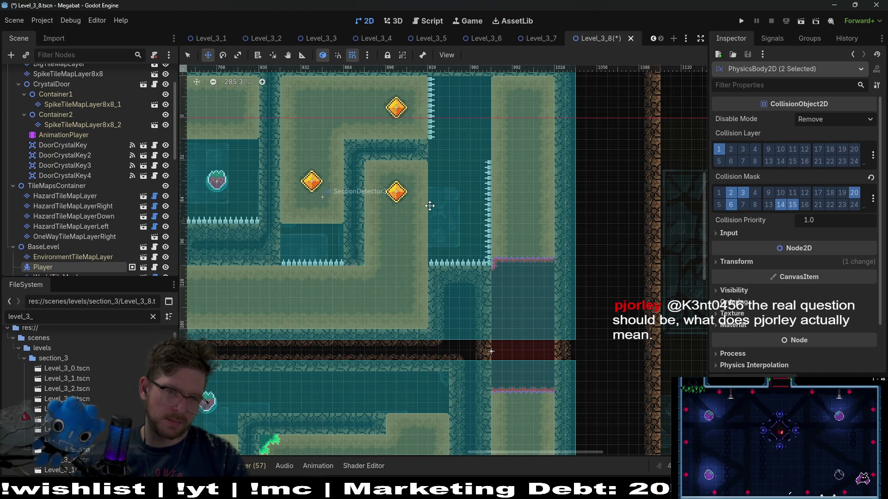
scroll(397, 252, up, 4)
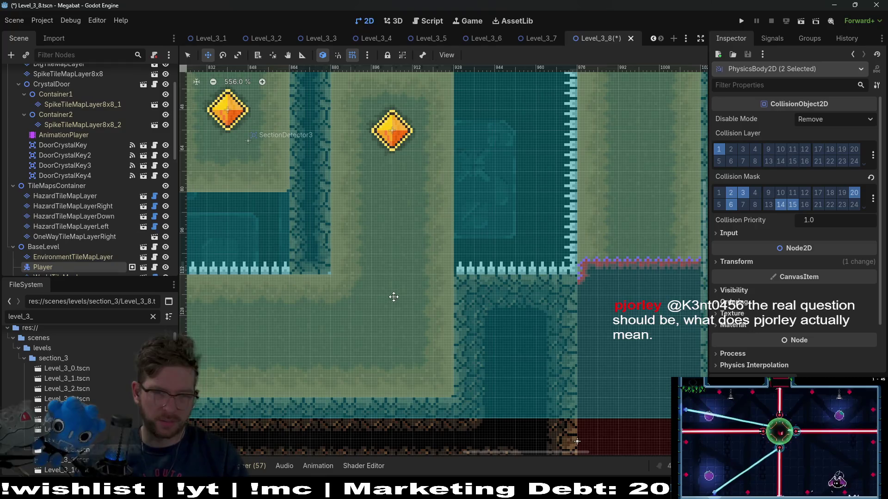
On HazardTileMapLayerDown, paint downward spikes along a ceiling in the gem corridors
click(105, 217)
drag(344, 298, 420, 291)
scroll(338, 296, up, 3)
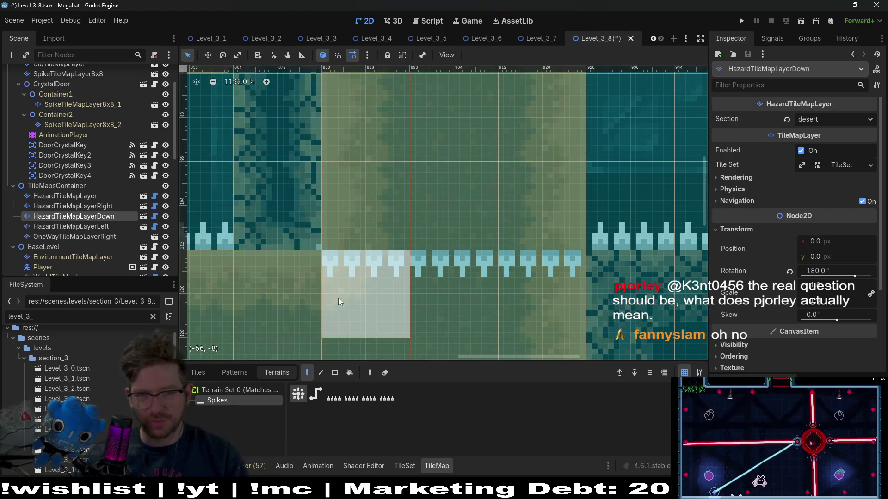
scroll(308, 283, down, 5)
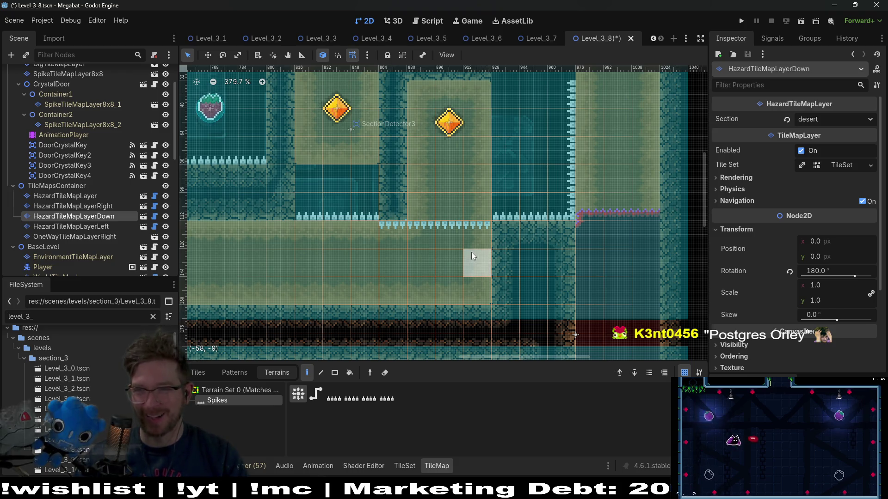
scroll(442, 208, down, 2)
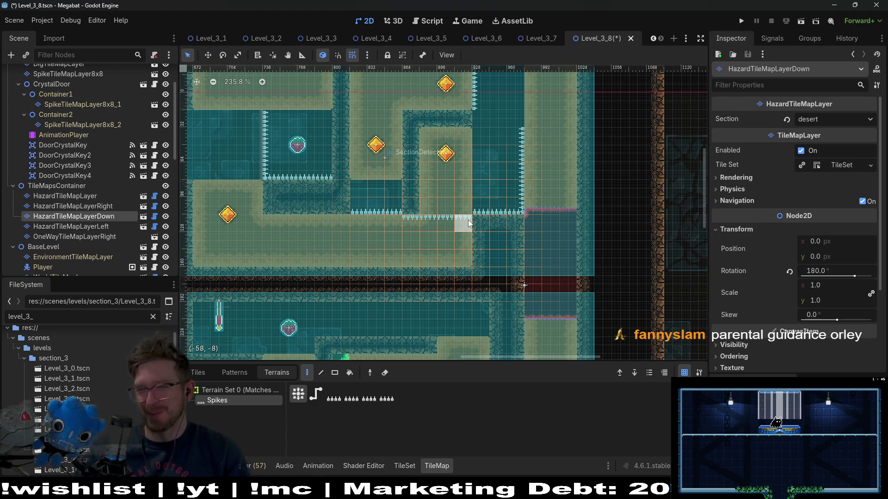
Erase the misplaced spikes and repaint the spike row one cell higher
right_click(411, 221)
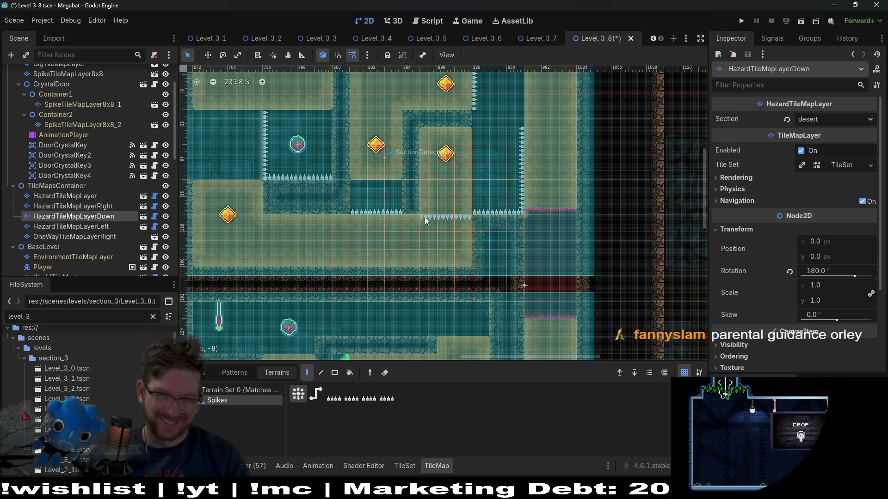
drag(465, 162, 432, 188)
right_click(401, 256)
drag(397, 215, 433, 217)
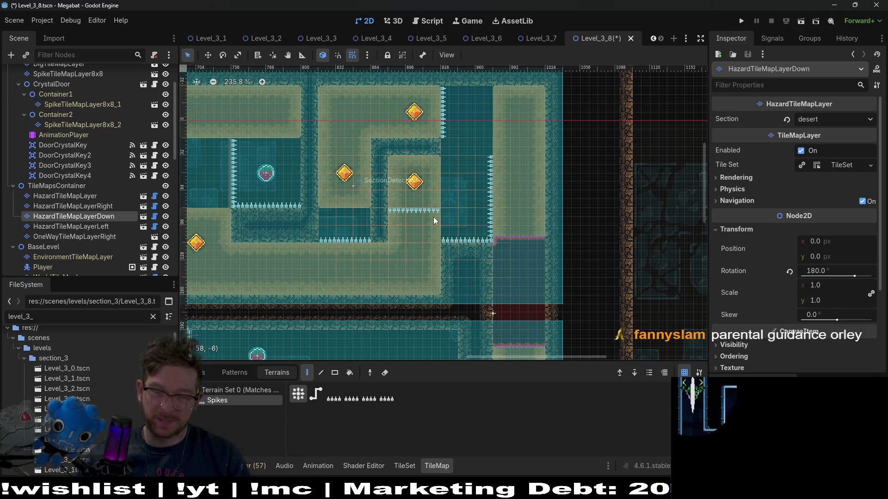
scroll(432, 218, up, 4)
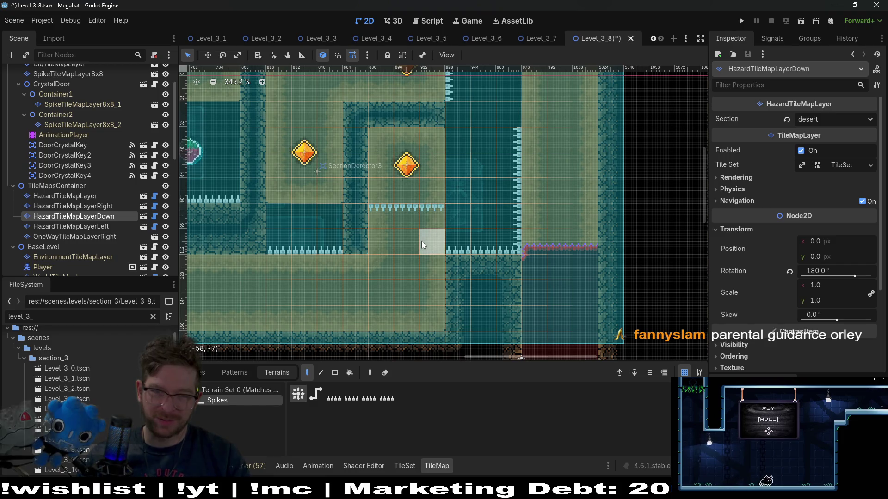
click(422, 244)
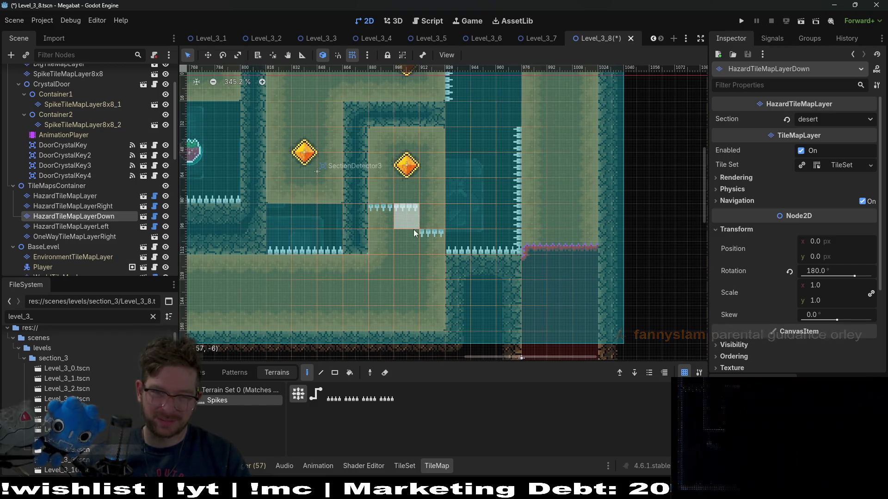
right_click(417, 241)
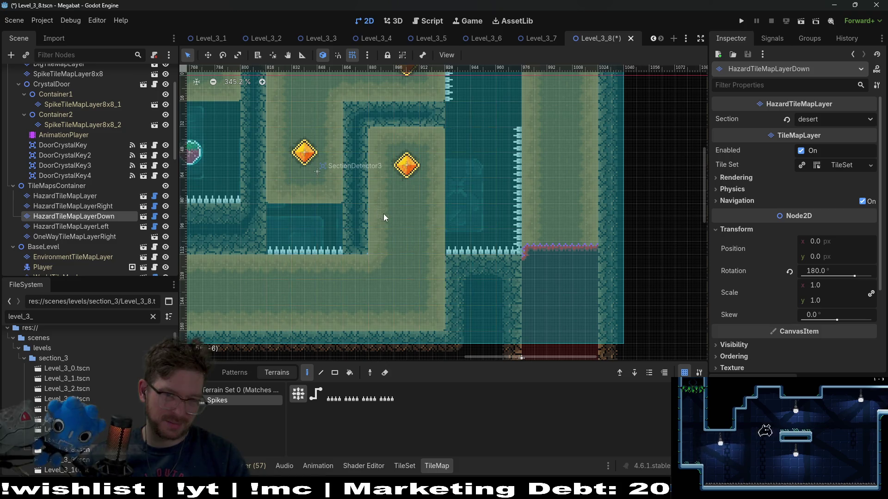
Add a row of ceiling spikes along the ledge and trim stray spikes under the middle block
drag(365, 270, 441, 262)
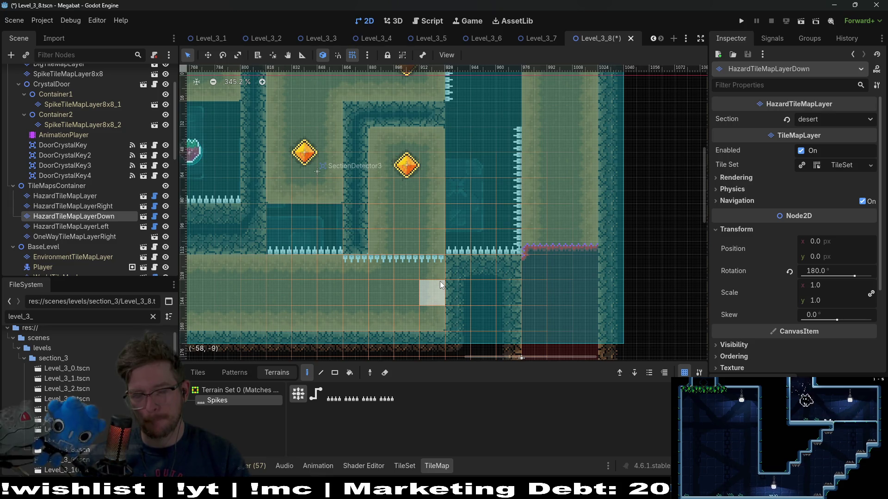
right_click(365, 254)
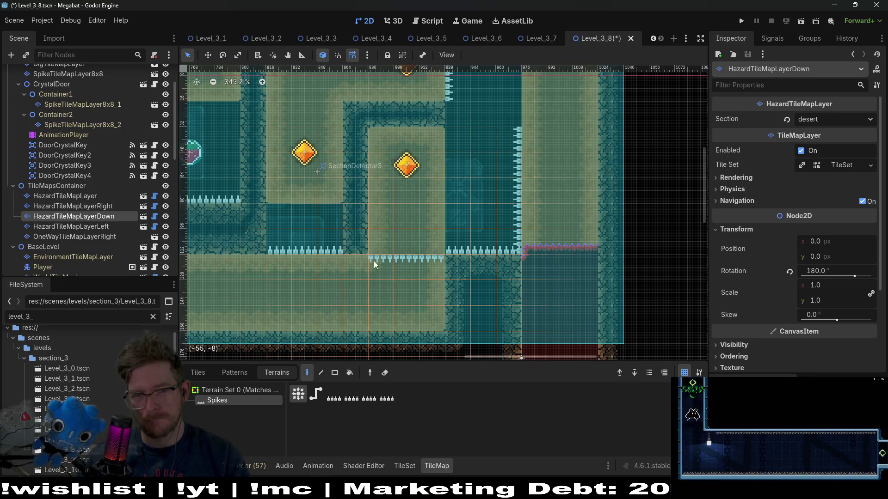
click(384, 226)
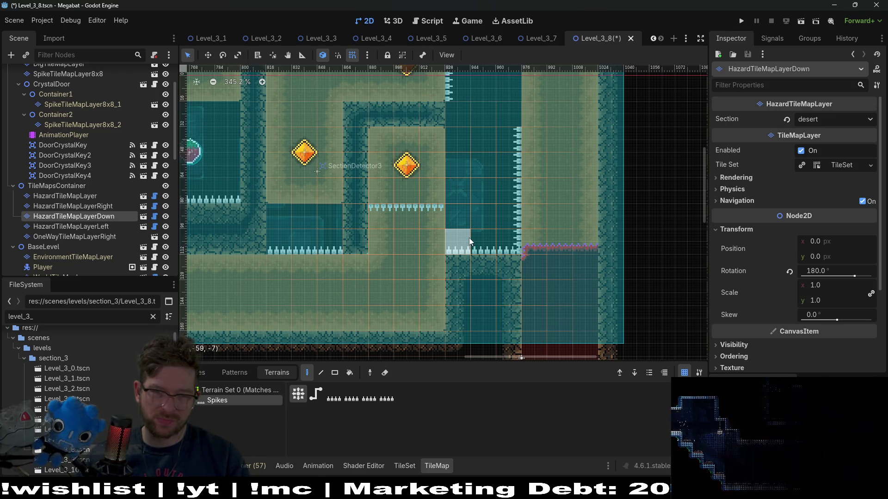
right_click(426, 217)
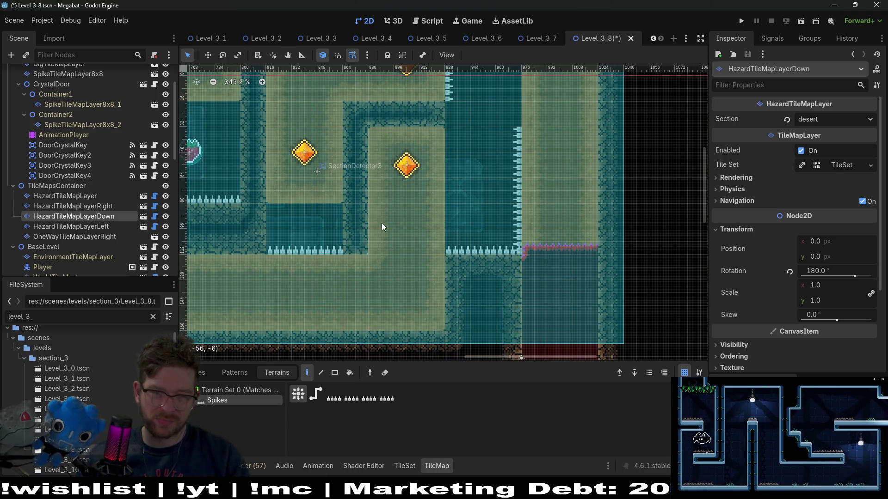
scroll(69, 162, up, 3)
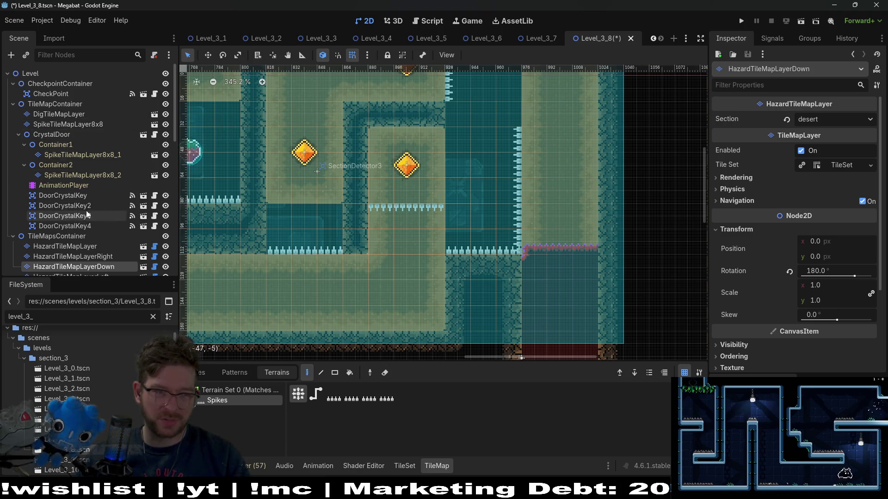
scroll(81, 209, down, 5)
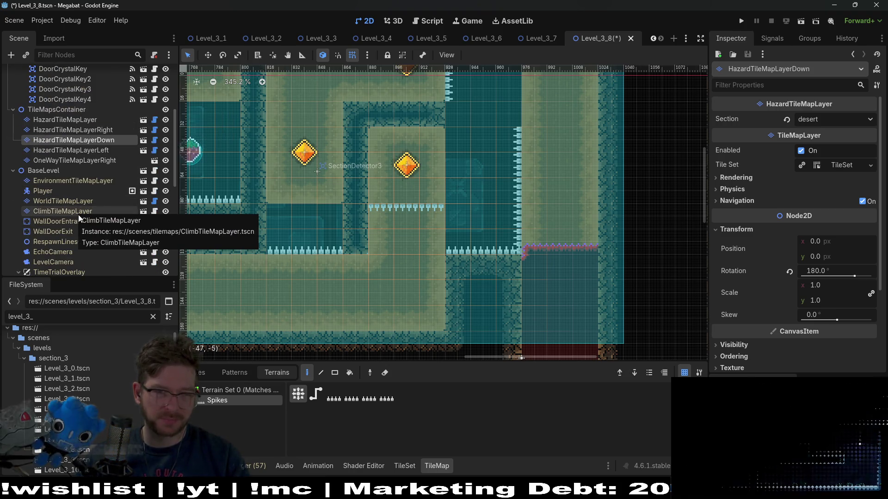
click(79, 214)
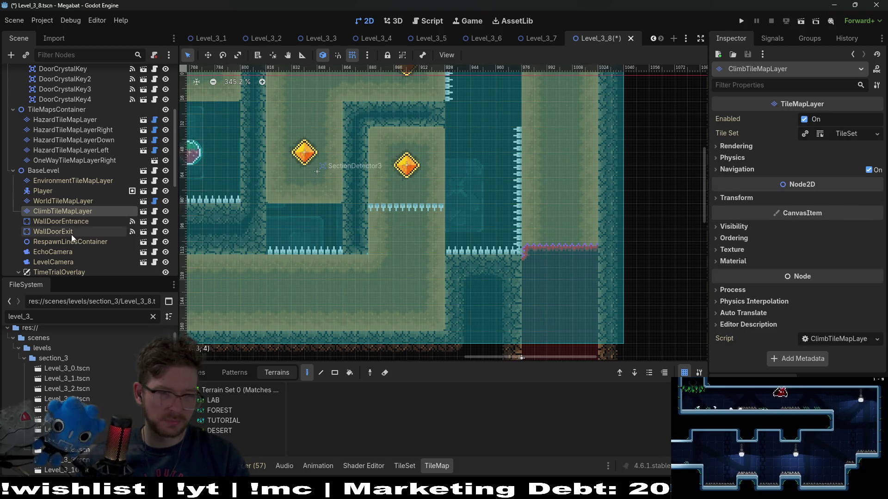
On DigTileMapLayer with Desert terrain, paint a test dig block below the spikes, then erase it
scroll(77, 211, up, 3)
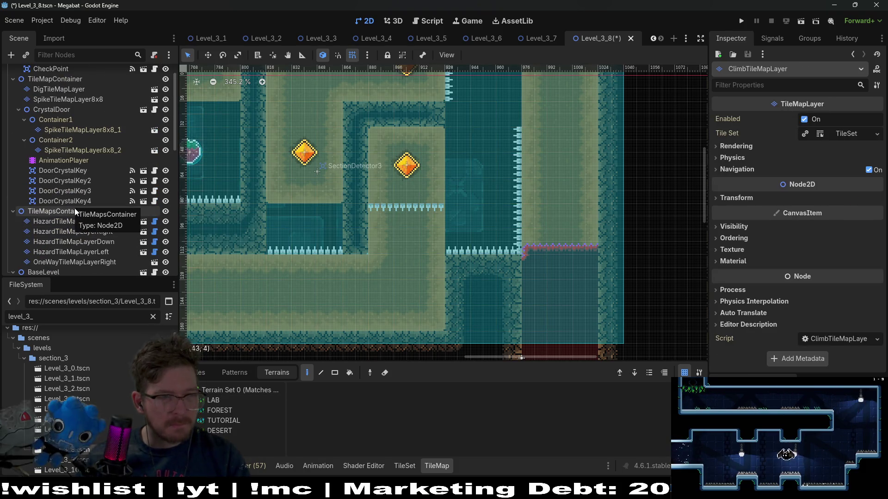
scroll(77, 212, up, 3)
click(70, 114)
click(218, 400)
drag(406, 264, 417, 238)
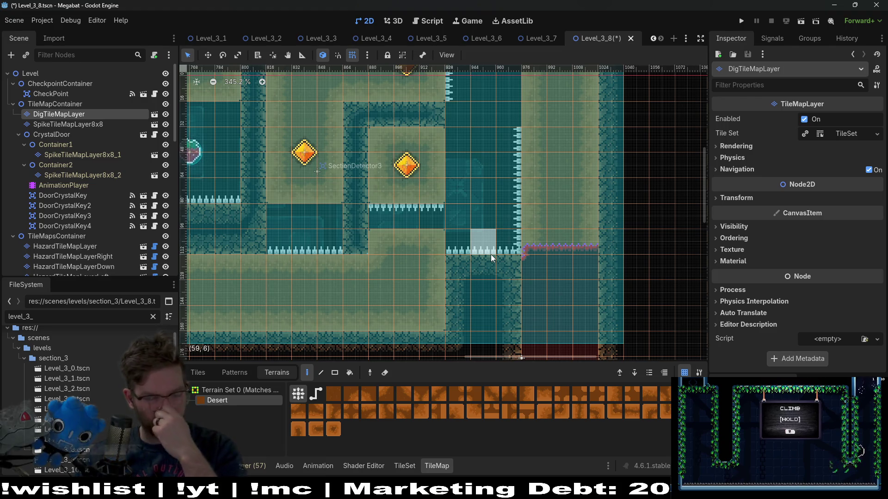
right_click(435, 249)
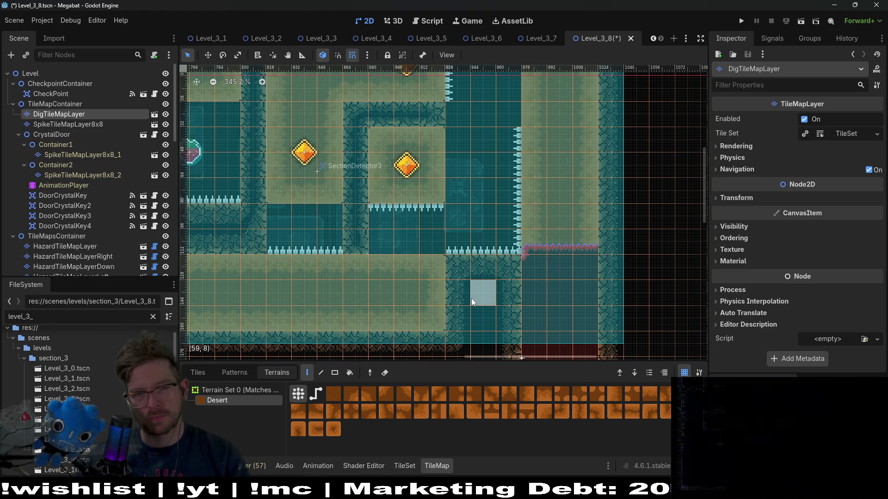
Fill the gap with Desert dig terrain, save Level_3_8, and launch a playtest
scroll(487, 257, up, 3)
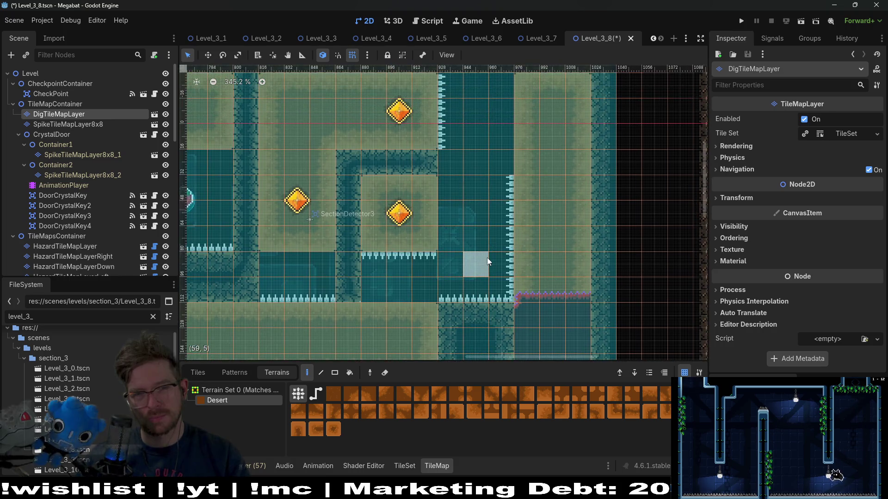
scroll(485, 258, down, 3)
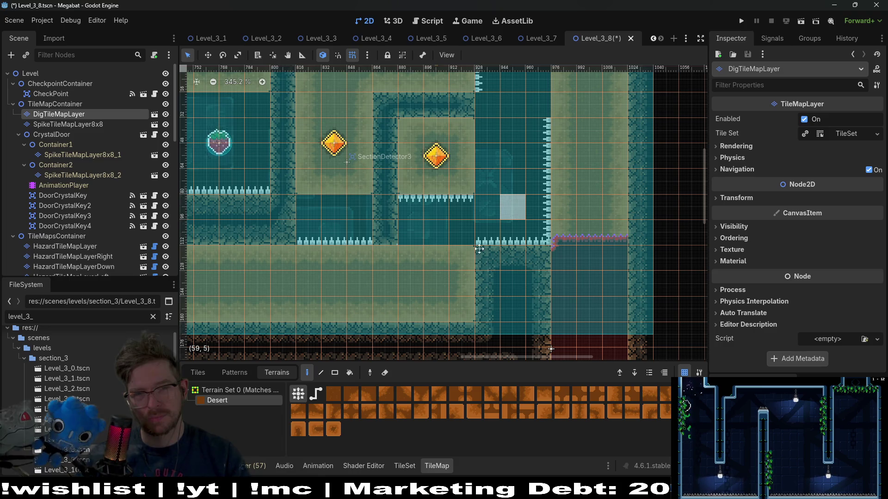
scroll(506, 211, up, 3)
scroll(421, 277, down, 2)
drag(420, 277, 462, 266)
key(F6)
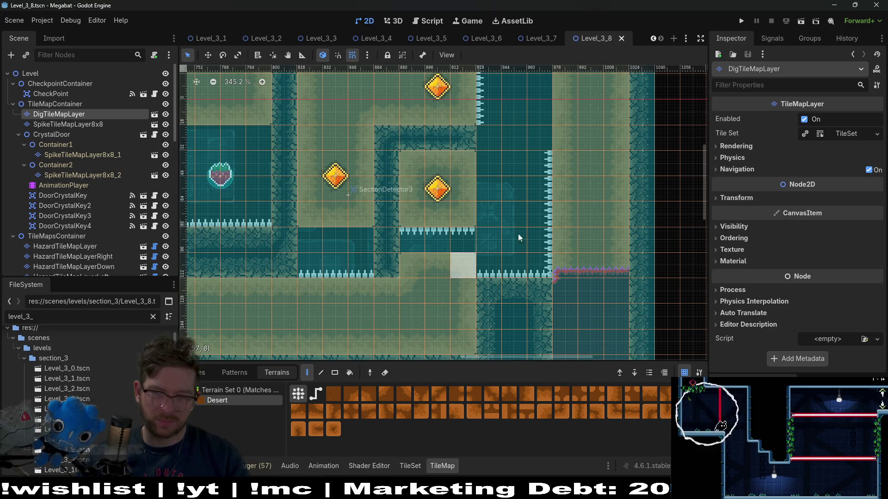
click(802, 21)
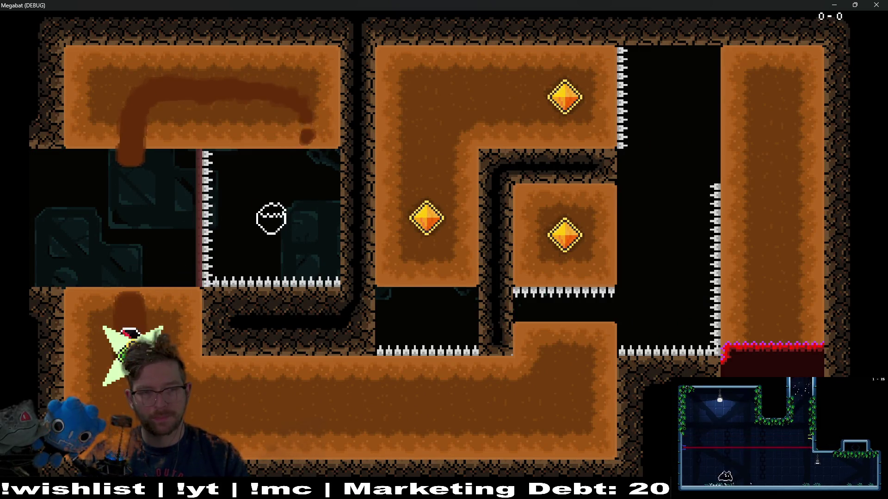
Burrow the bat through the sand tunnels of the starting room
key(Up)
key(Right)
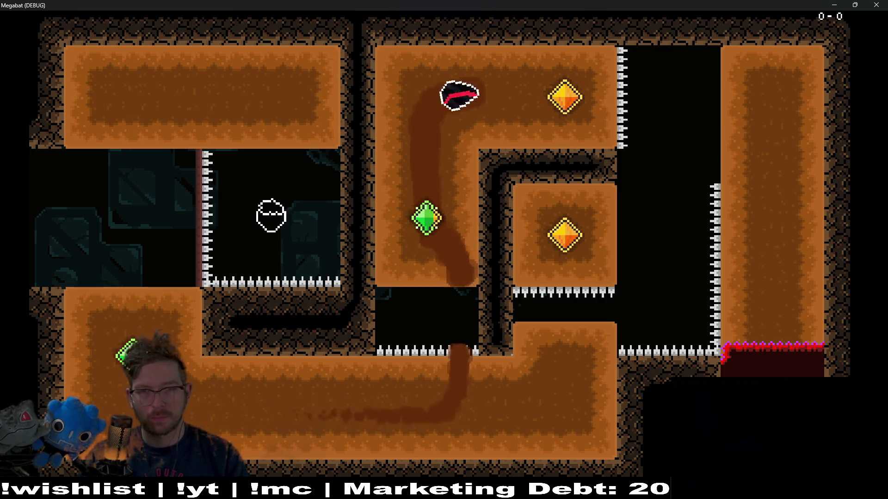
key(Down)
key(Left)
key(Down)
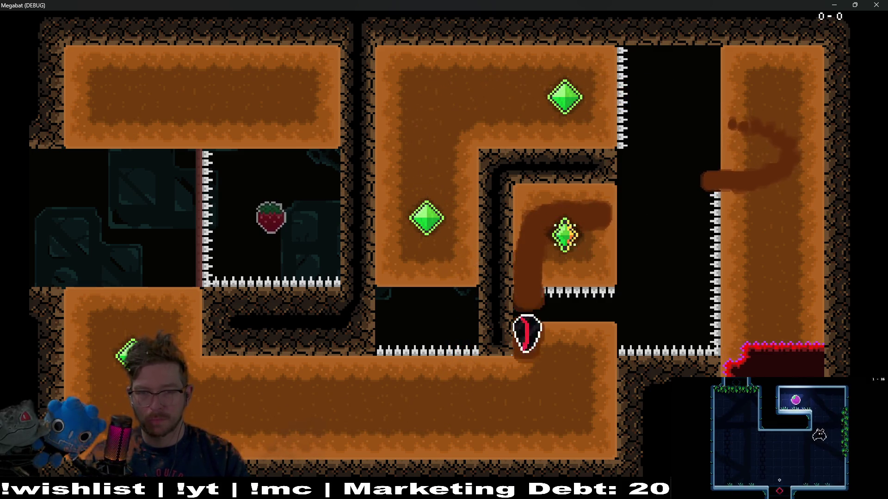
key(Left)
key(Up)
key(Right)
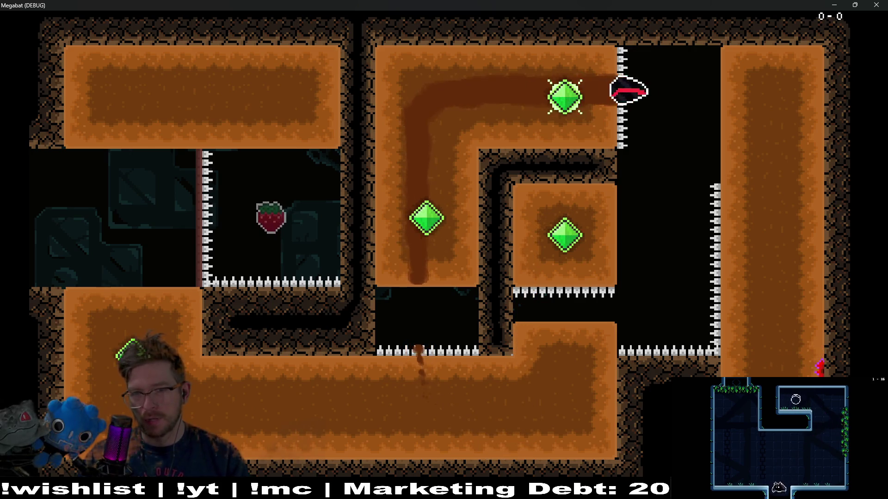
key(Down)
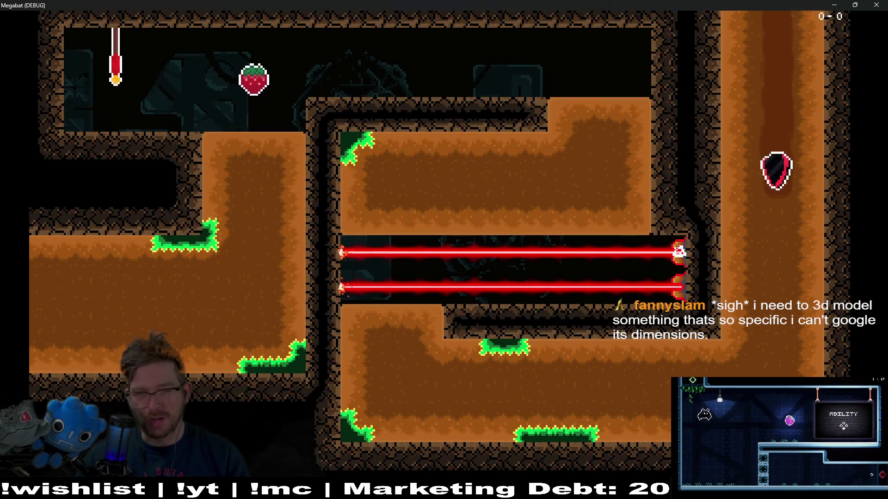
key(Left)
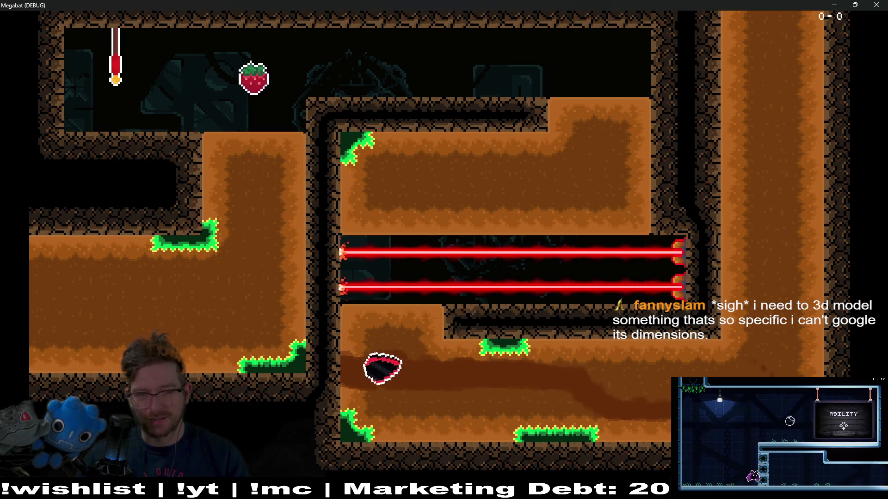
key(Up)
key(Right)
key(Down)
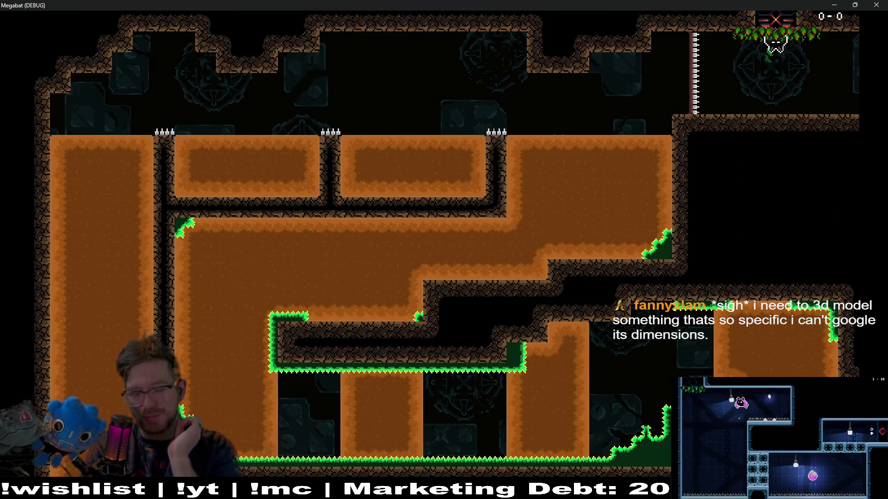
Fly out to the strawberry and tunnel through the upper dirt for a gem
key(Right)
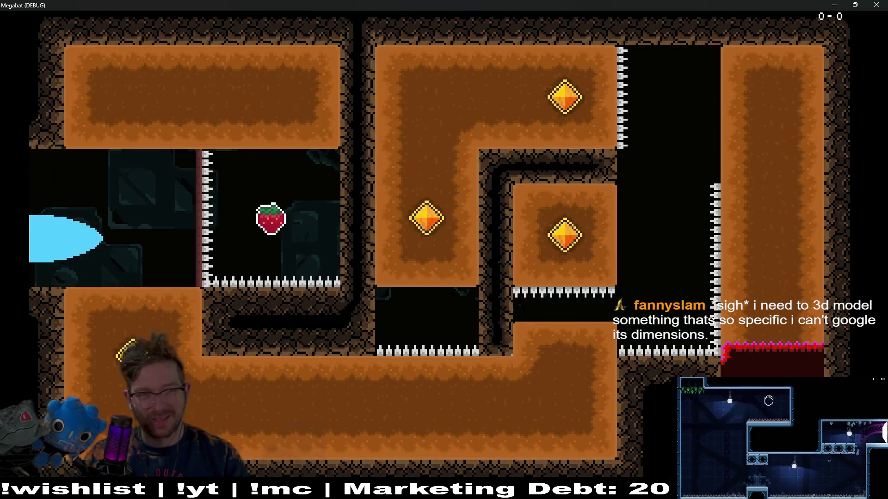
key(Right)
key(Up)
key(Left)
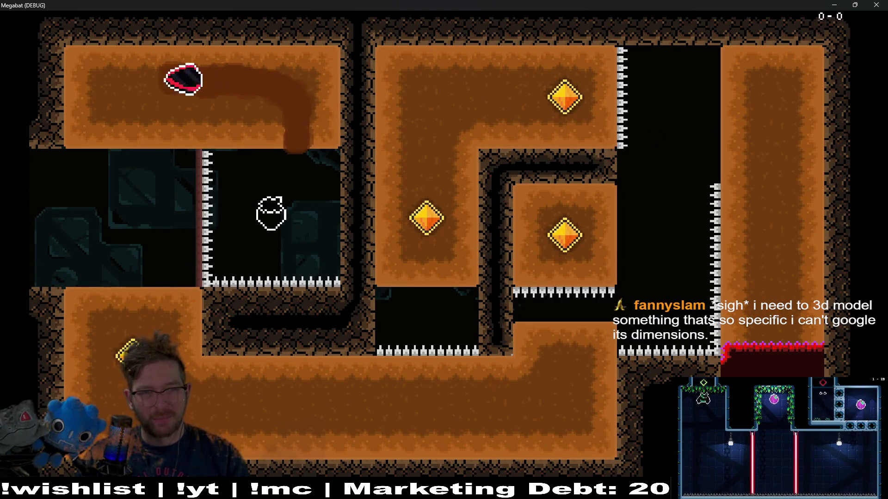
key(Down)
key(Right)
key(Up)
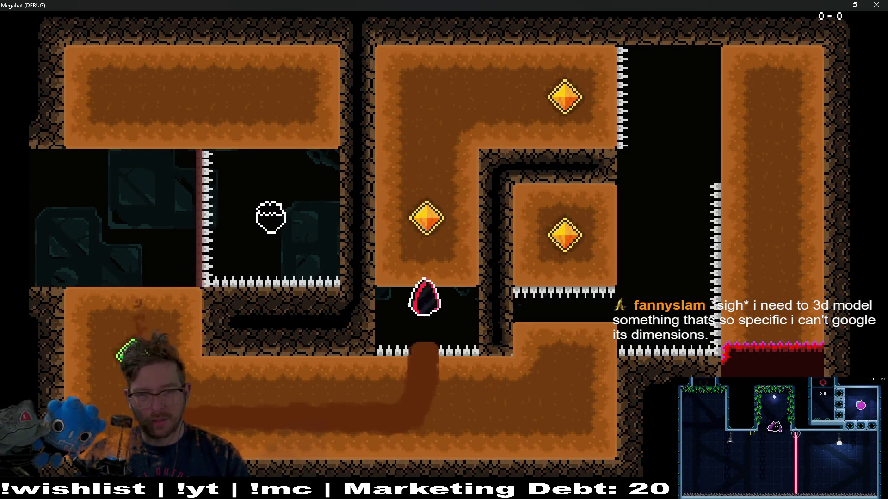
key(Right)
key(Down)
key(Left)
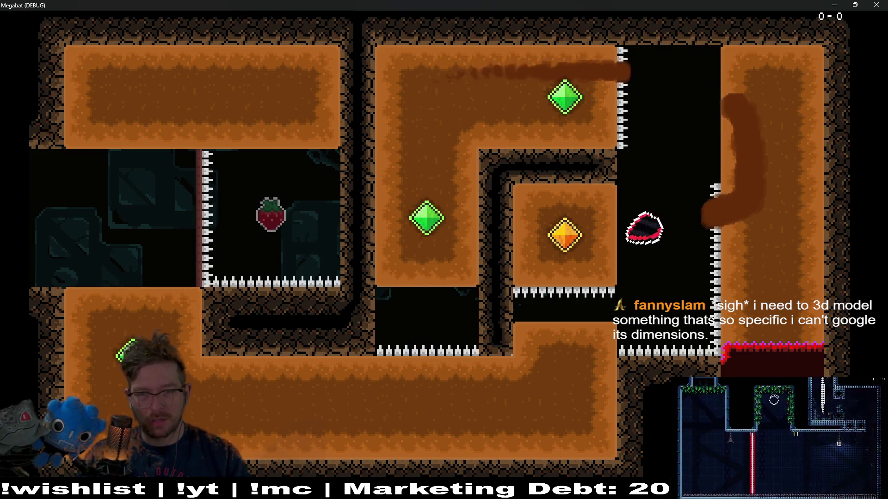
key(Down)
key(Left)
key(Up)
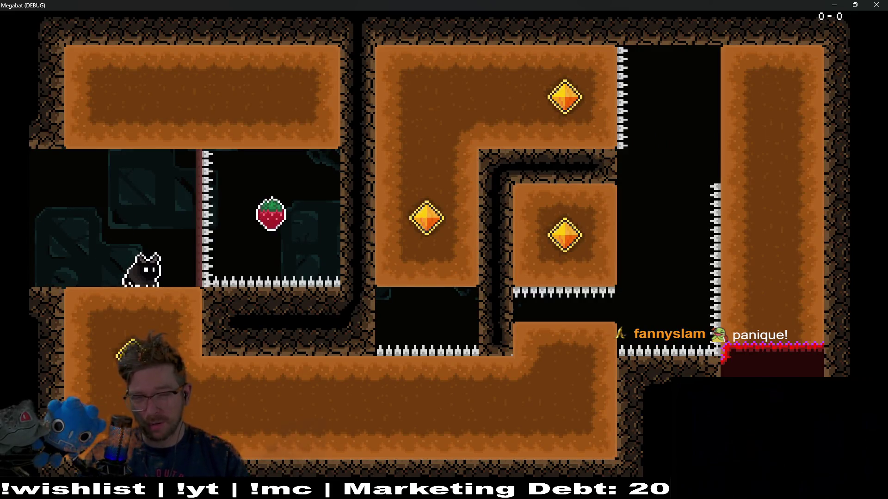
Grab the next room's strawberry, collect both gems, and enter the laser room
key(Up)
key(Up)
key(Left)
key(Down)
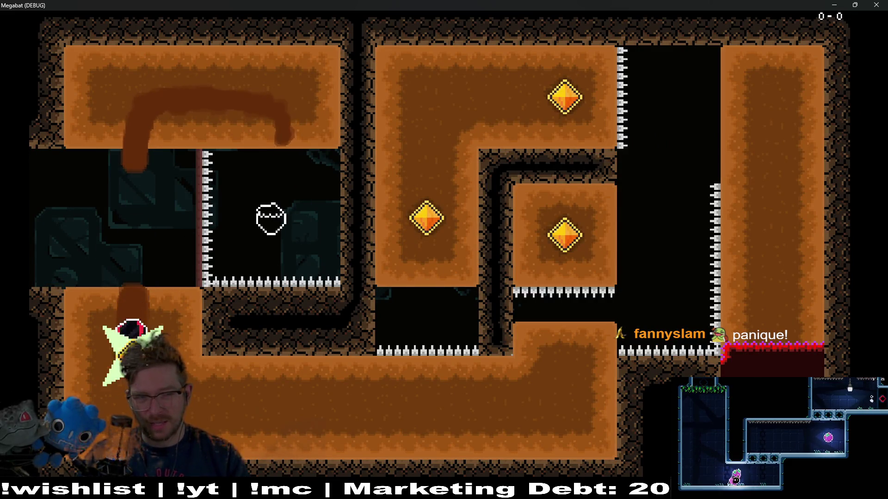
key(Right)
key(Up)
key(Right)
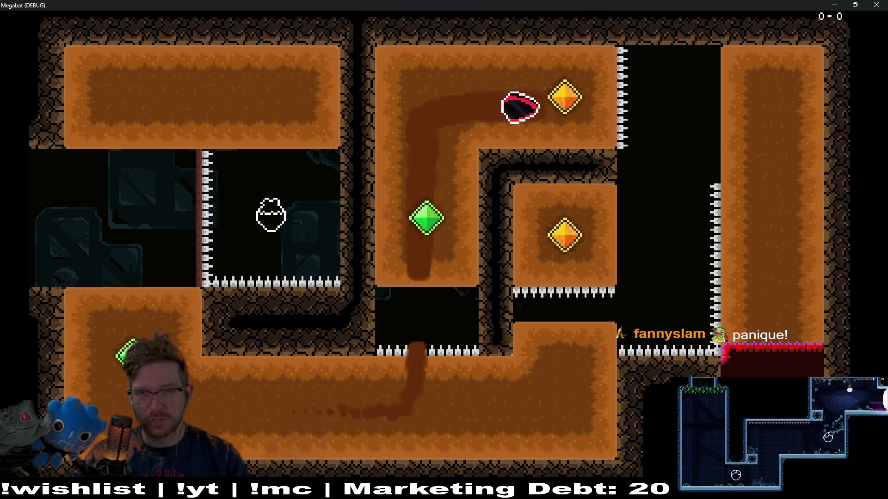
key(Down)
key(Left)
key(Down)
key(Left)
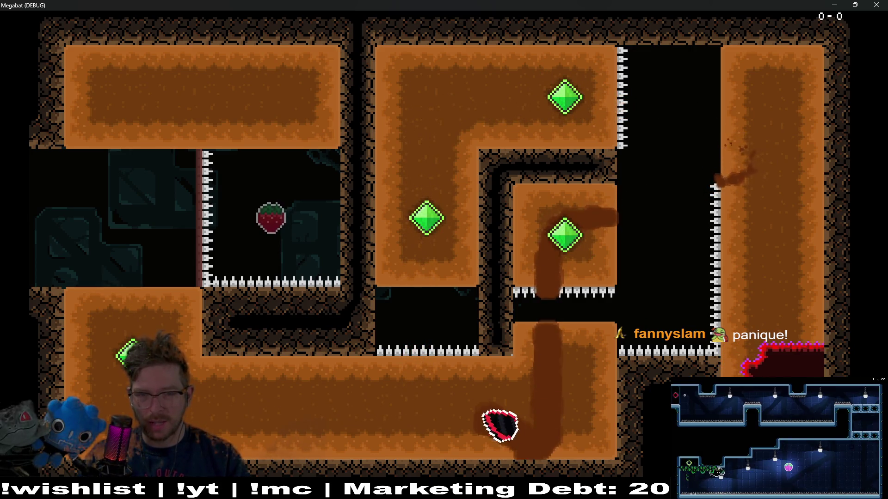
key(Up)
key(Right)
key(Down)
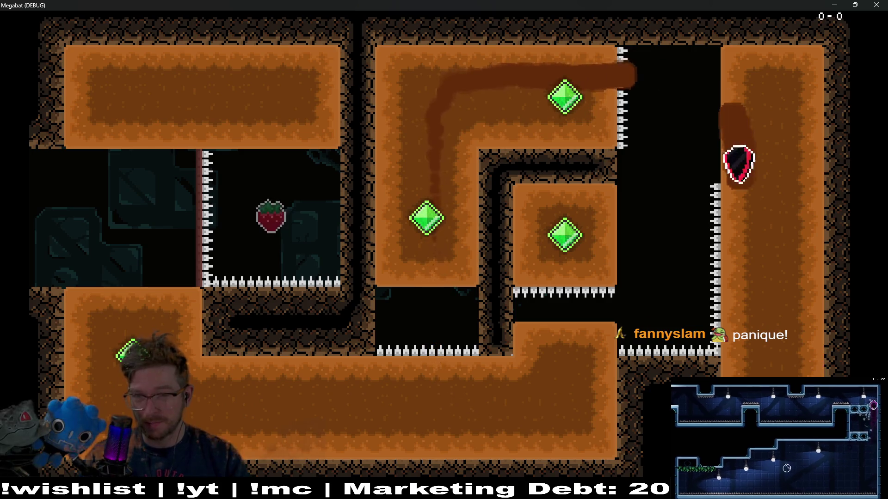
key(Left)
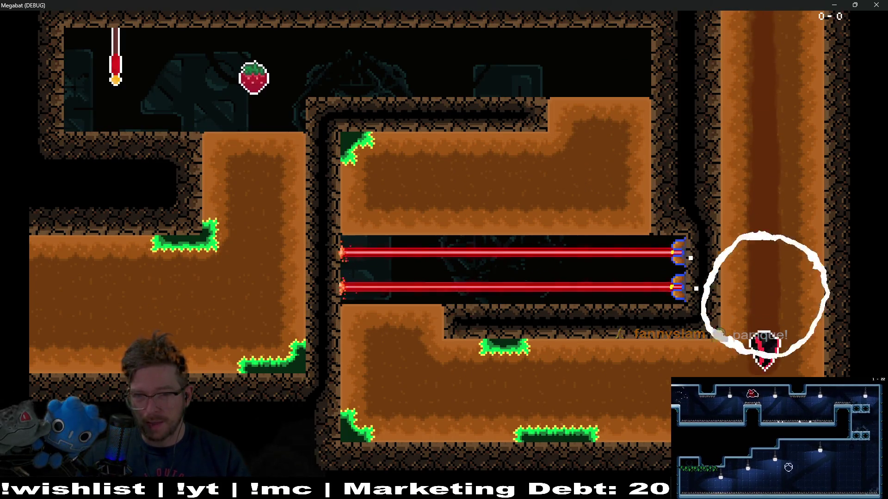
Fly past the lasers, grab the strawberry, activate the checkpoint flag and dash out up-right
key(Up)
key(Right)
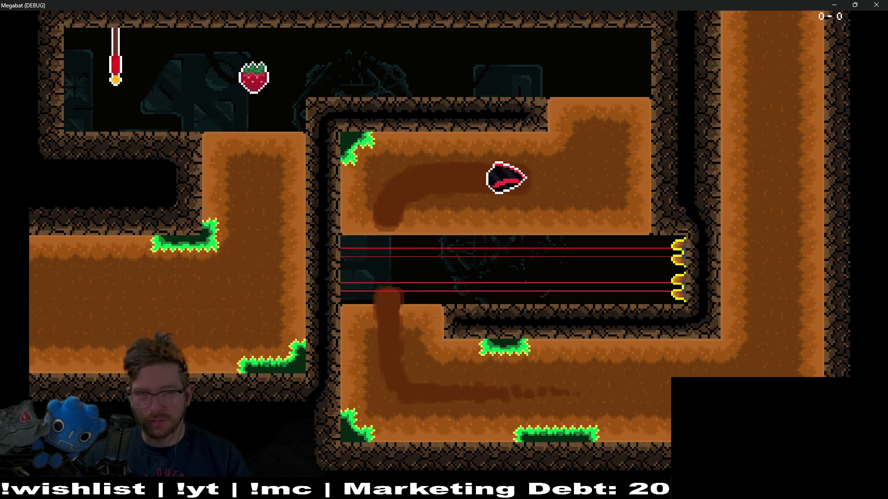
key(Up)
key(Left)
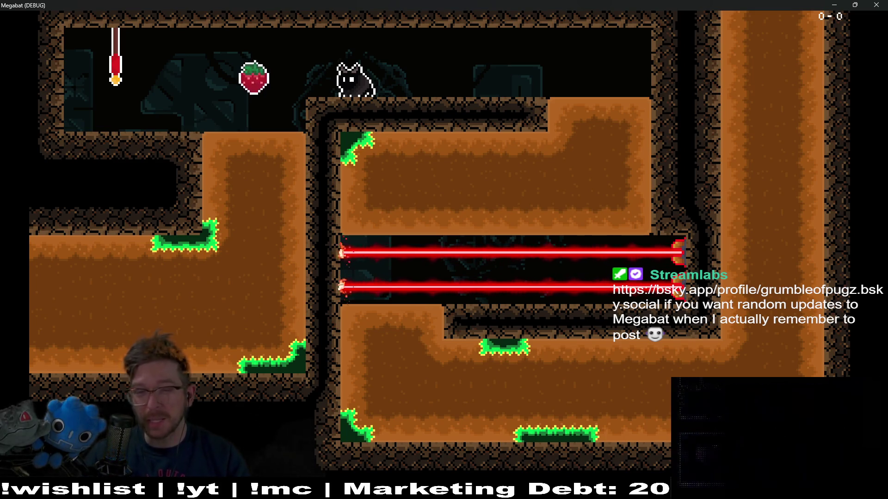
key(space)
key(Left)
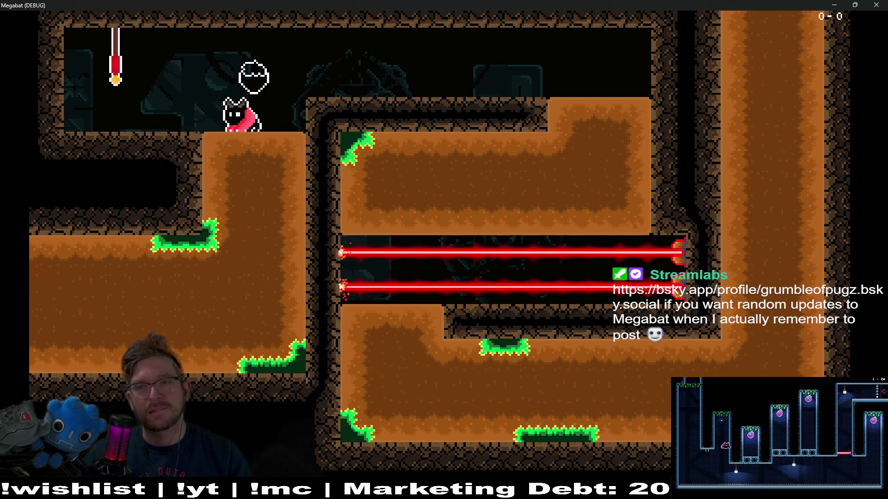
key(Left)
key(space)
key(Right)
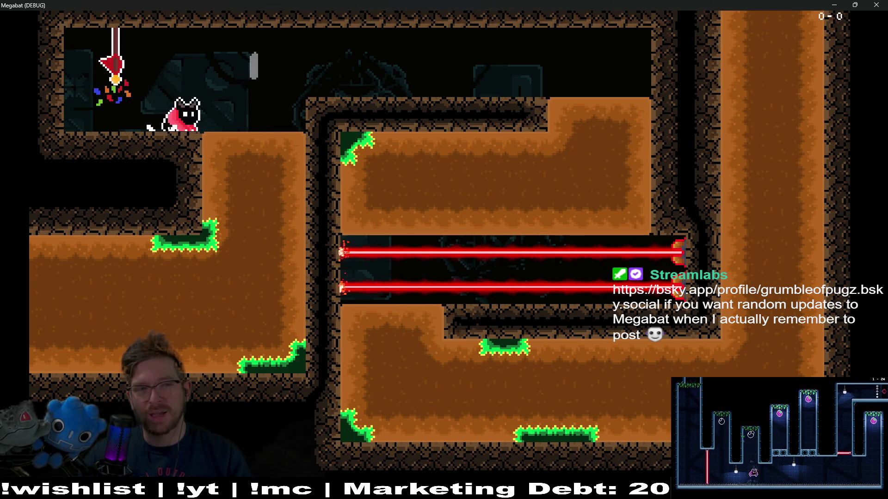
key(Down)
key(Left)
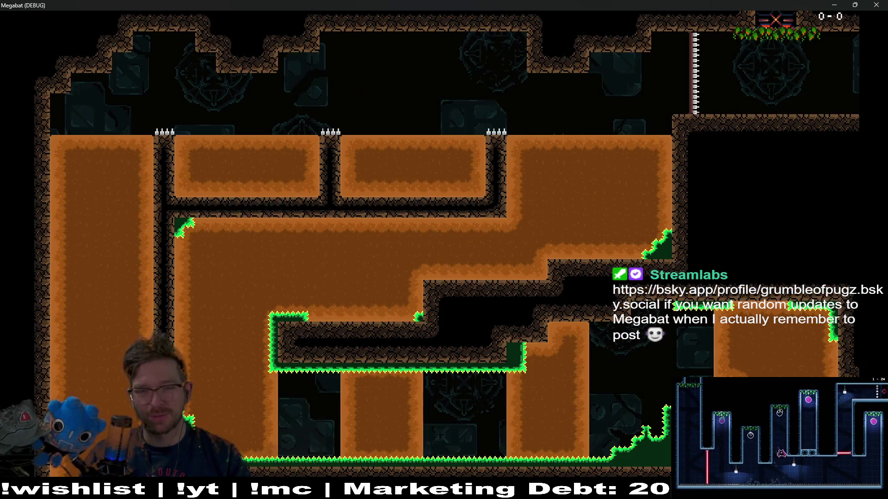
key(Left)
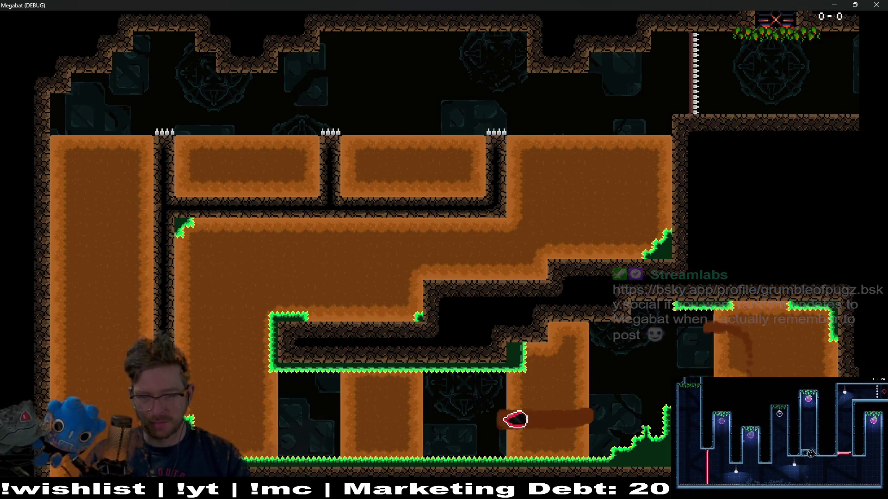
key(Right)
key(space)
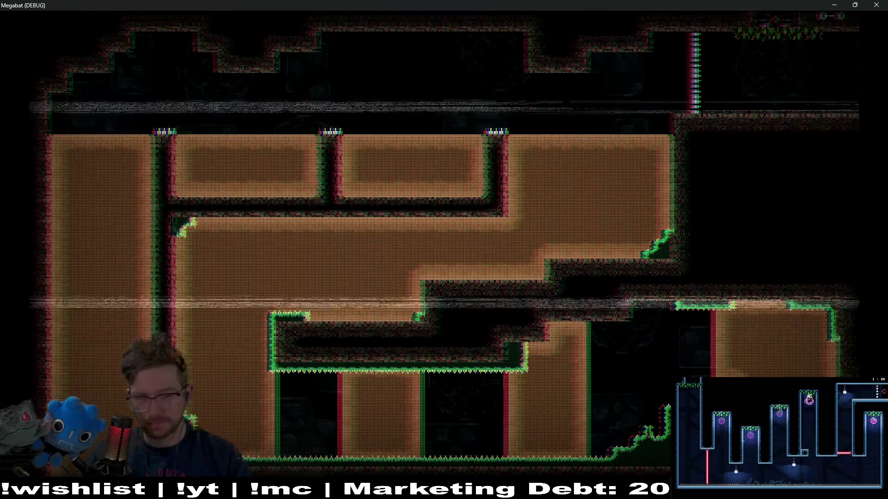
Collect the next strawberry and burrow through the dig rooms' dirt shafts and passages
key(Right)
key(Down)
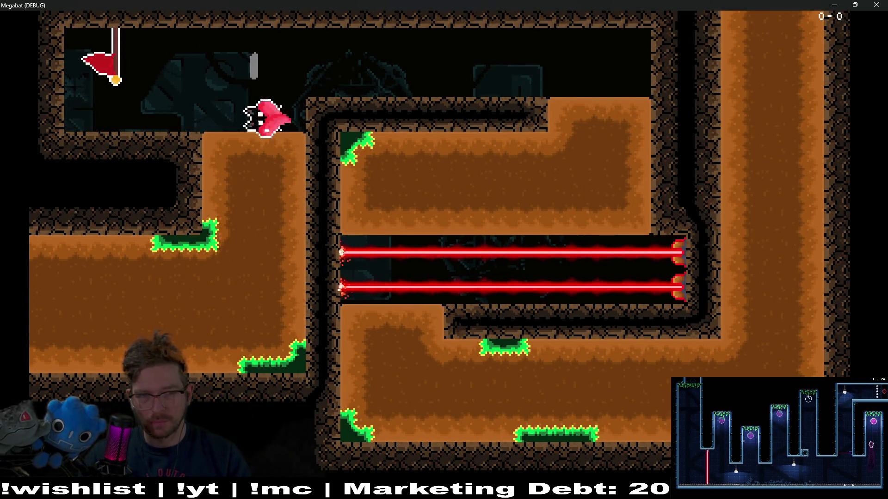
key(Left)
key(Left)
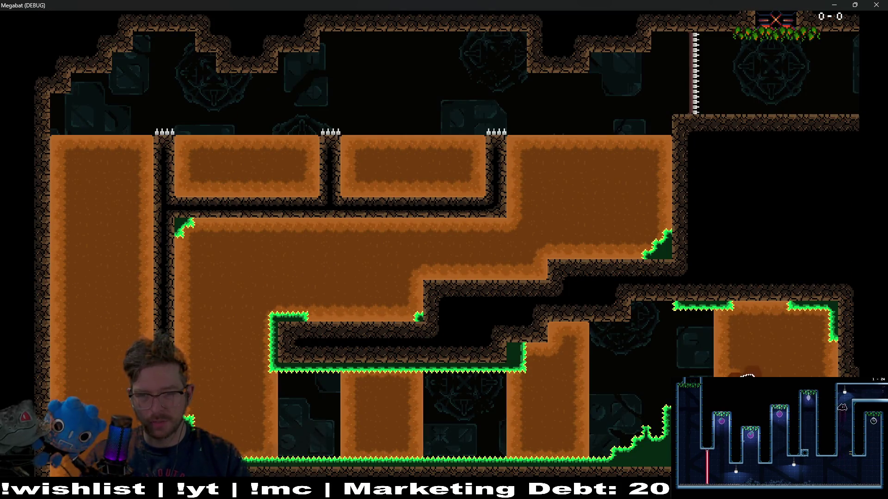
key(Down)
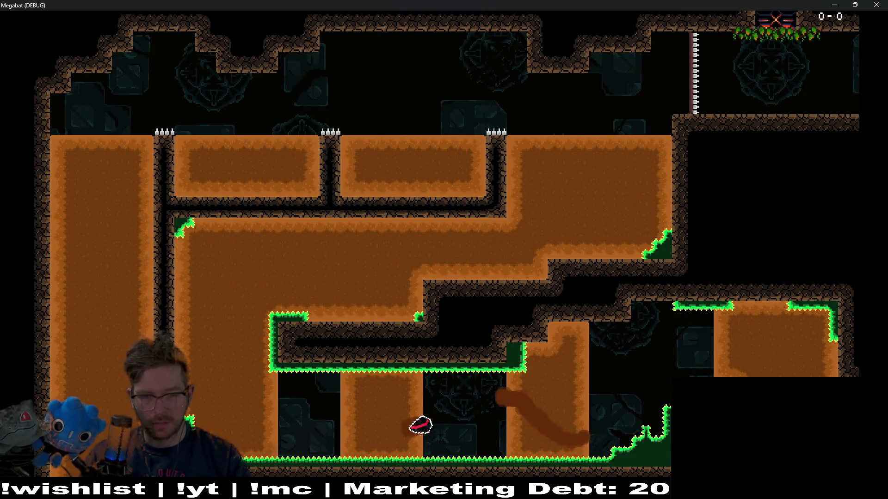
key(Left)
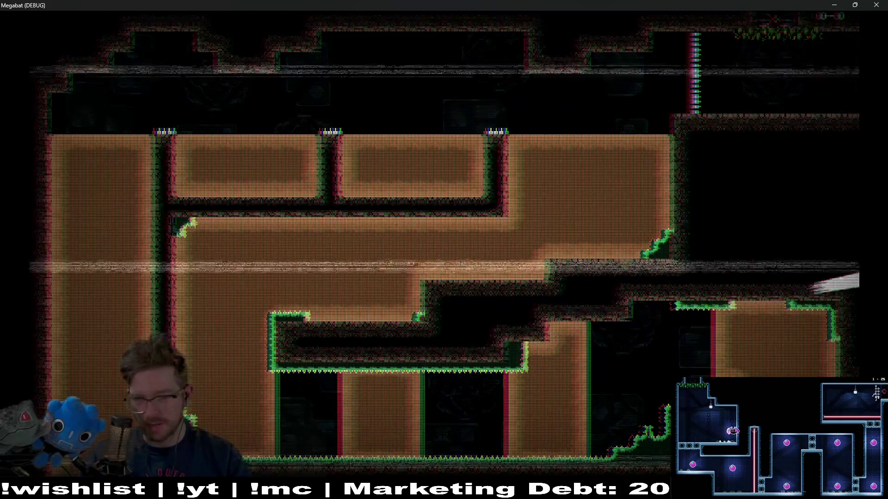
key(Right)
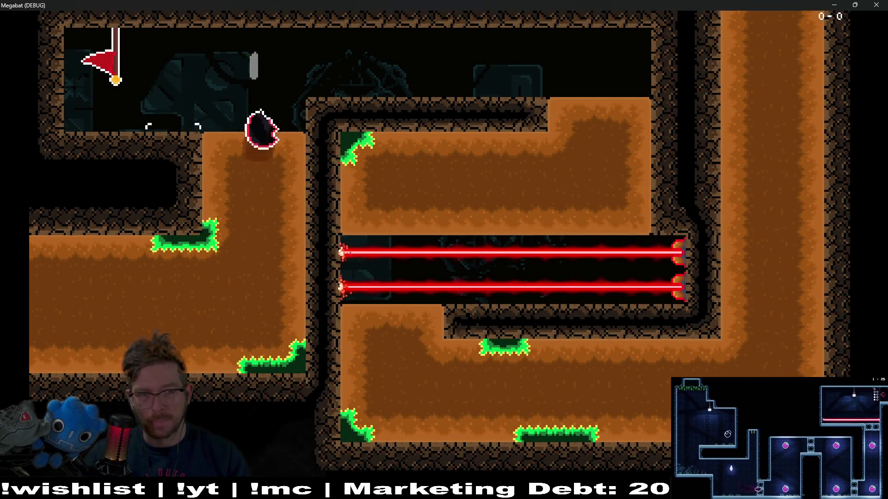
key(Down)
key(Left)
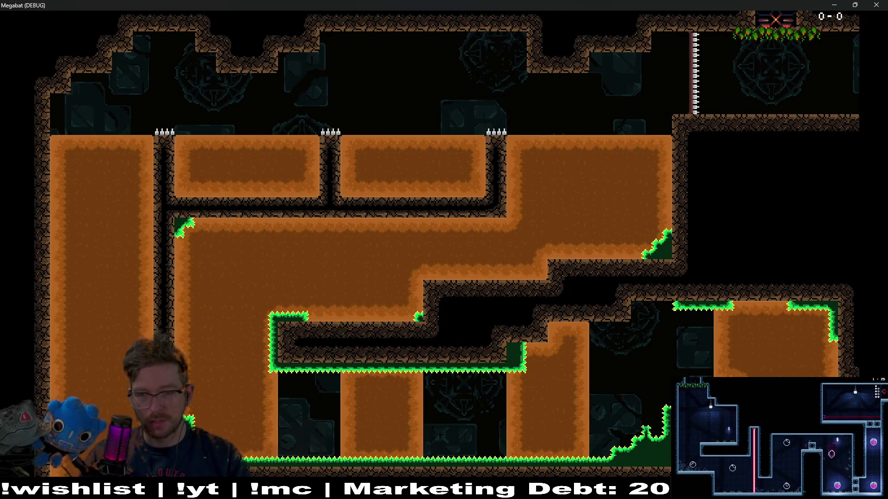
key(Down)
key(Left)
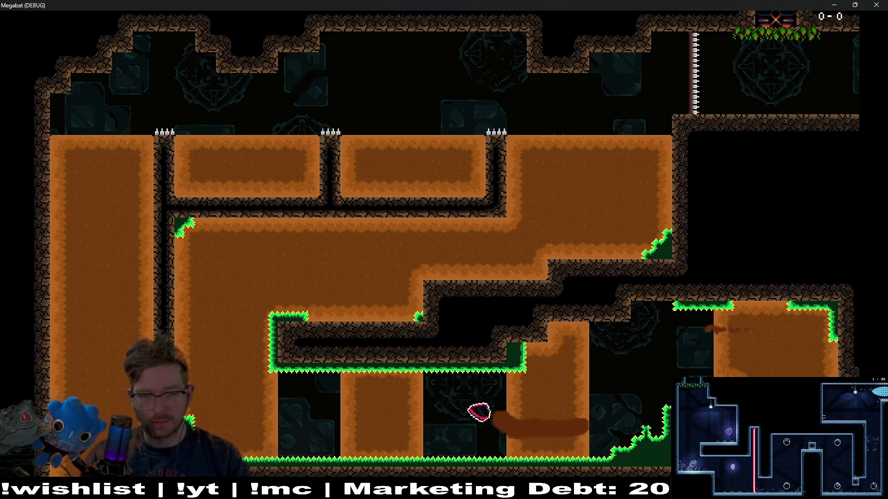
key(Up)
key(Right)
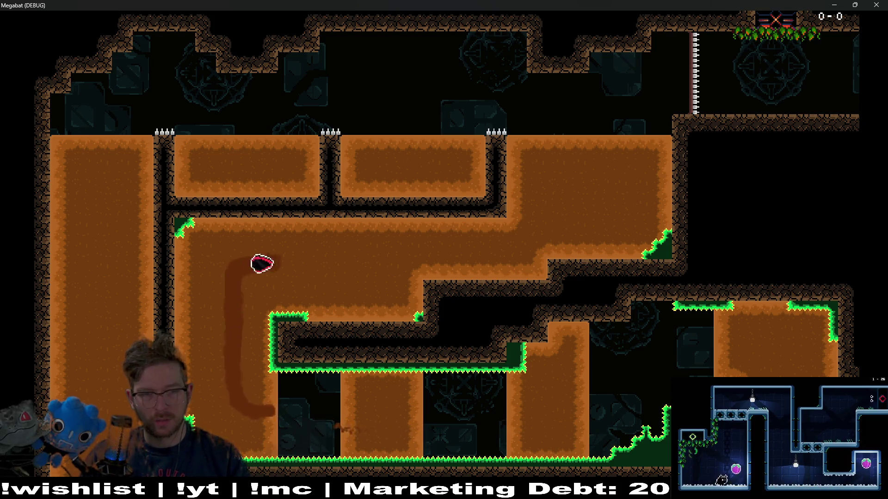
key(Up)
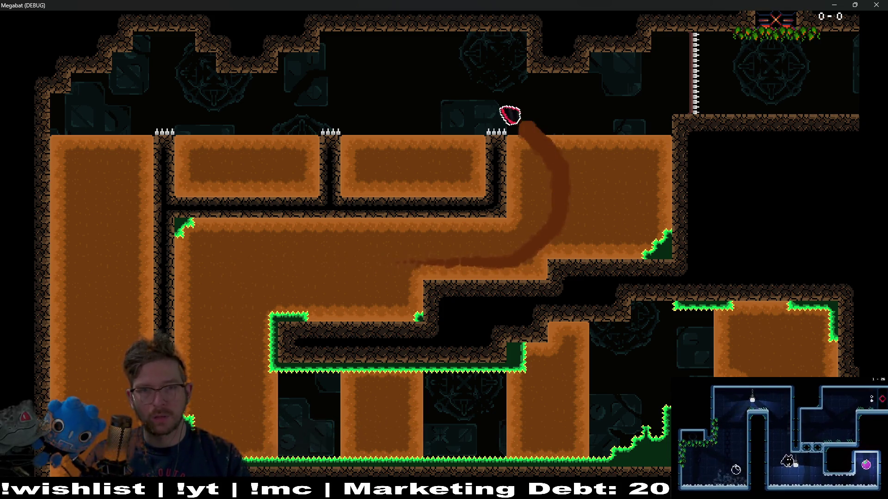
key(Left)
key(Right)
key(Left)
key(Up)
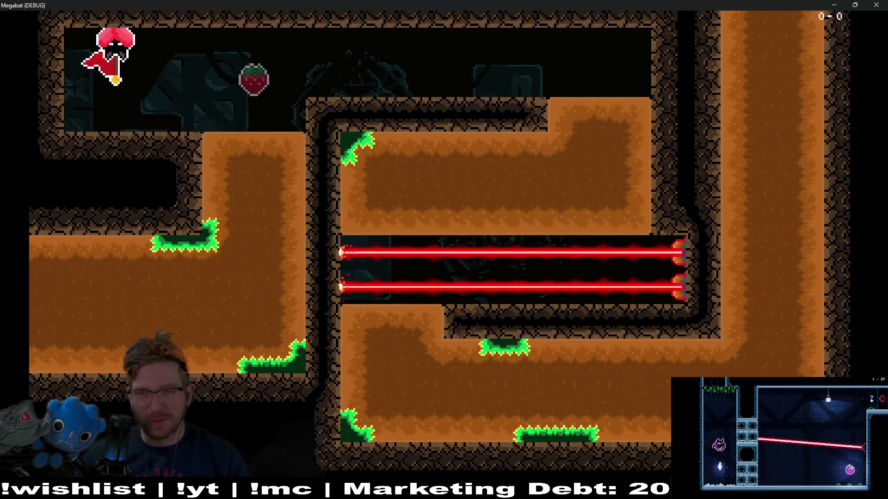
Close the Megabat game window to return to the Godot editor
click(879, 4)
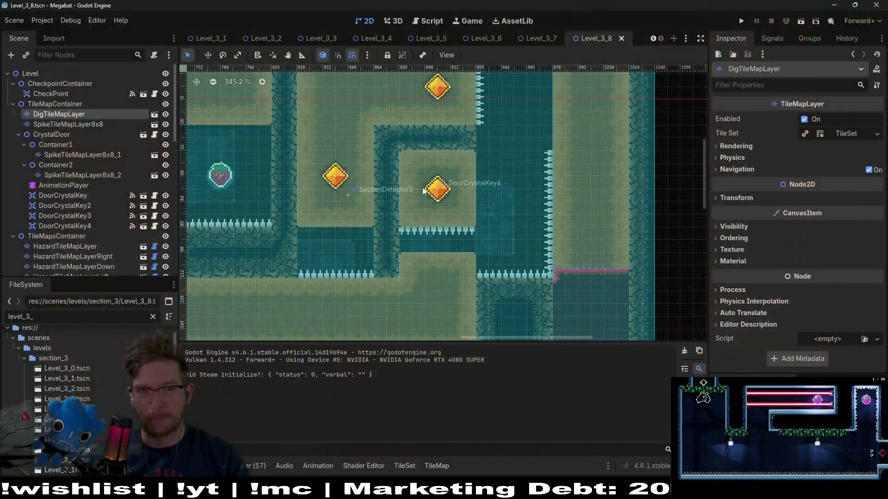
scroll(424, 191, down, 4)
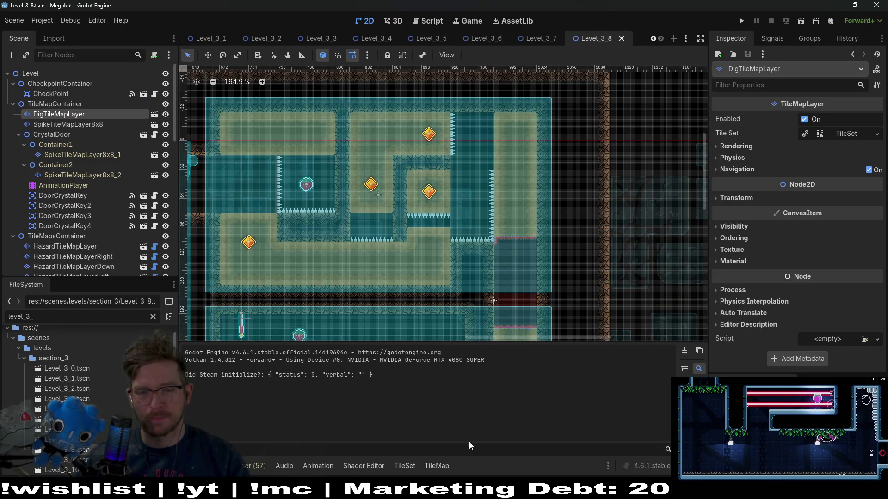
key(alt+Tab)
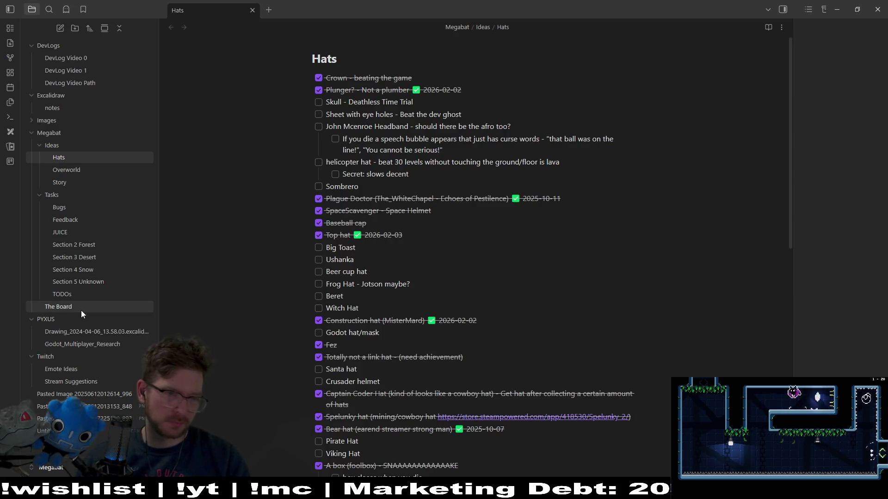
Open The Board and start an IN PROGRESS card titled 'Digging idea:'
click(82, 309)
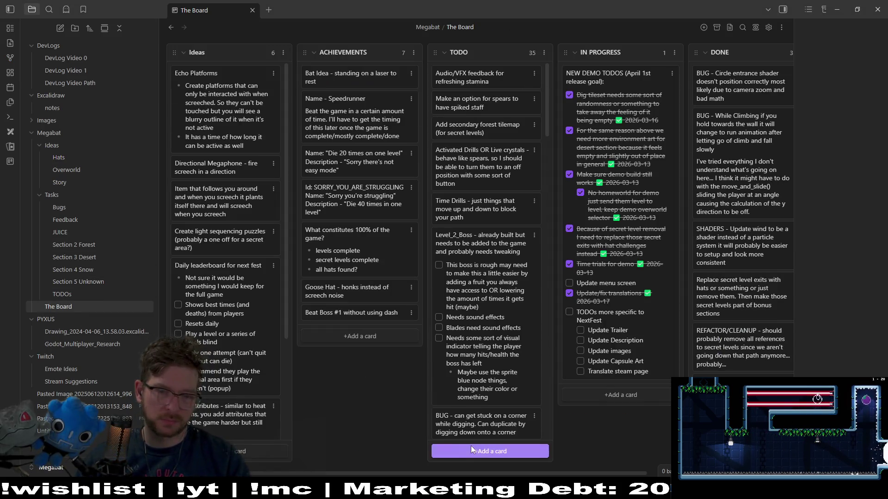
click(598, 394)
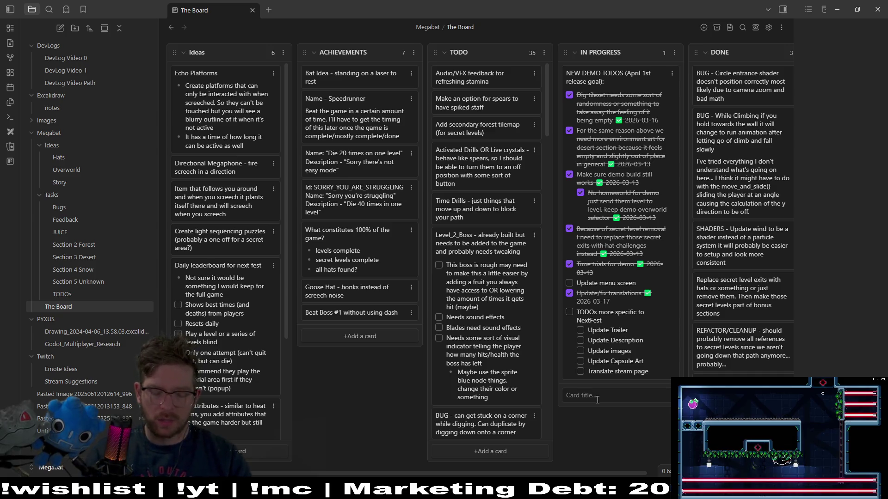
text(S)
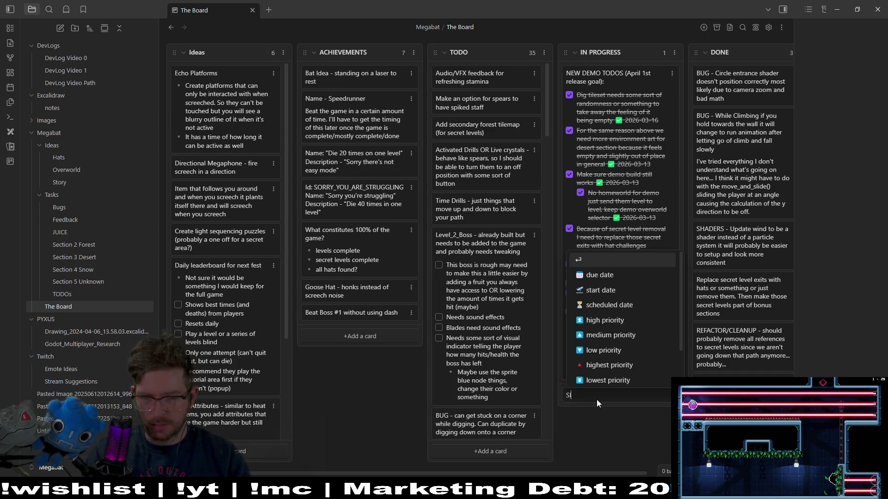
key(BackSpace)
key(BackSpace)
key(BackSpace)
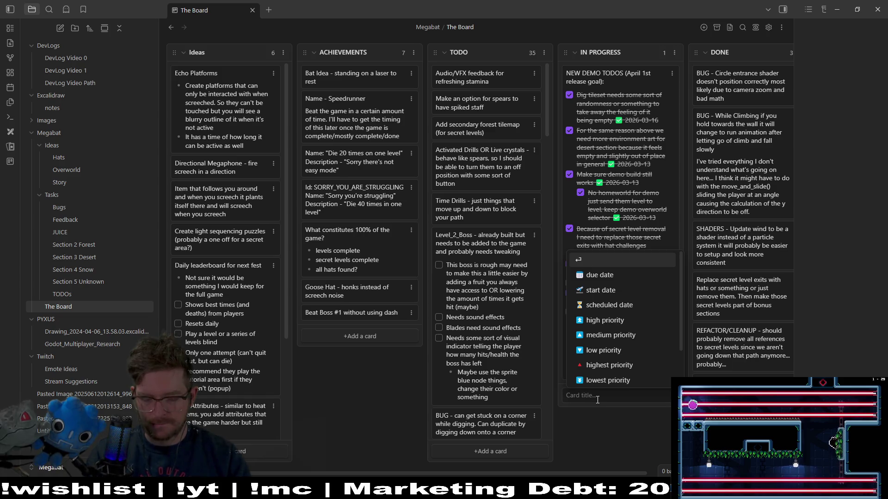
text(DIGGING - slo)
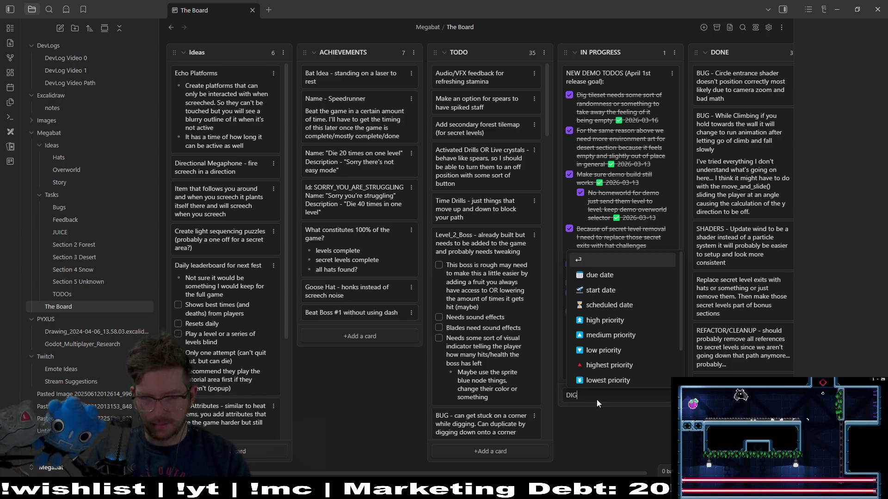
key(BackSpace)
key(BackSpace)
key(BackSpace)
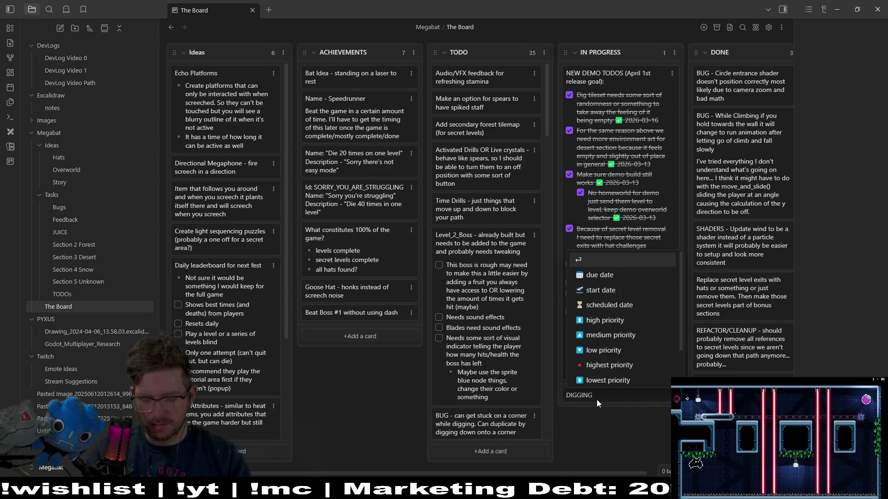
text(ID)
key(BackSpace)
text(dea)
key(ctrl+a)
text(Digging idea:)
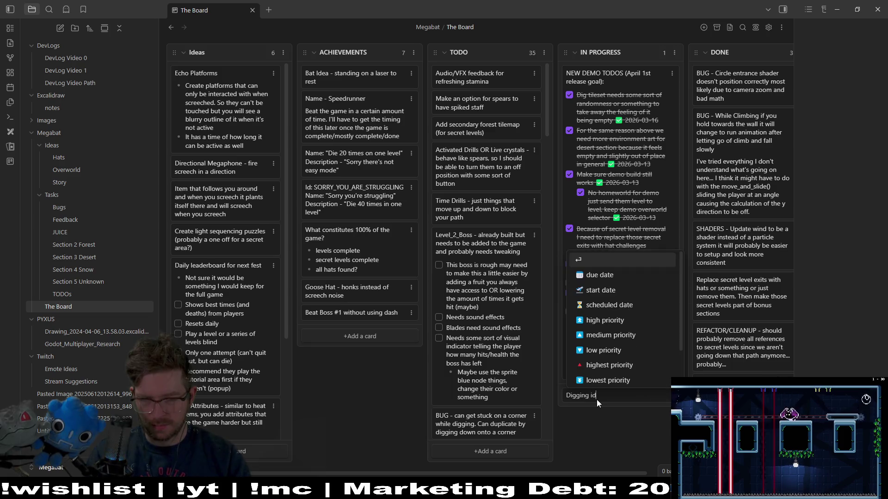
Add bullets on slowing down without a held direction and speeding up with it, plus a nested top-speed point
key(Return)
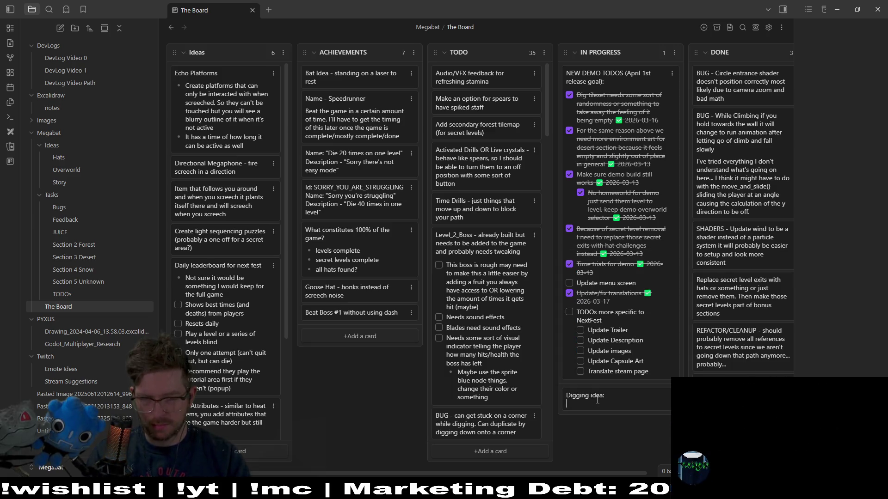
text(- Slow down if)
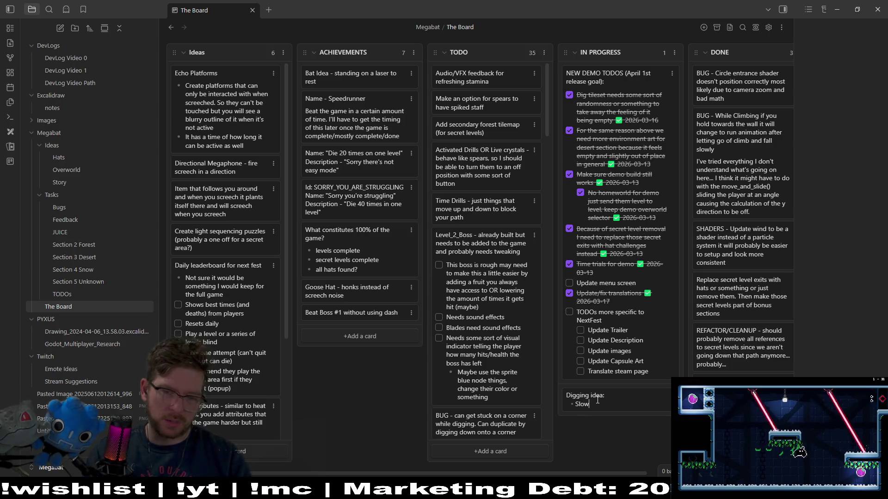
text( no)
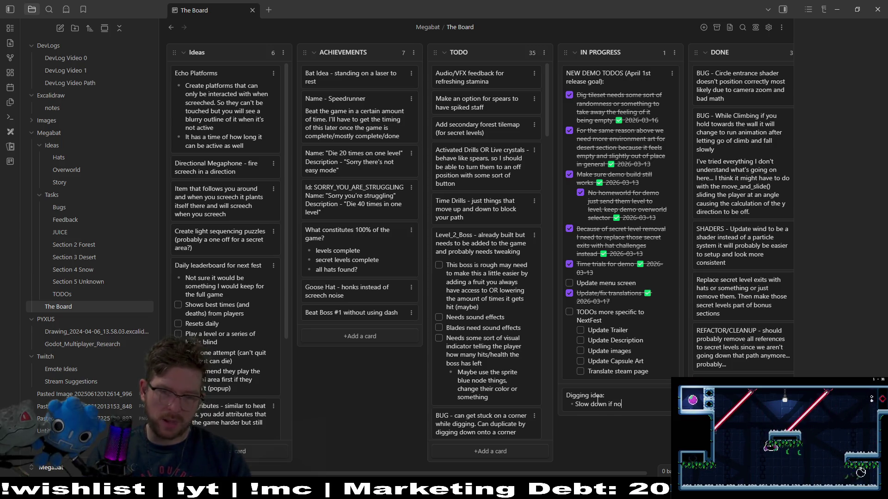
text(t holding )
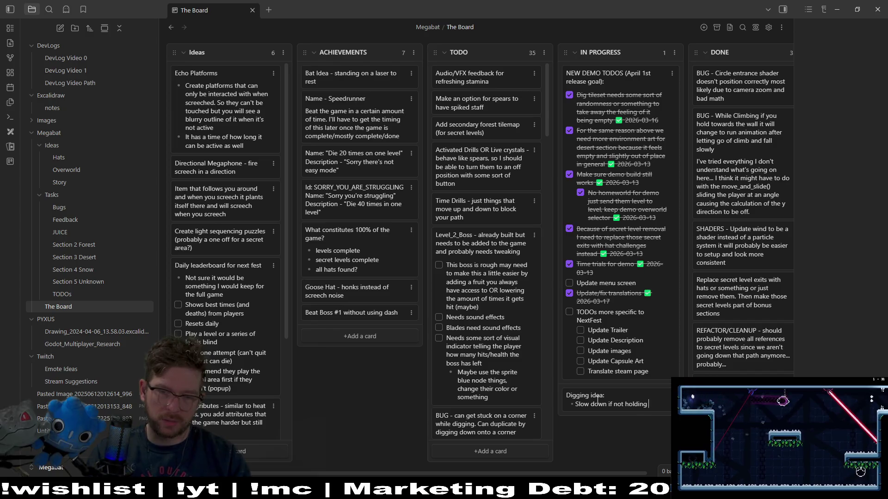
text(therection )
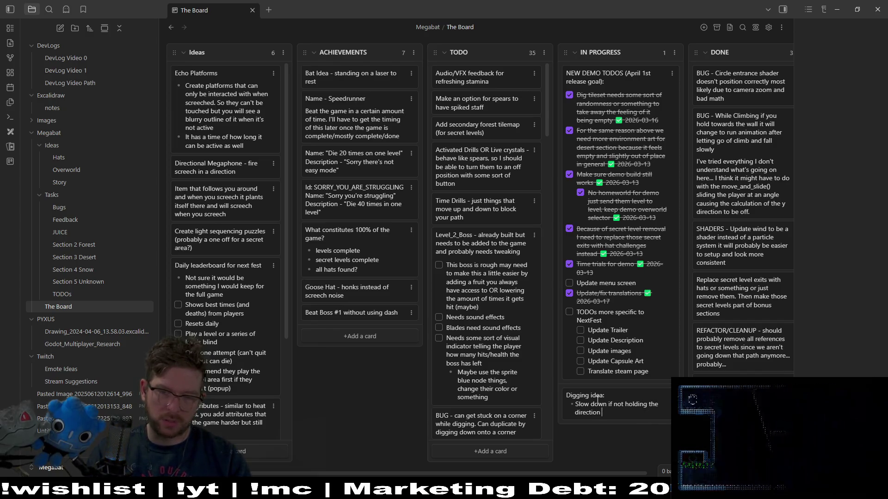
text(you're going)
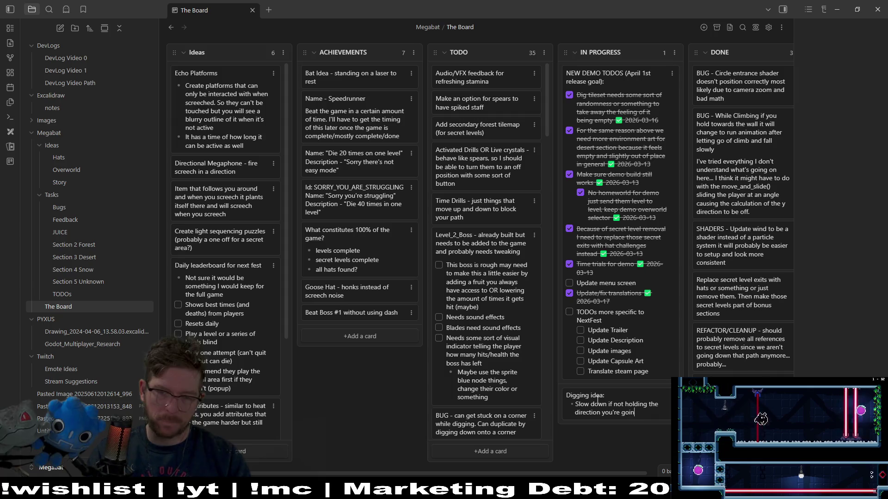
key(Return)
text(Sp)
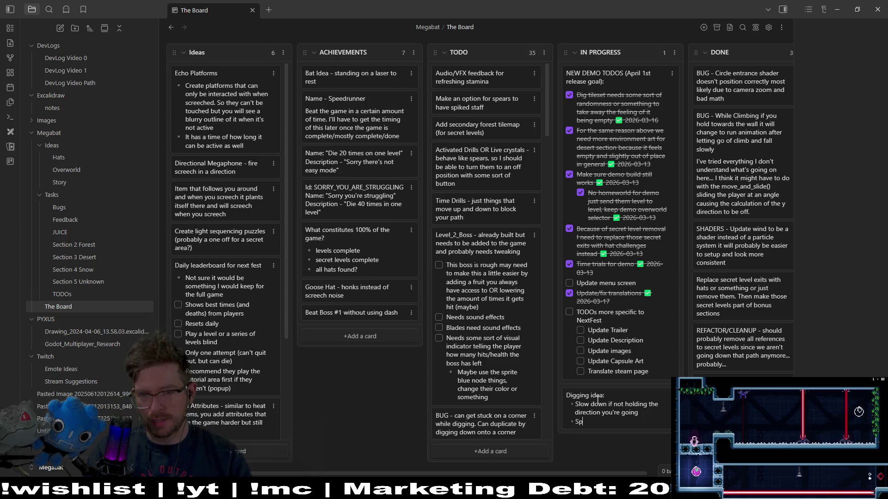
text(eed up if you are holding sa)
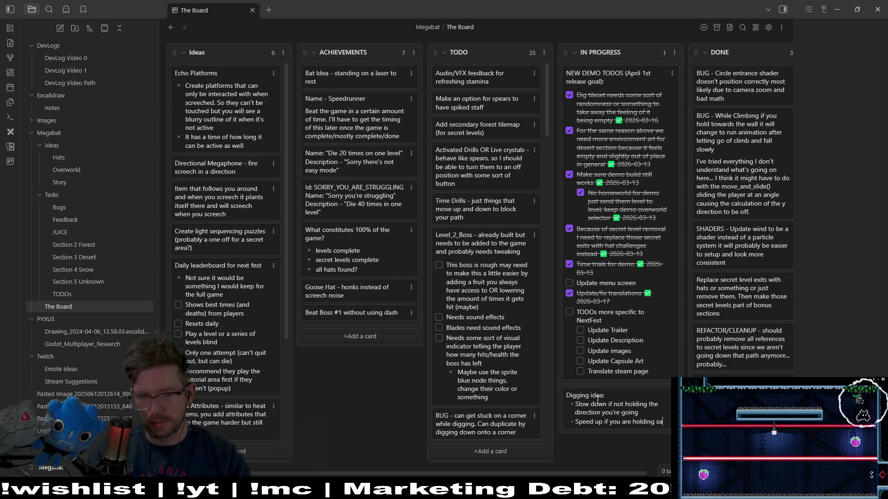
key(BackSpace)
key(BackSpace)
text(the same )
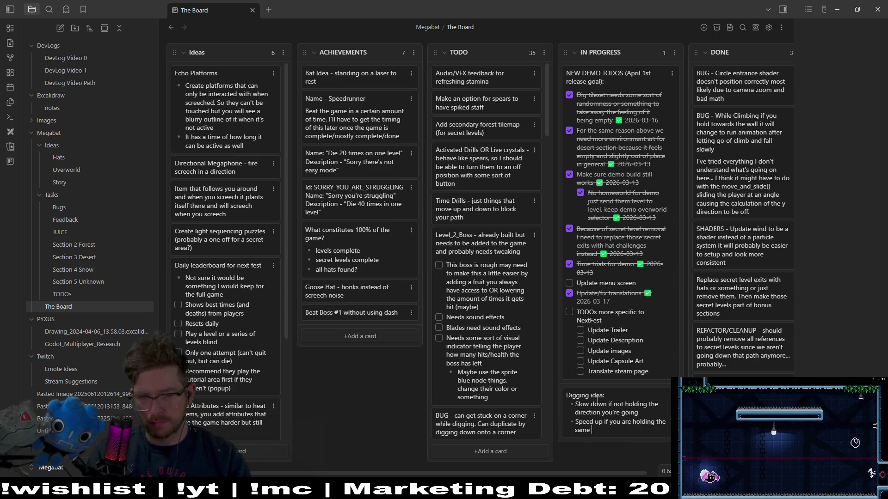
text(direction)
key(Return)
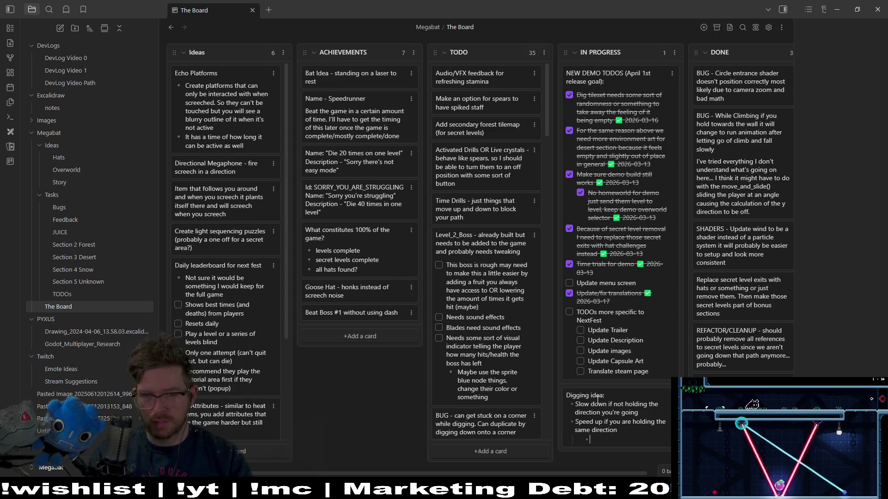
key(shift+Tab)
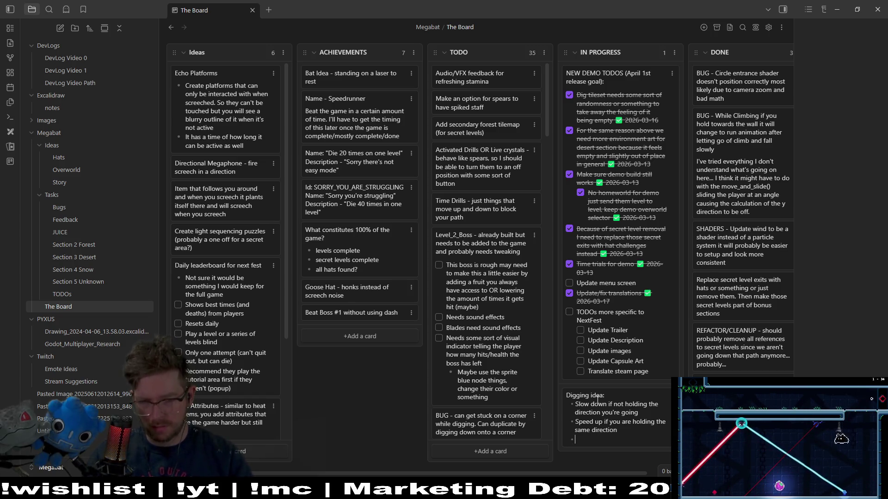
key(Return)
key(Tab)
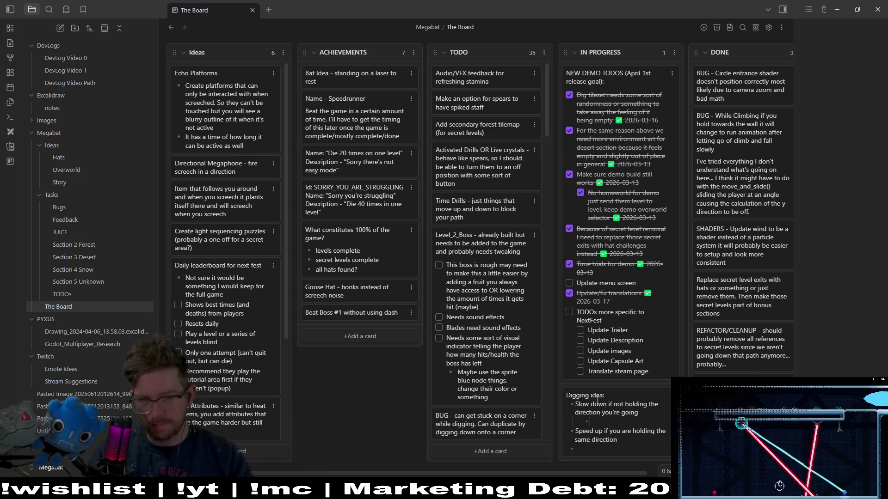
text(Lower base speed)
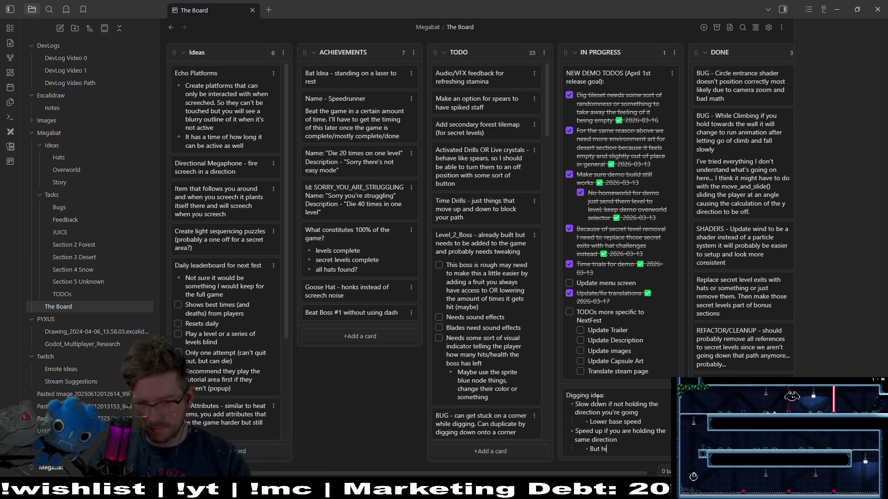
text(to)
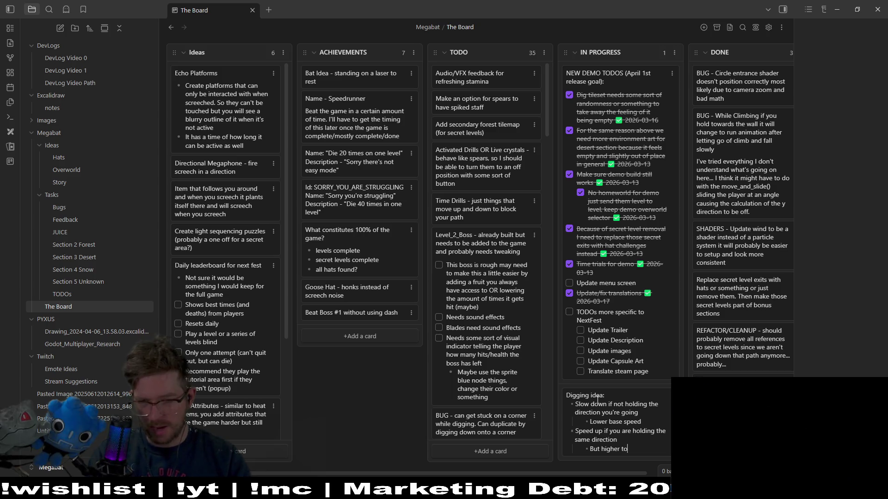
text(p speed)
key(Return)
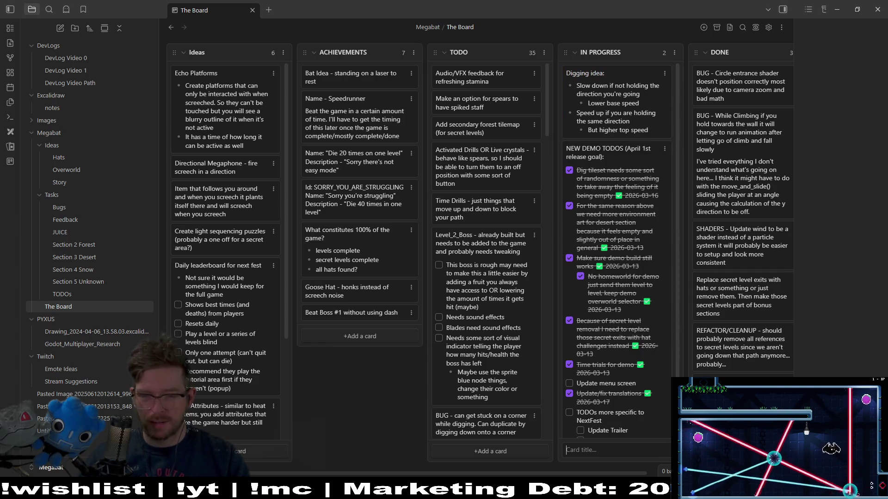
key(alt+Tab)
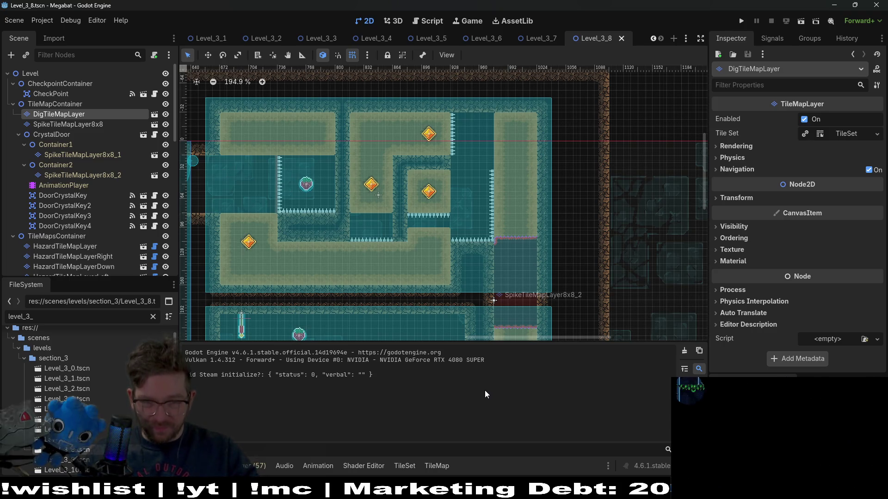
Pan and zoom the canvas around Level_3_8's desert rooms
scroll(482, 271, down, 3)
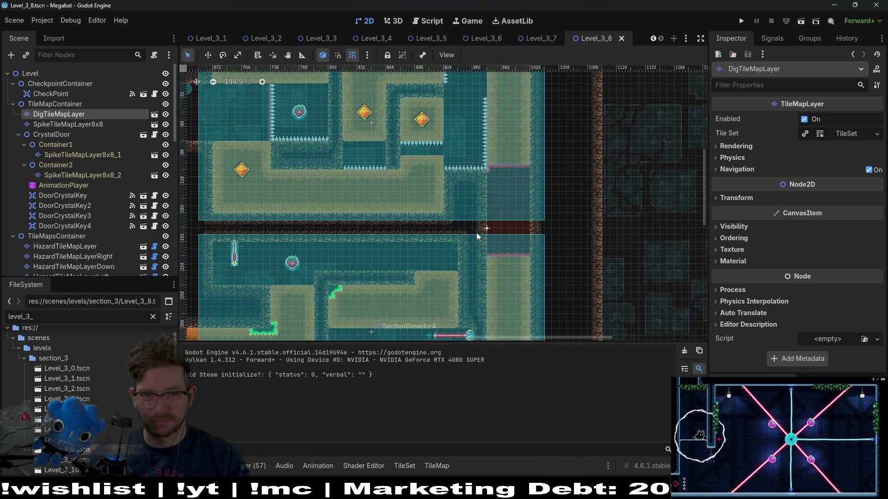
scroll(463, 208, down, 3)
ctrl+scroll(471, 220, up, 1)
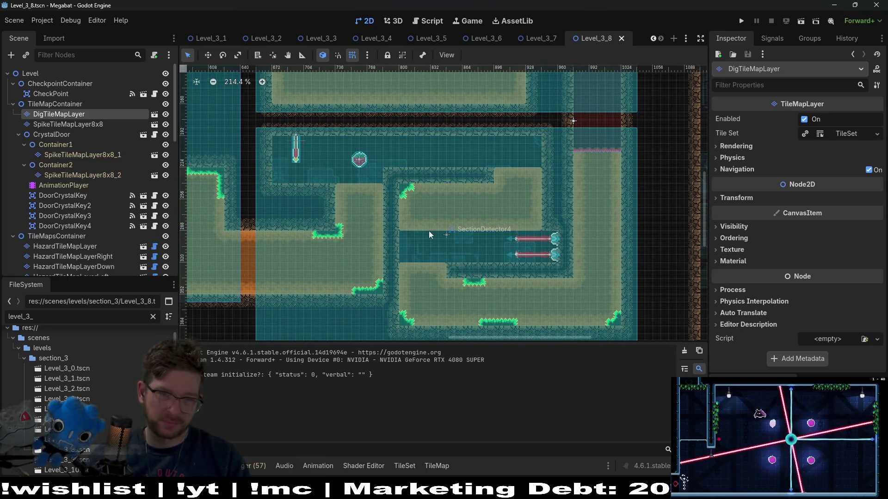
scroll(338, 187, left, 3)
scroll(337, 187, up, 1)
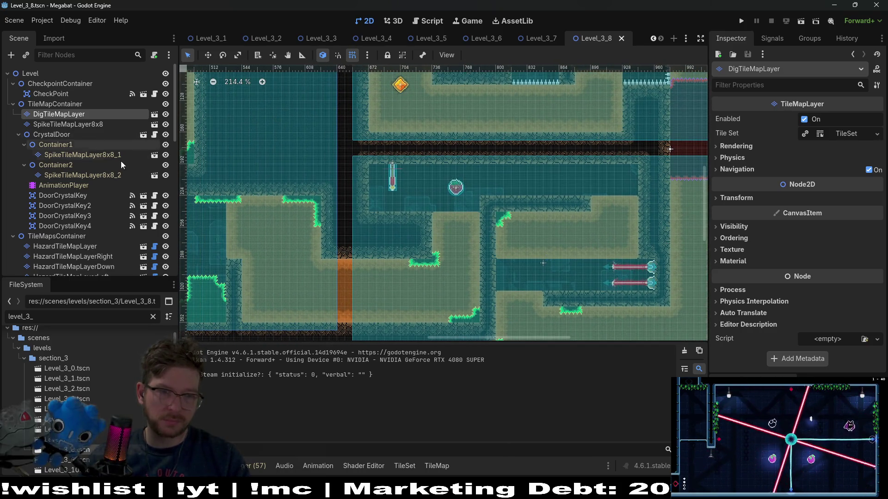
scroll(407, 223, left, 4)
scroll(407, 224, down, 1)
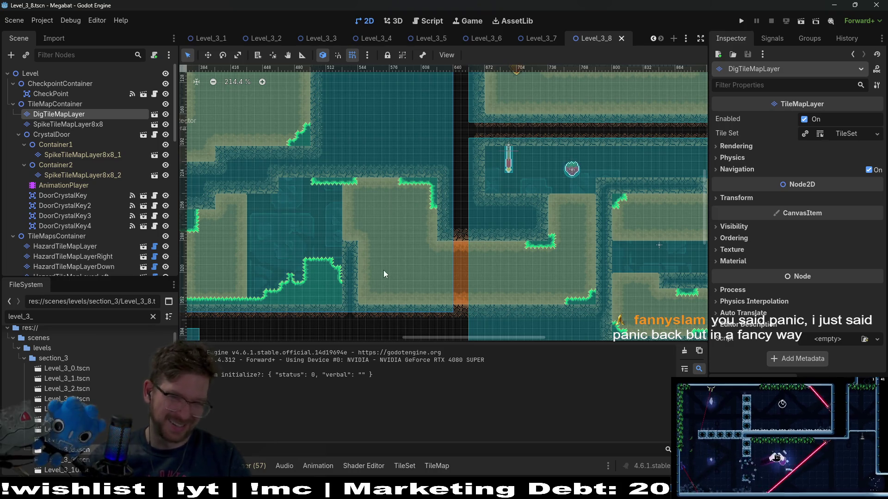
scroll(426, 276, up, 2)
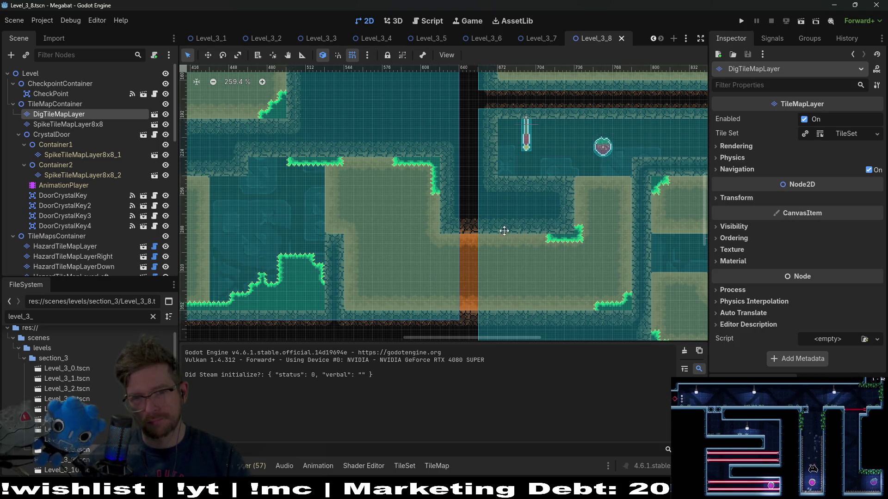
scroll(503, 232, right, 3)
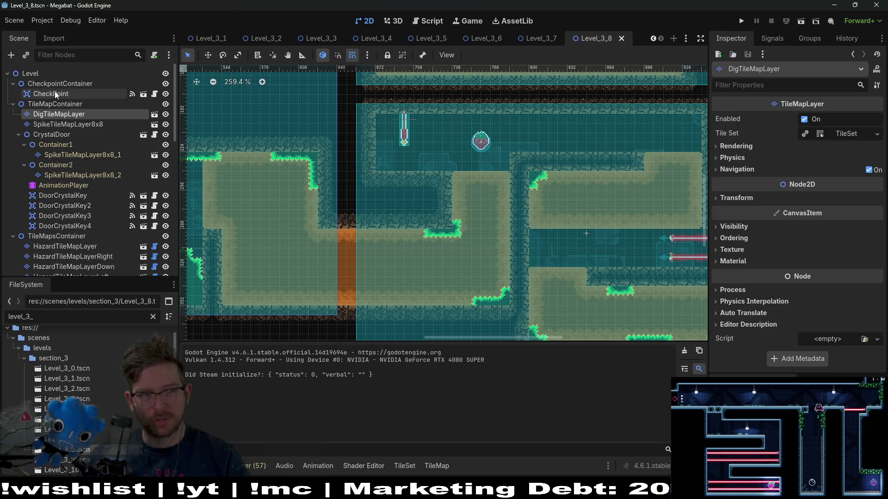
On DigTileMapLayer with Desert terrain, erase rectangular blocks of dig tiles in the middle and right rooms
click(54, 104)
click(59, 114)
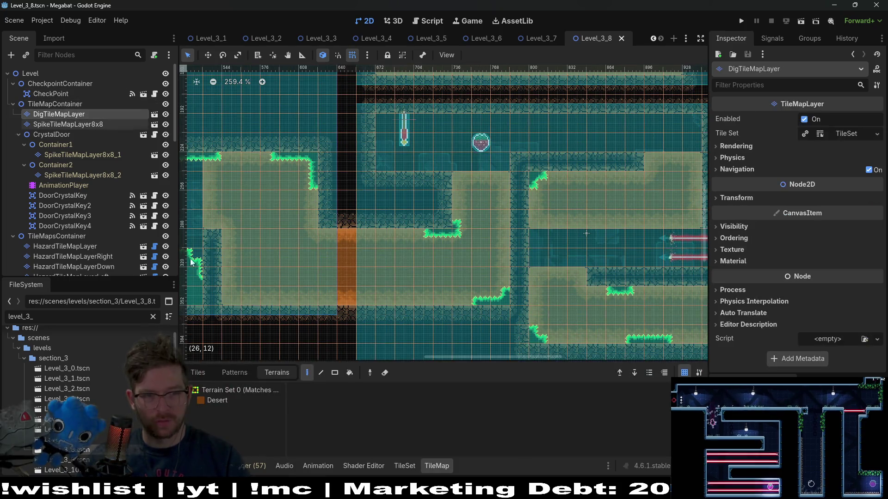
mouse_move(230, 257)
mouse_down()
mouse_move(231, 293)
mouse_move(326, 241)
mouse_move(313, 268)
mouse_move(365, 260)
mouse_move(372, 282)
mouse_move(387, 242)
mouse_move(403, 252)
mouse_move(397, 296)
mouse_move(467, 293)
mouse_up()
click(335, 377)
drag(386, 238, 520, 297)
drag(513, 239, 514, 240)
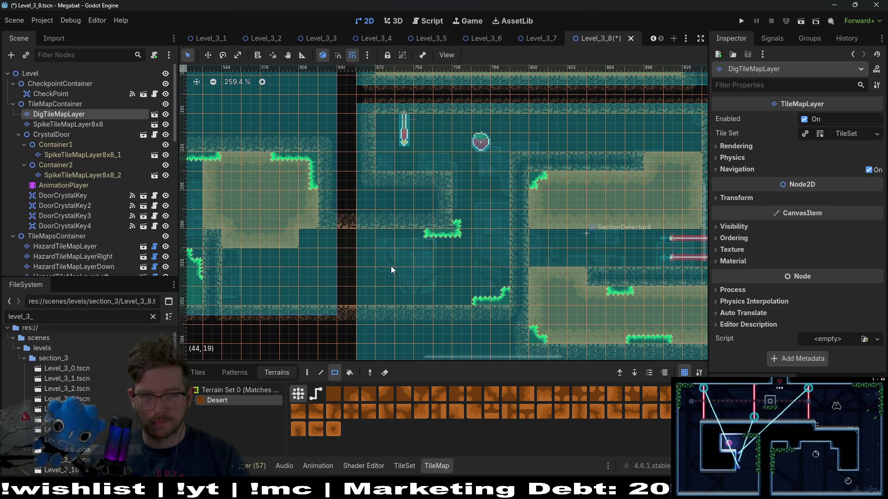
Pan and zoom around the middle rooms to review the cleared areas
scroll(387, 269, left, 4)
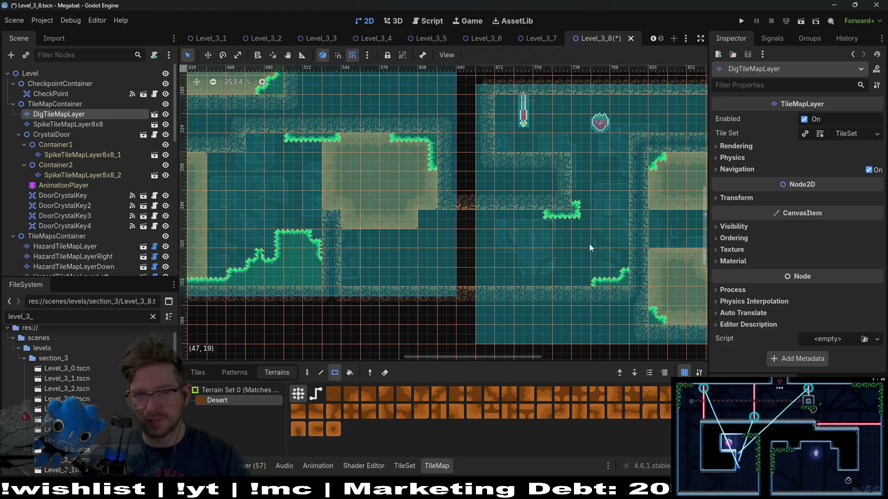
scroll(544, 241, left, 4)
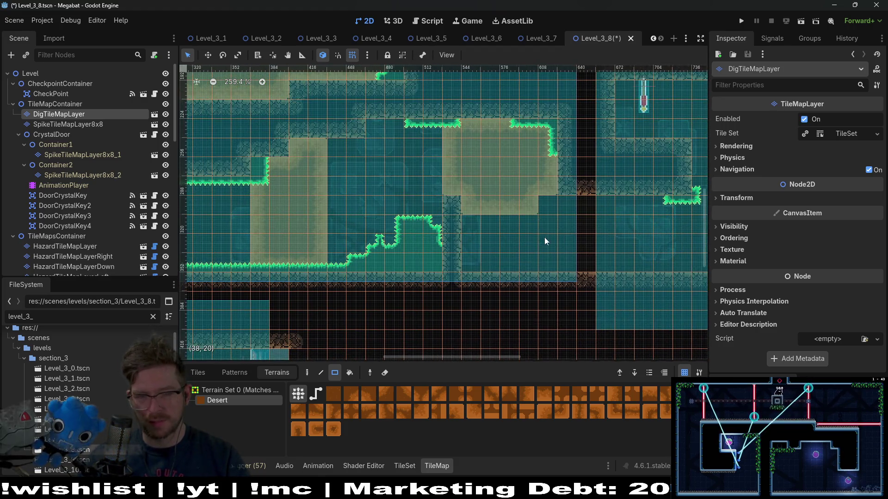
scroll(609, 239, right, 5)
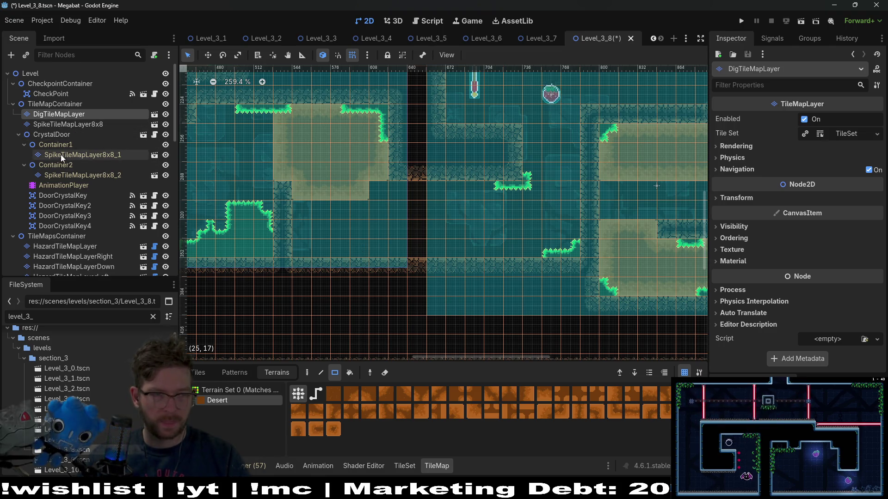
scroll(70, 211, down, 4)
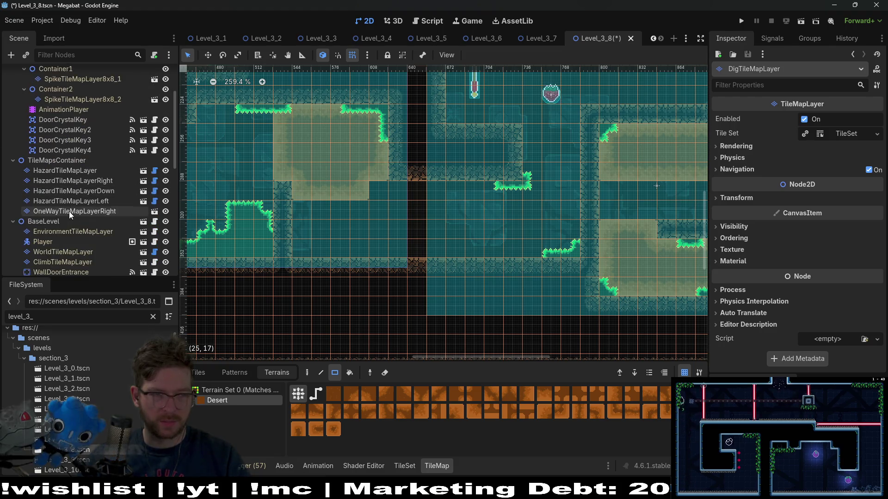
scroll(68, 239, up, 3)
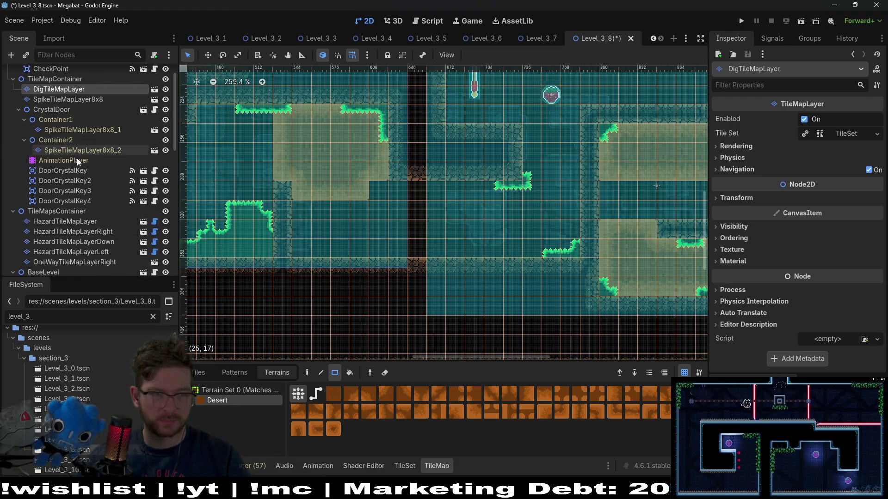
scroll(75, 102, down, 4)
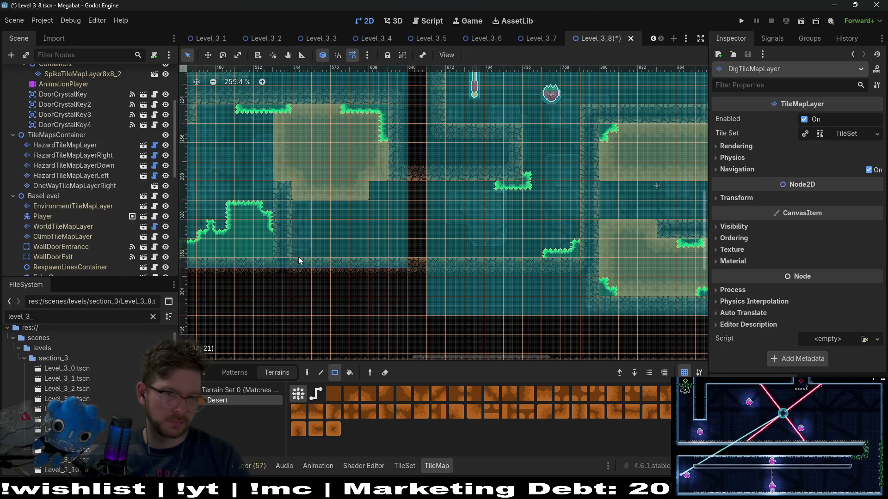
scroll(88, 227, down, 2)
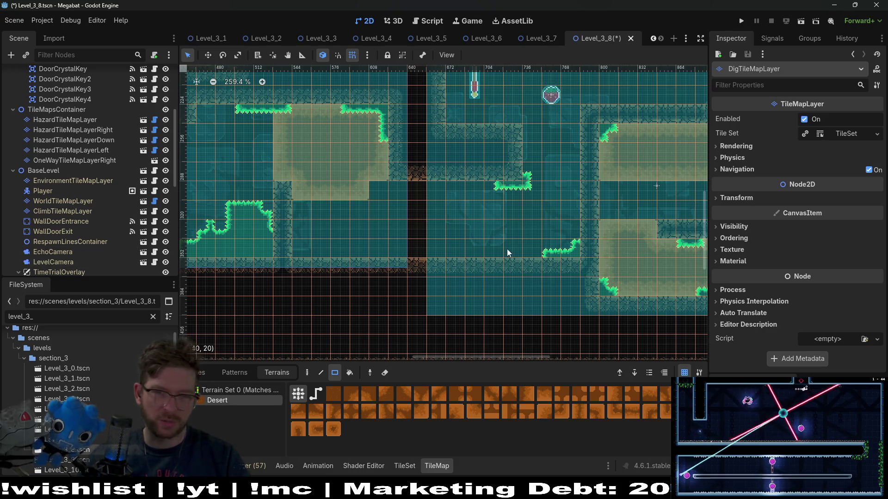
scroll(72, 209, down, 8)
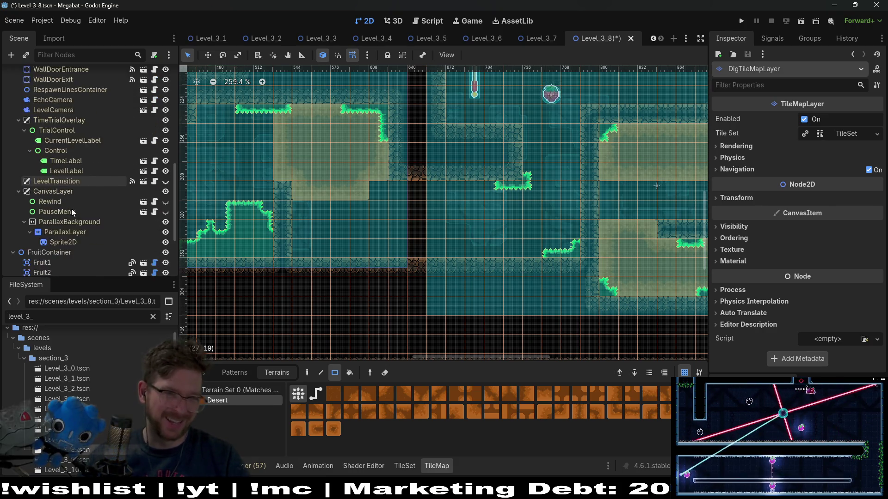
scroll(71, 209, up, 10)
scroll(74, 211, up, 2)
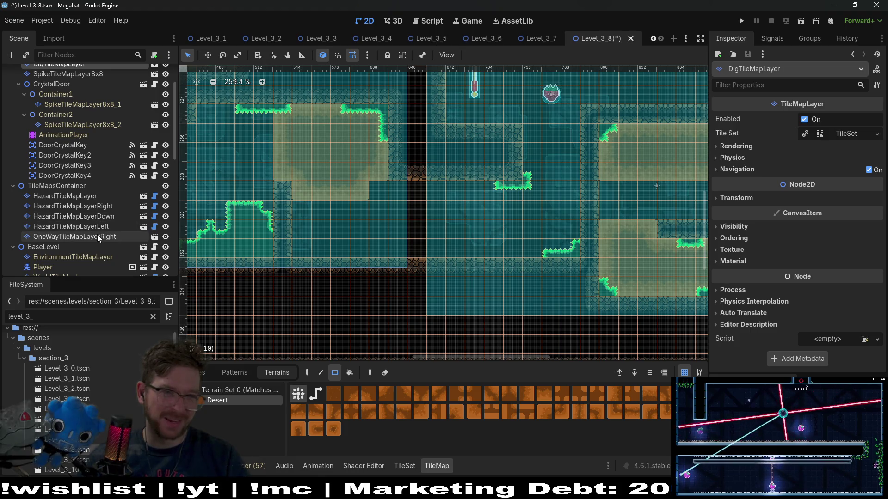
scroll(81, 200, up, 3)
scroll(91, 244, down, 3)
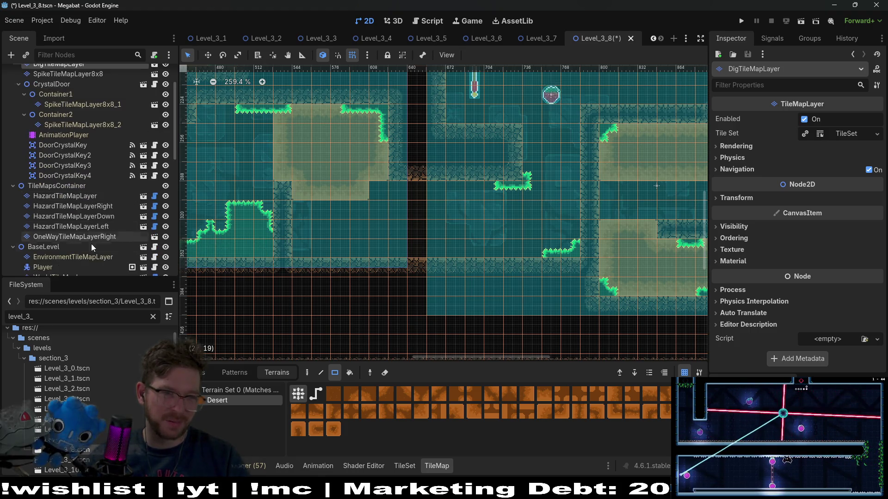
scroll(98, 205, up, 3)
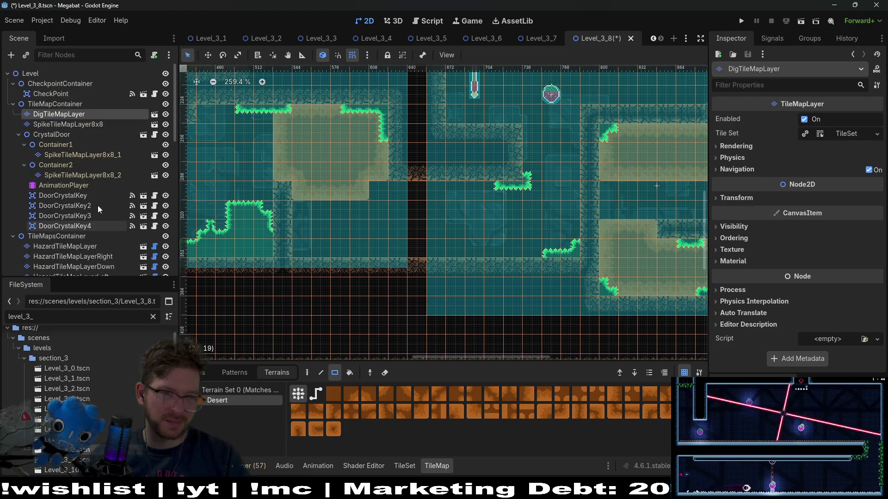
On SpikeTileMapLayer8x8, paint Emerald spikes along the ledge edge and down the slope
click(87, 125)
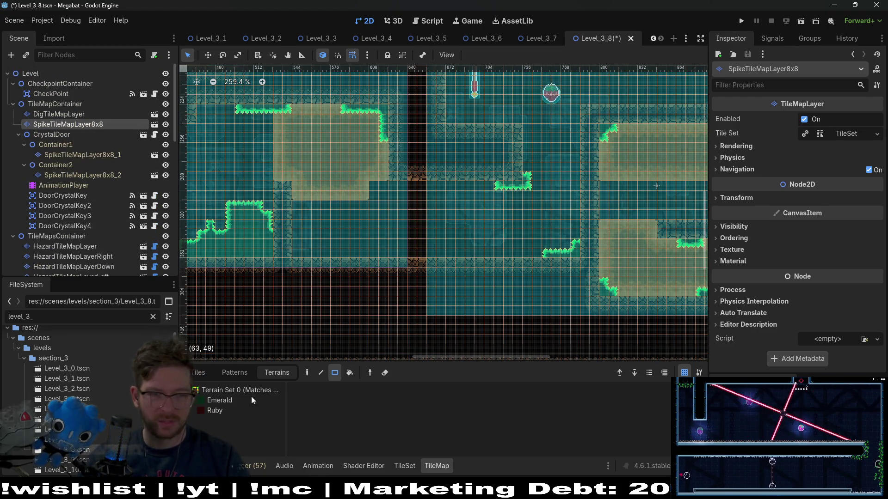
click(221, 401)
click(302, 250)
drag(294, 256, 301, 259)
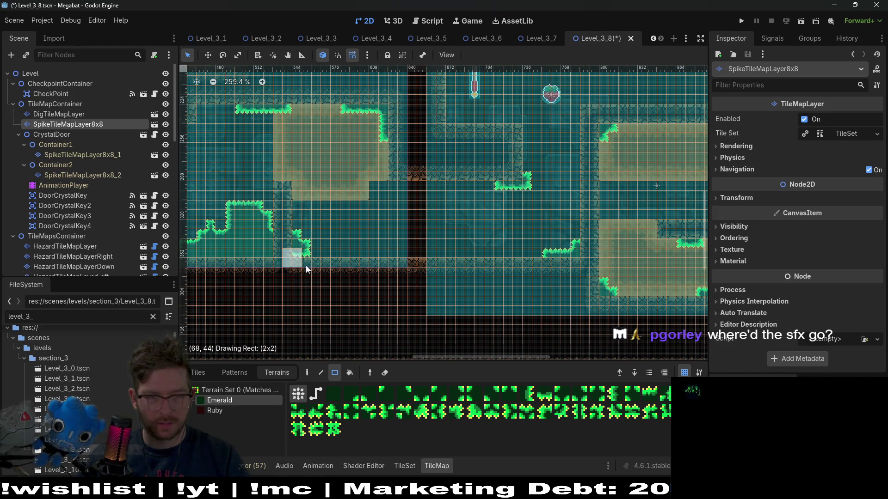
mouse_move(321, 254)
mouse_down()
mouse_move(323, 265)
mouse_move(356, 246)
mouse_move(482, 272)
mouse_up()
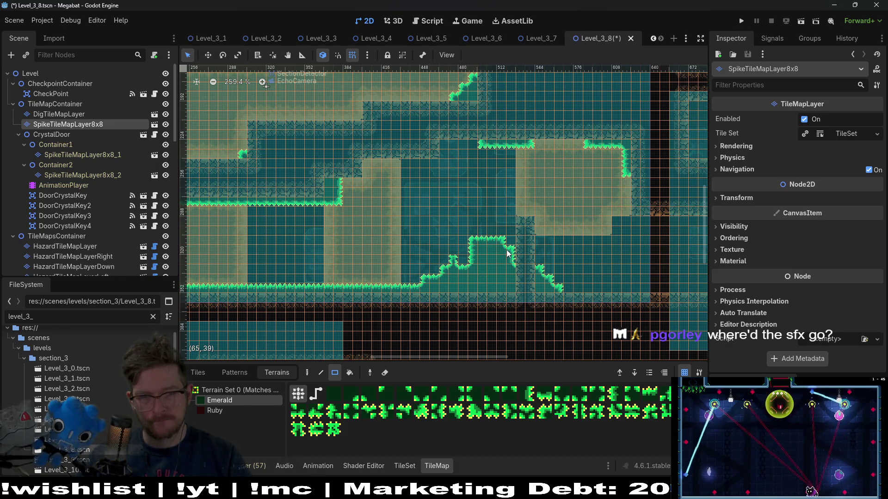
Look over the neighbouring rooms and save the Level_3_8 scene
drag(360, 244, 520, 279)
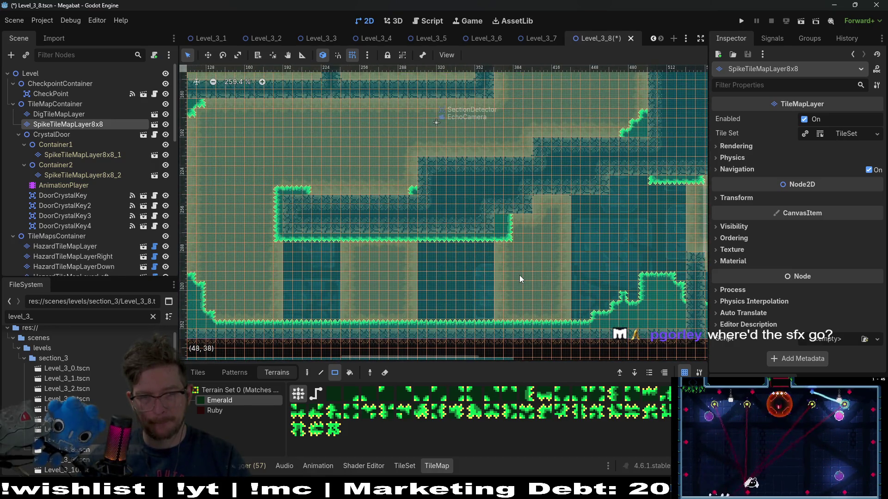
drag(344, 228, 529, 265)
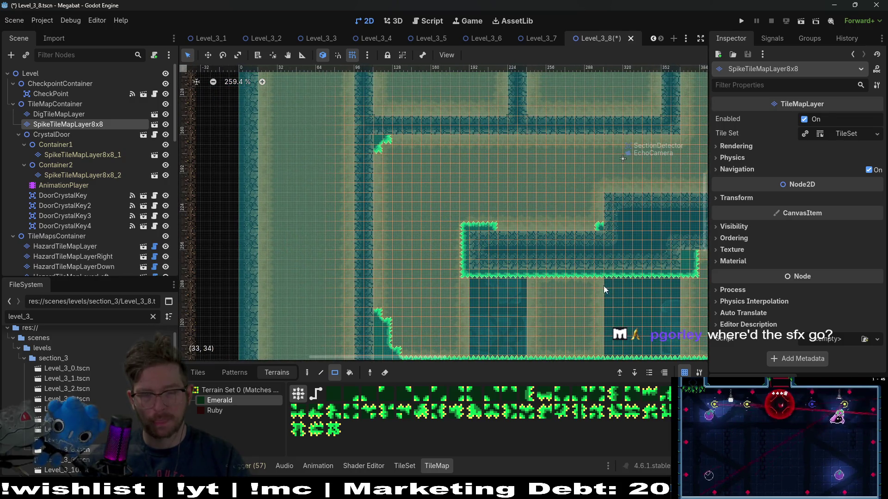
drag(604, 286, 469, 252)
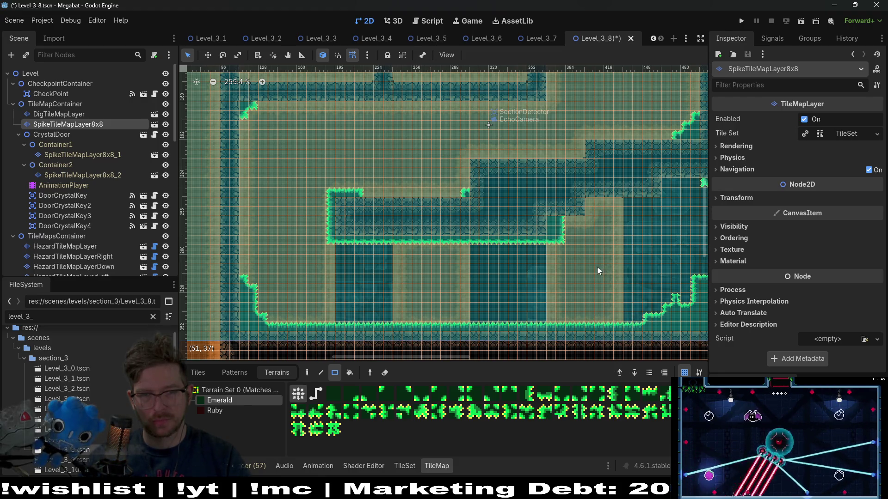
scroll(497, 296, up, 2)
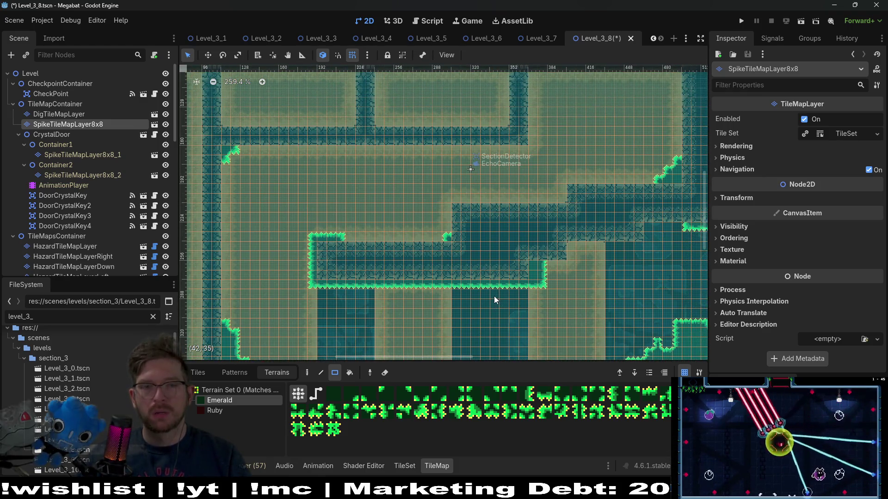
drag(494, 296, 495, 237)
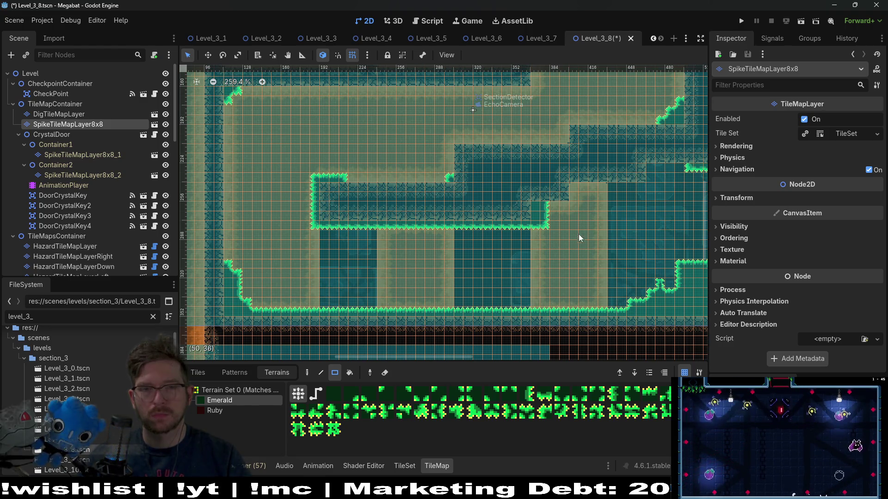
scroll(523, 218, down, 3)
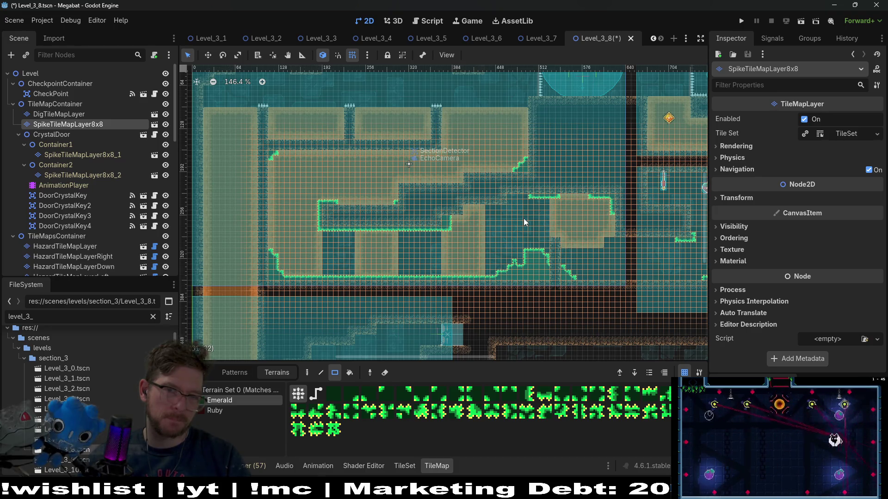
scroll(523, 218, down, 2)
scroll(529, 257, down, 3)
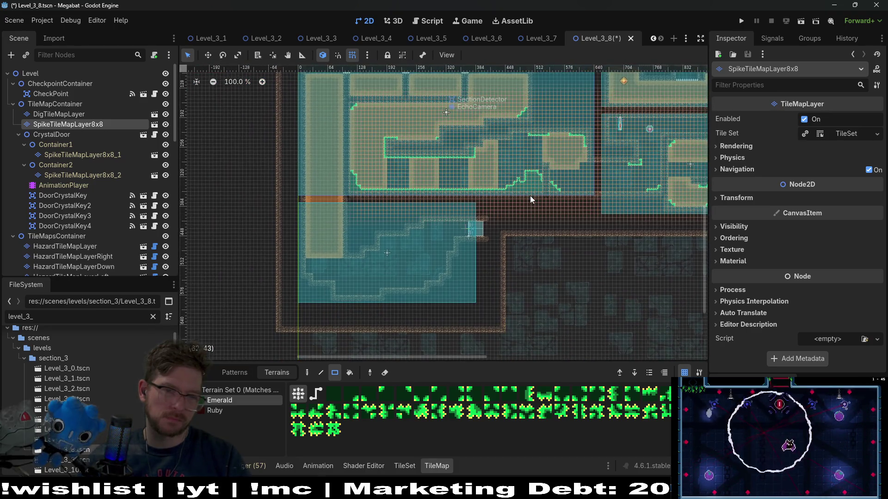
scroll(432, 235, up, 2)
scroll(431, 235, right, 4)
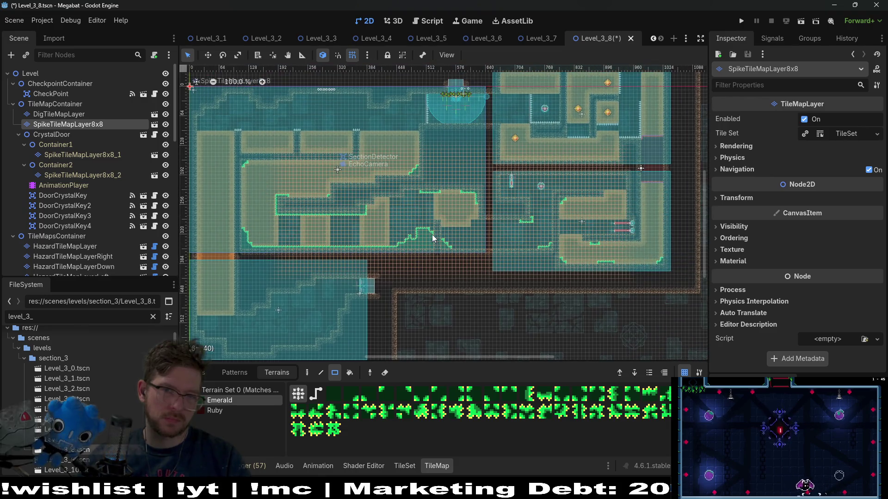
scroll(465, 217, up, 1)
scroll(464, 217, right, 1)
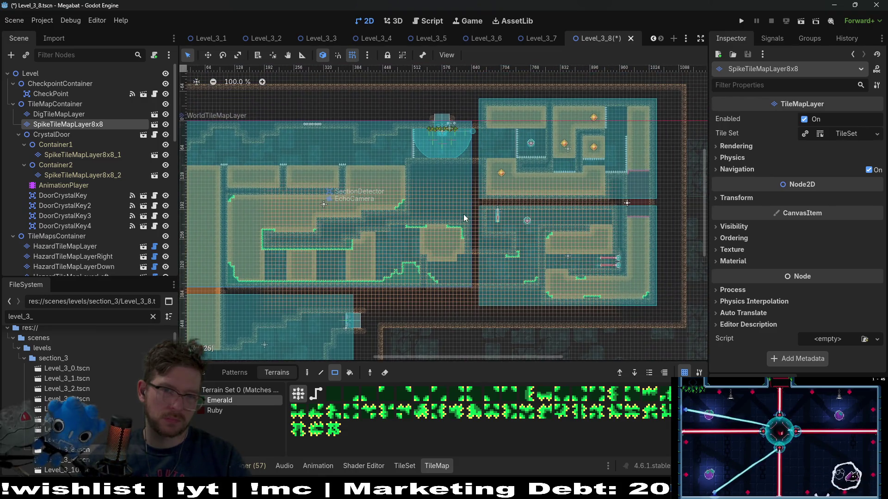
scroll(535, 209, left, 3)
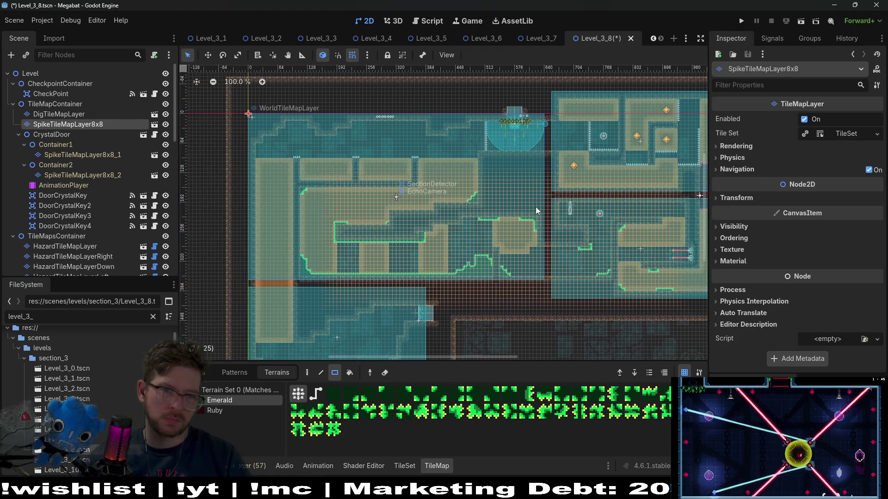
key(ctrl+s)
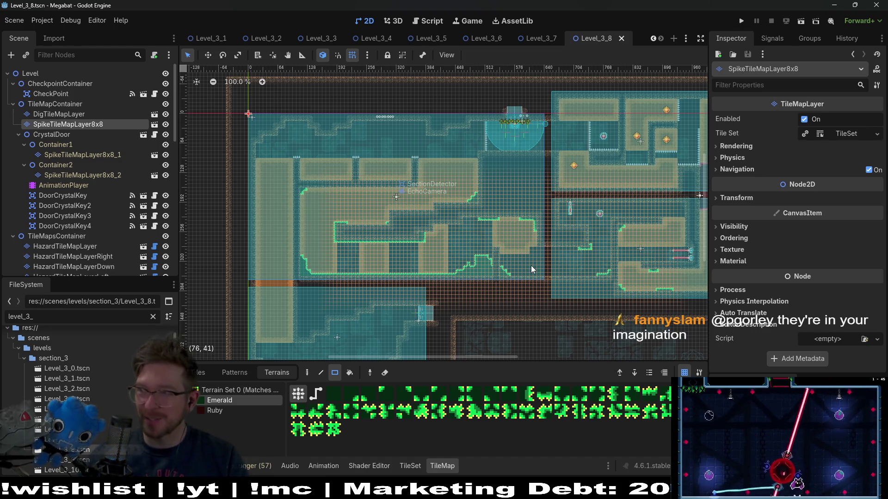
Paint Emerald spikes at the bottom corner of the L-shaped wall
scroll(498, 226, up, 4)
scroll(498, 227, up, 2)
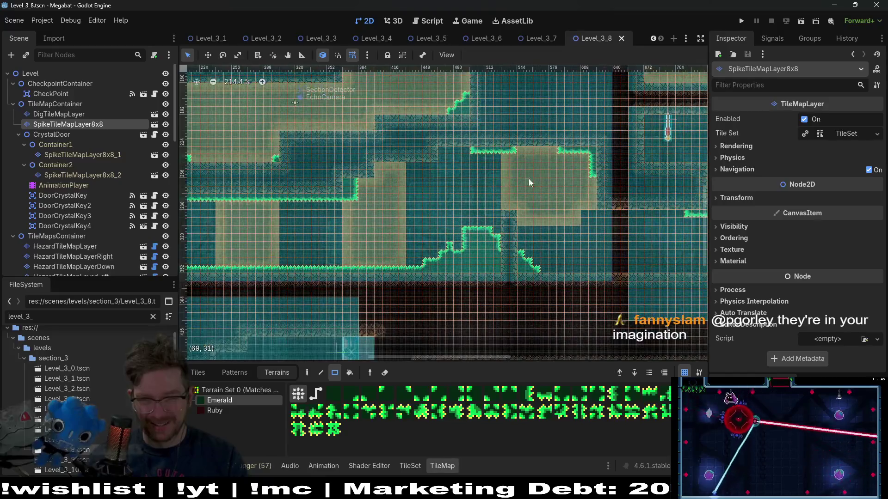
scroll(529, 179, up, 1)
scroll(503, 273, up, 1)
mouse_move(503, 277)
mouse_down()
mouse_move(453, 266)
mouse_move(505, 175)
mouse_move(499, 134)
mouse_up()
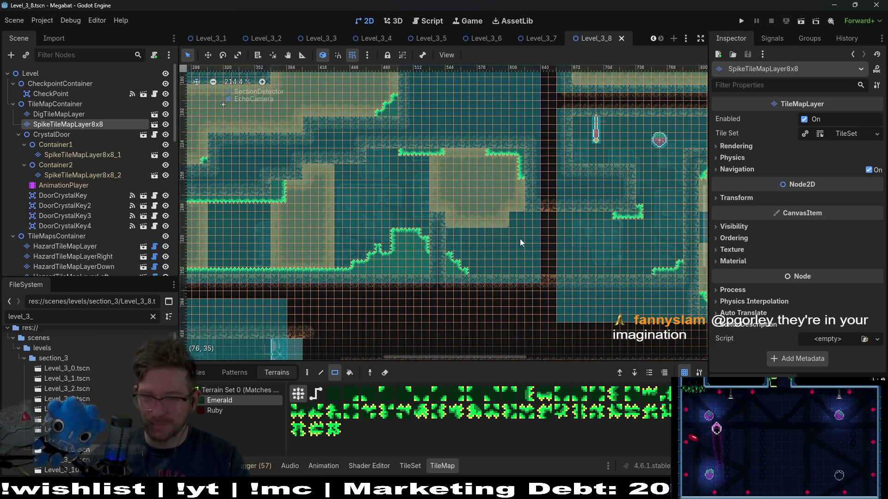
drag(507, 218, 506, 184)
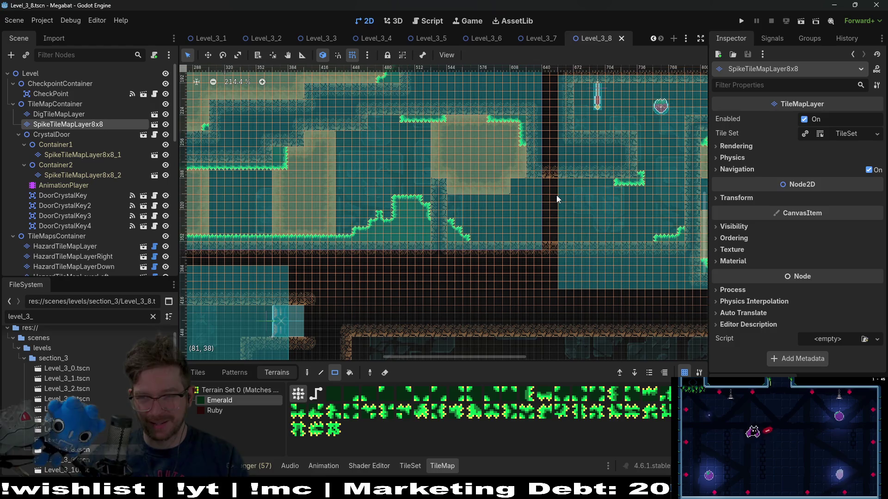
drag(550, 164, 520, 201)
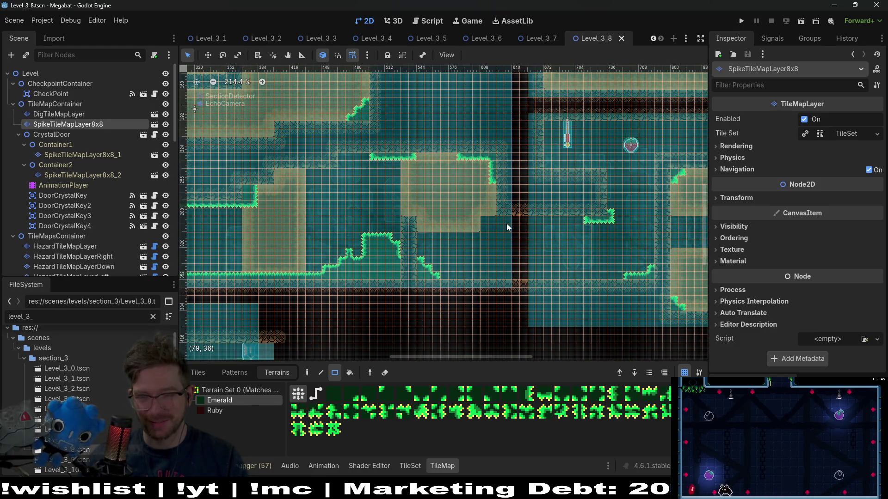
mouse_move(605, 189)
mouse_down()
mouse_move(523, 212)
mouse_move(525, 235)
mouse_move(535, 172)
mouse_up()
scroll(523, 225, up, 3)
scroll(532, 228, down, 2)
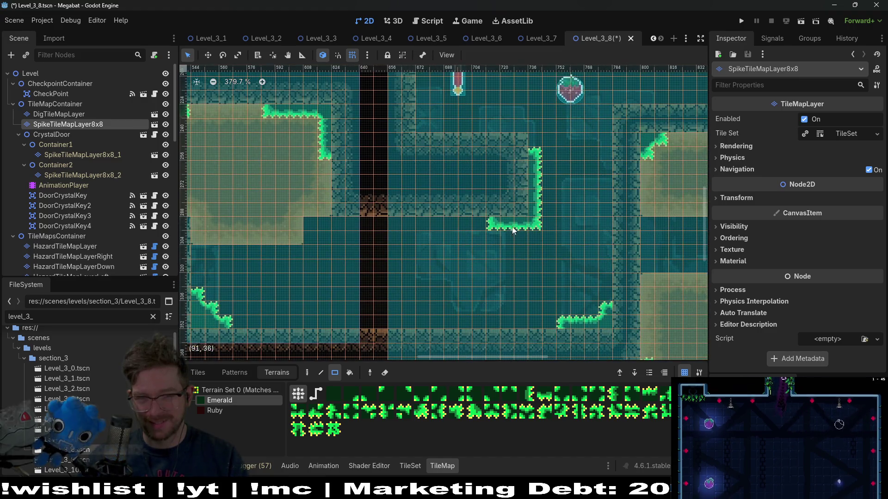
mouse_move(498, 226)
mouse_down()
mouse_move(513, 235)
mouse_move(481, 217)
mouse_up()
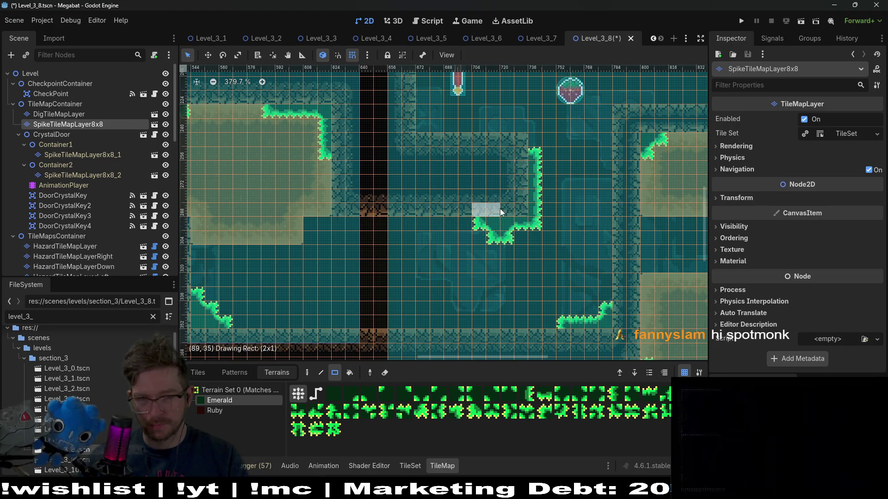
scroll(501, 209, down, 5)
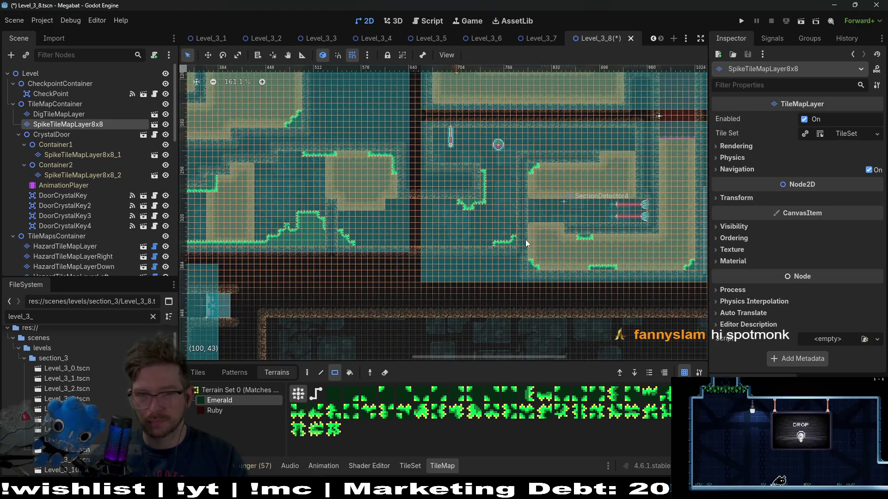
scroll(525, 240, up, 5)
Pan and zoom around the wall corner to check the new spike edging
mouse_move(508, 262)
mouse_down()
mouse_move(499, 212)
mouse_move(510, 244)
mouse_up()
scroll(512, 245, down, 5)
scroll(512, 243, up, 2)
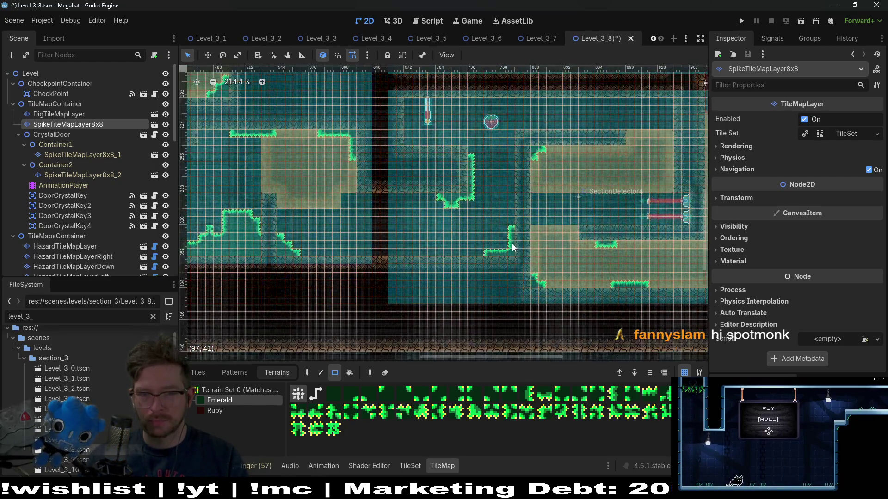
scroll(532, 258, down, 1)
scroll(531, 258, up, 1)
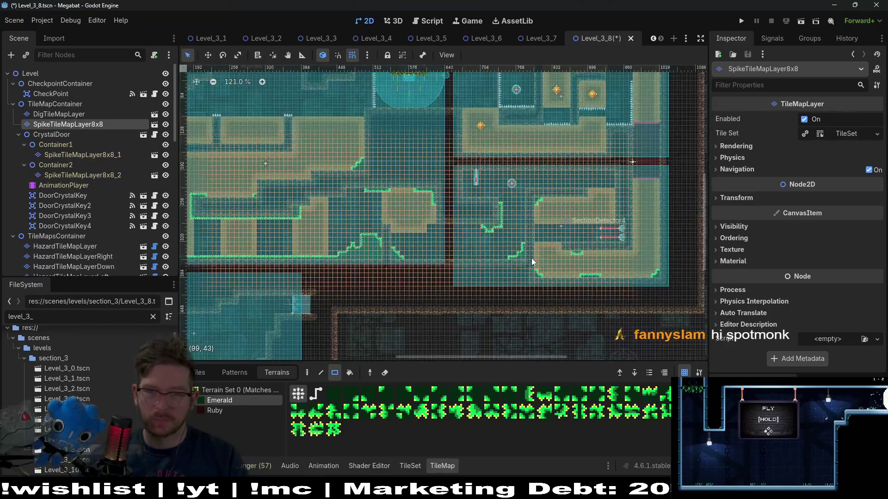
scroll(636, 215, up, 2)
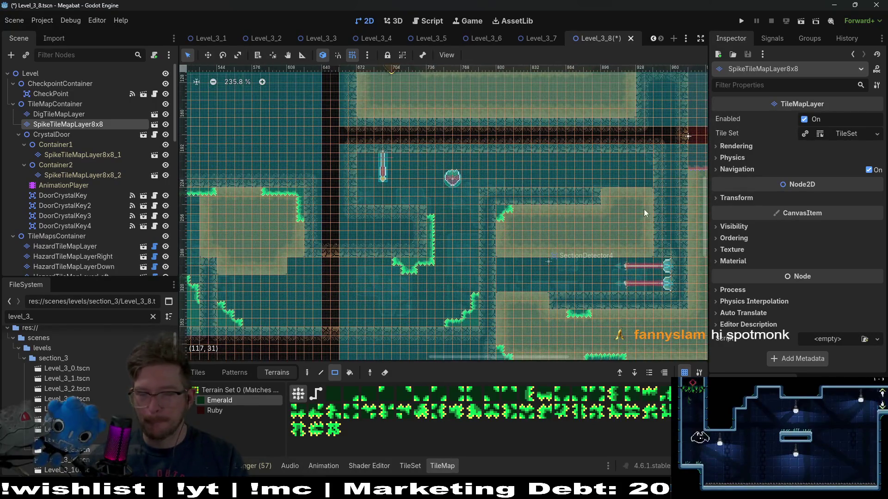
scroll(644, 209, up, 2)
scroll(590, 236, up, 1)
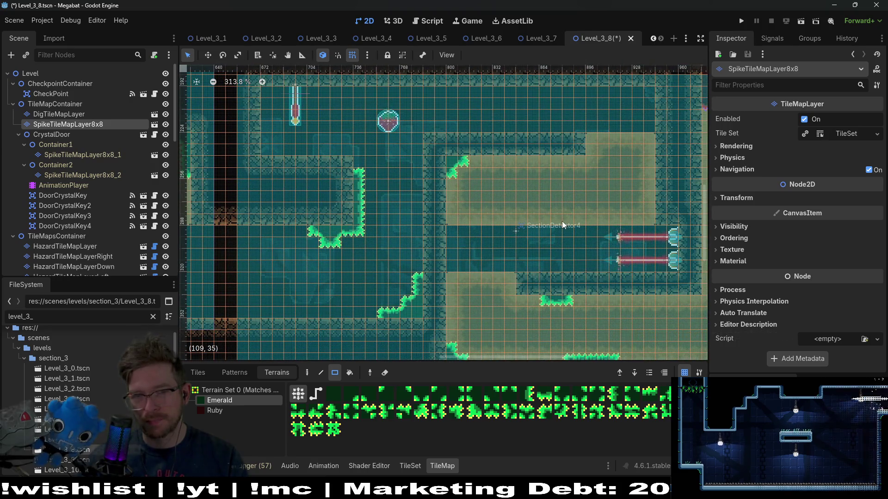
scroll(509, 231, down, 3)
scroll(469, 232, right, 5)
scroll(469, 229, up, 6)
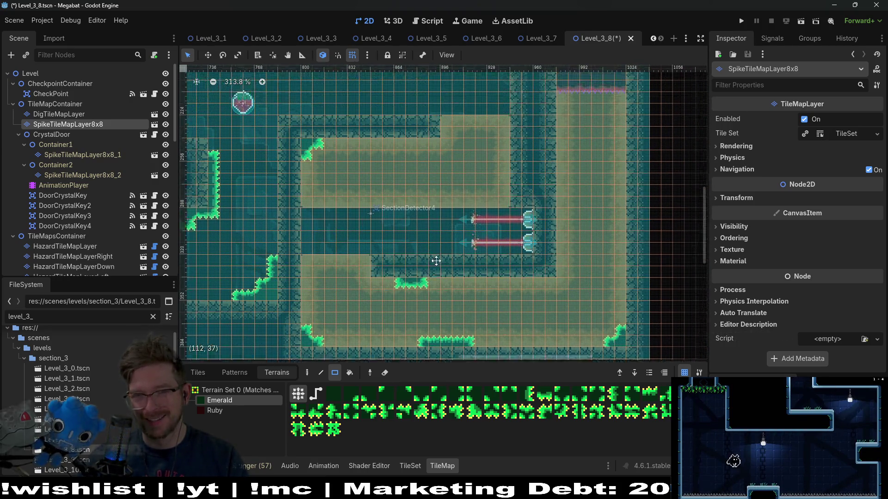
scroll(458, 194, left, 6)
scroll(456, 190, down, 4)
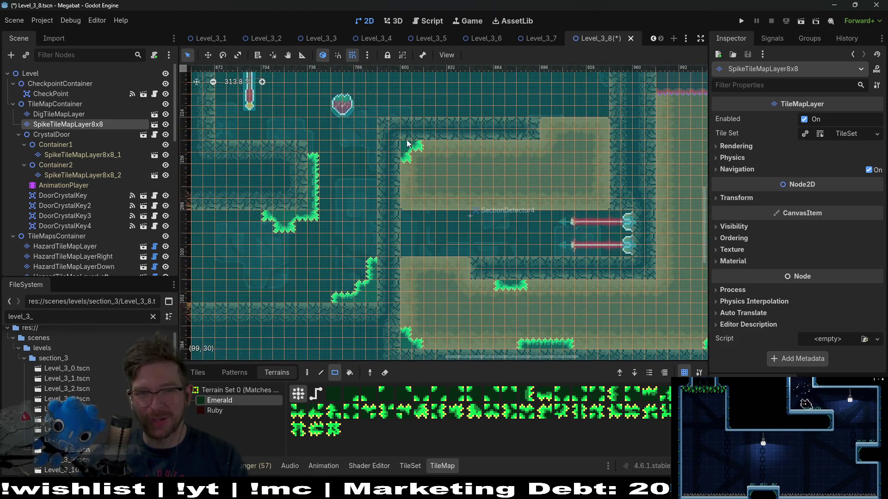
scroll(494, 253, up, 10)
scroll(466, 248, left, 4)
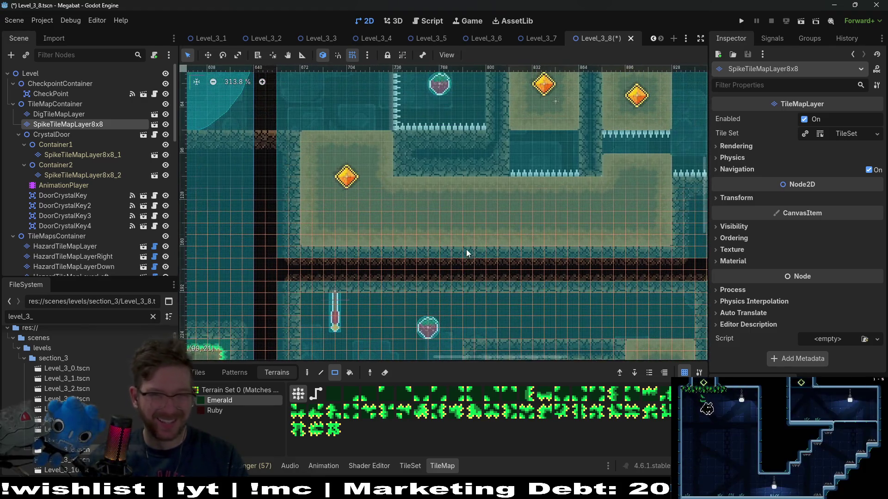
Paint Emerald spikes at the sand block corners and a small patch in the upper room corner
click(311, 244)
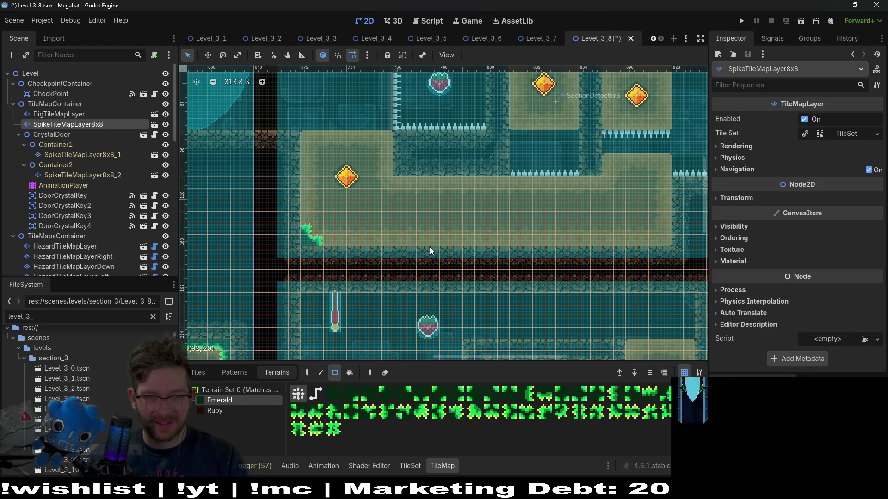
scroll(430, 251, right, 5)
mouse_move(539, 240)
mouse_down()
mouse_move(557, 244)
mouse_move(559, 231)
mouse_up()
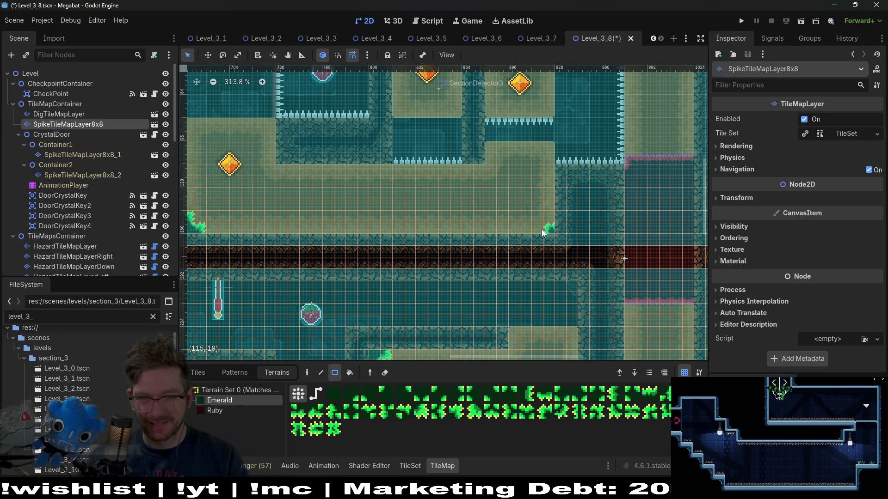
scroll(553, 231, down, 5)
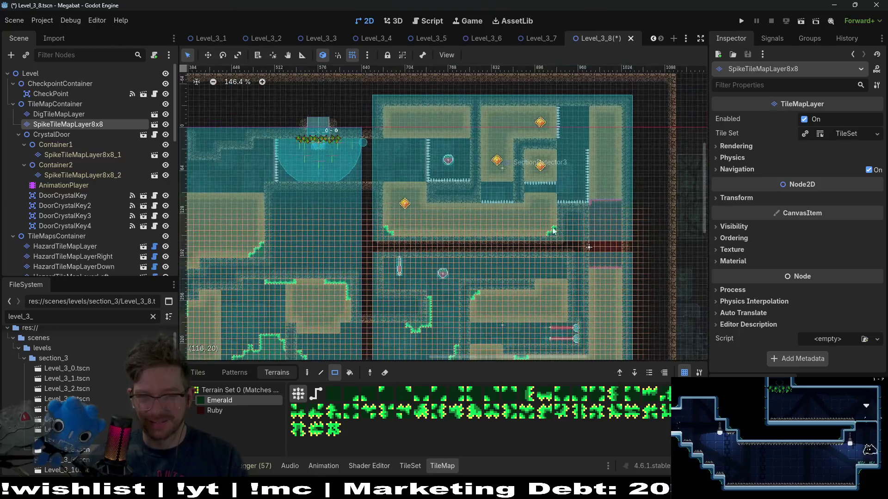
scroll(493, 115, up, 3)
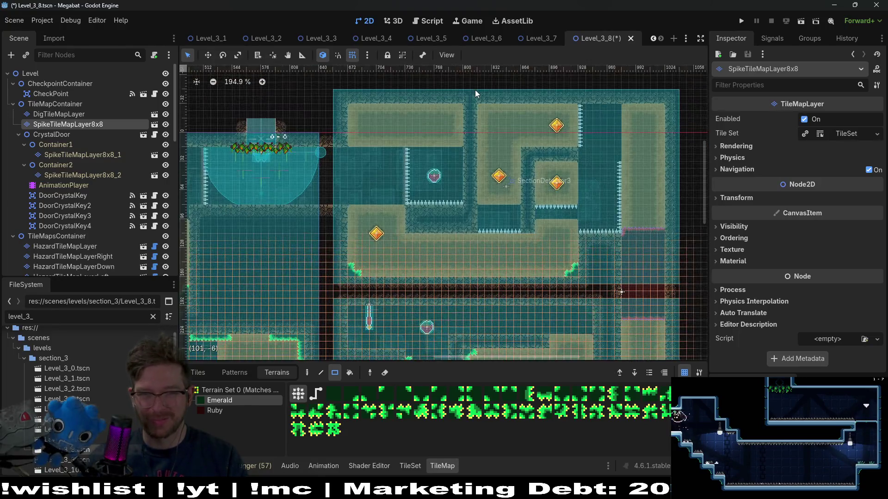
scroll(478, 97, up, 10)
mouse_move(487, 122)
mouse_down()
mouse_move(487, 151)
mouse_move(480, 148)
mouse_move(512, 121)
mouse_up()
scroll(470, 141, down, 1)
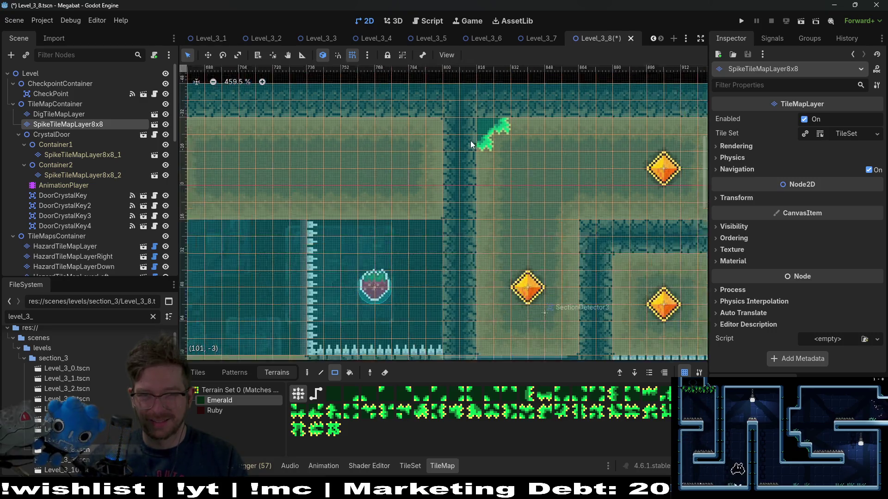
scroll(470, 141, down, 3)
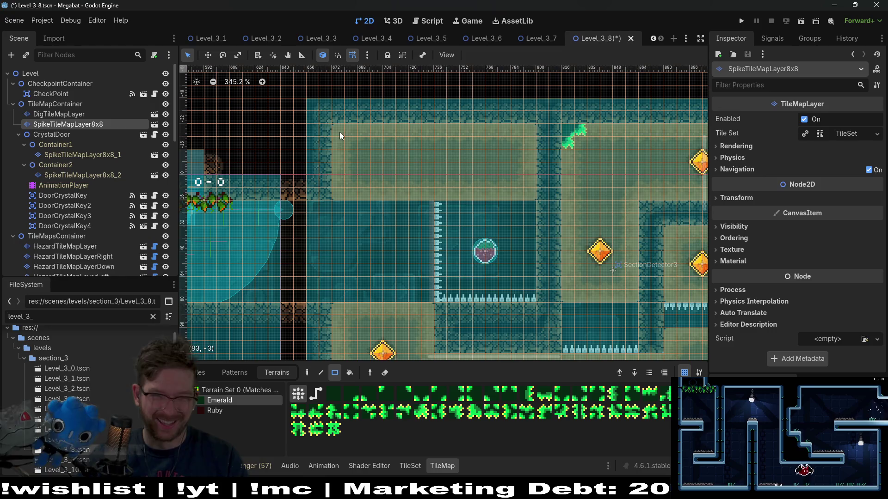
Save the Level_3_8 scene, then select the DigTileMapLayer for editing
key(ctrl+s)
scroll(567, 217, down, 8)
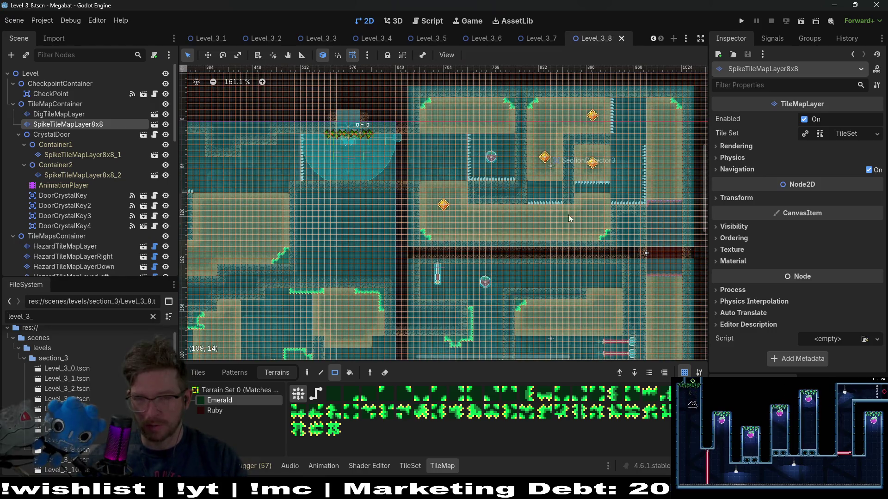
scroll(568, 215, down, 5)
scroll(572, 234, left, 2)
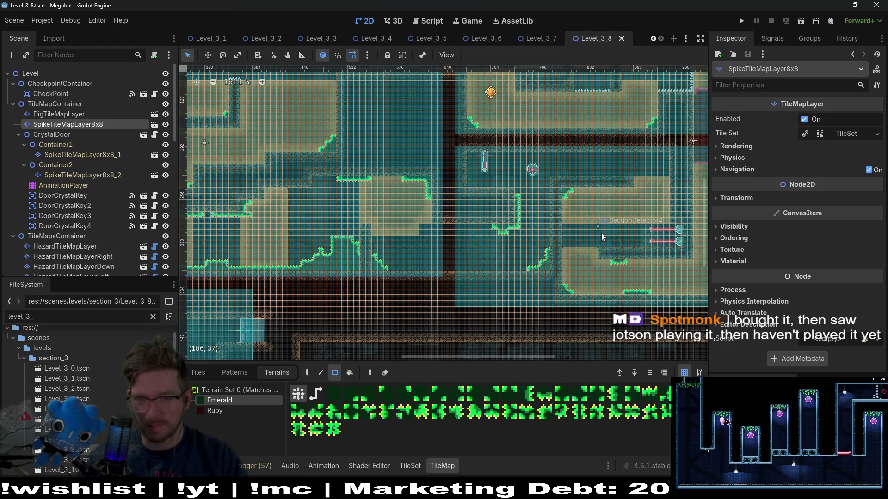
scroll(602, 234, up, 8)
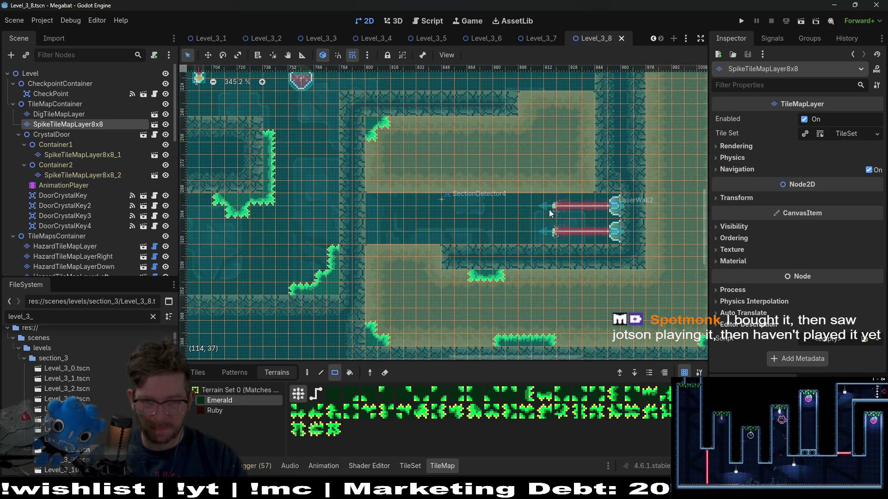
scroll(548, 209, down, 6)
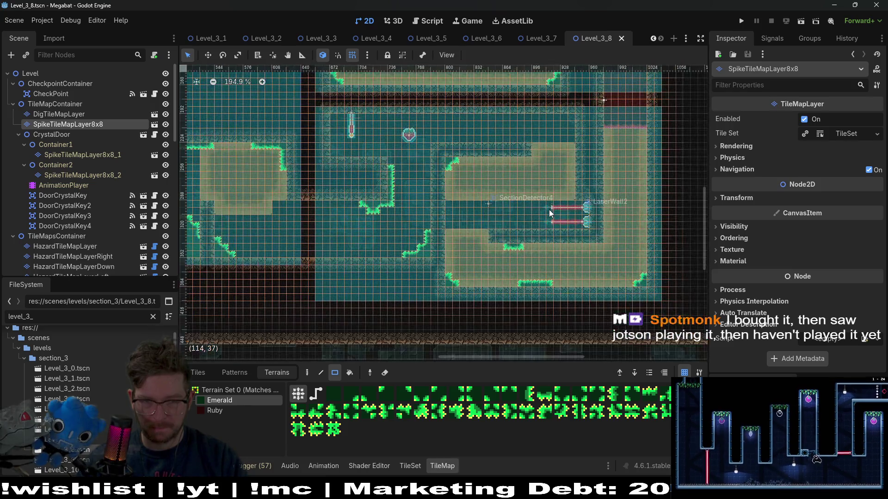
scroll(545, 209, left, 5)
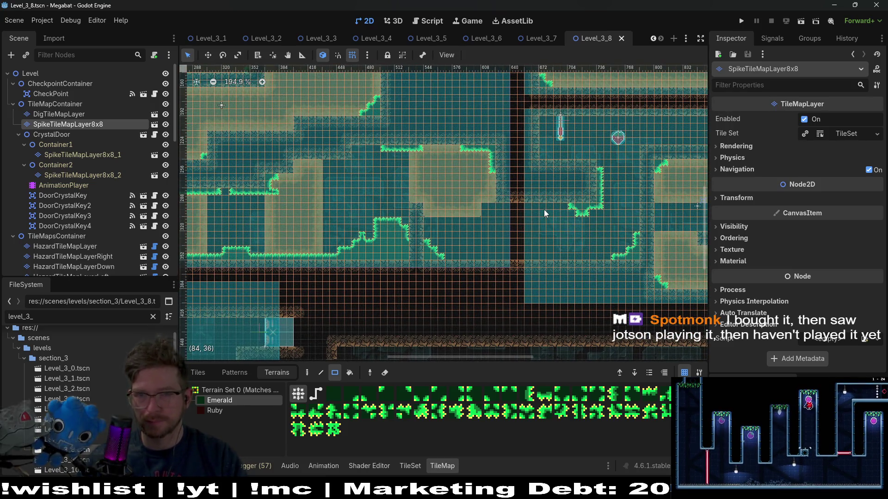
click(69, 115)
click(76, 124)
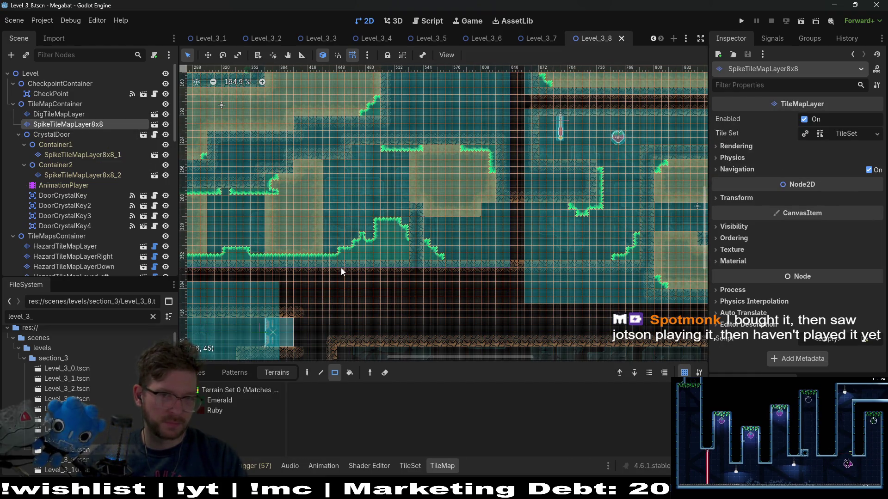
scroll(409, 211, down, 7)
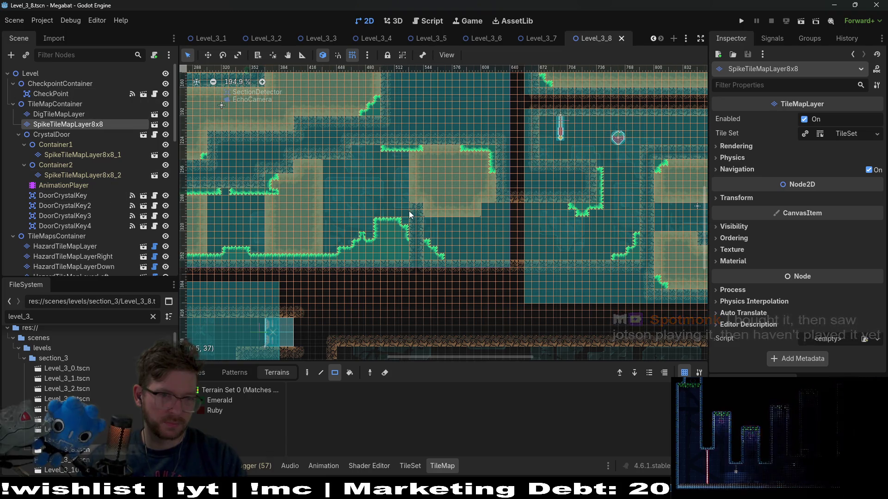
scroll(469, 232, down, 3)
scroll(484, 231, up, 3)
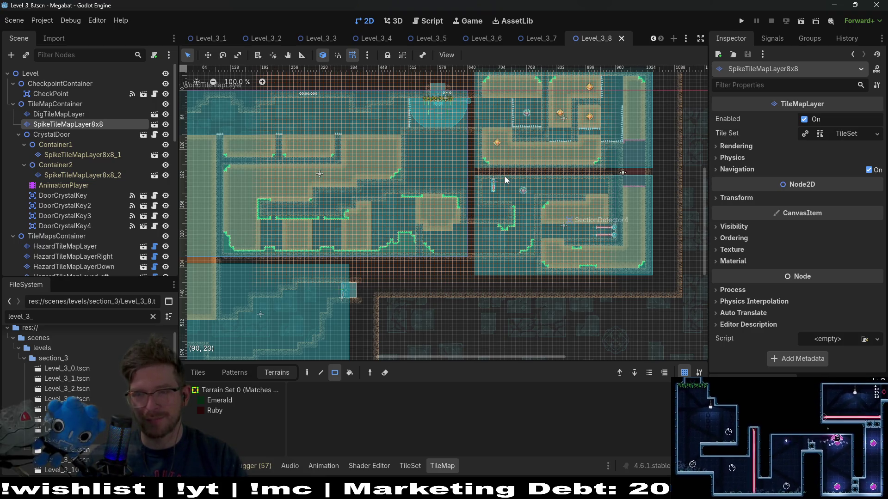
scroll(511, 154, up, 4)
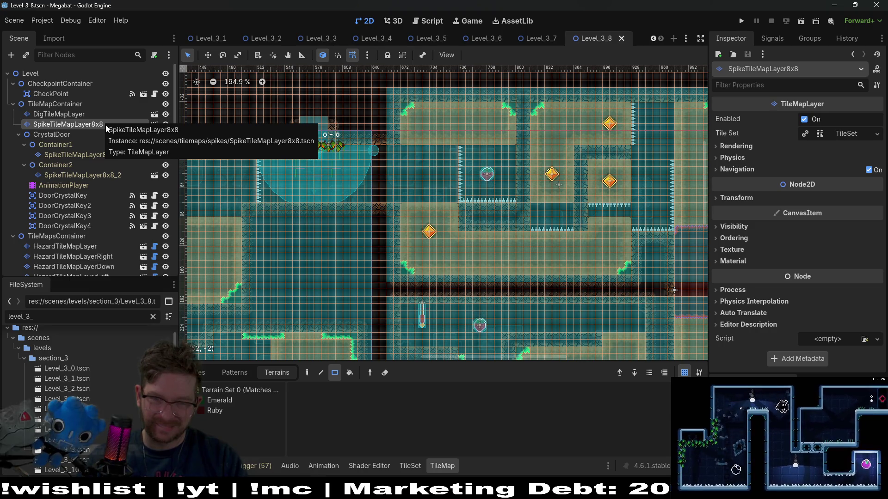
mouse_move(520, 168)
mouse_down()
mouse_move(354, 148)
mouse_move(514, 139)
mouse_up()
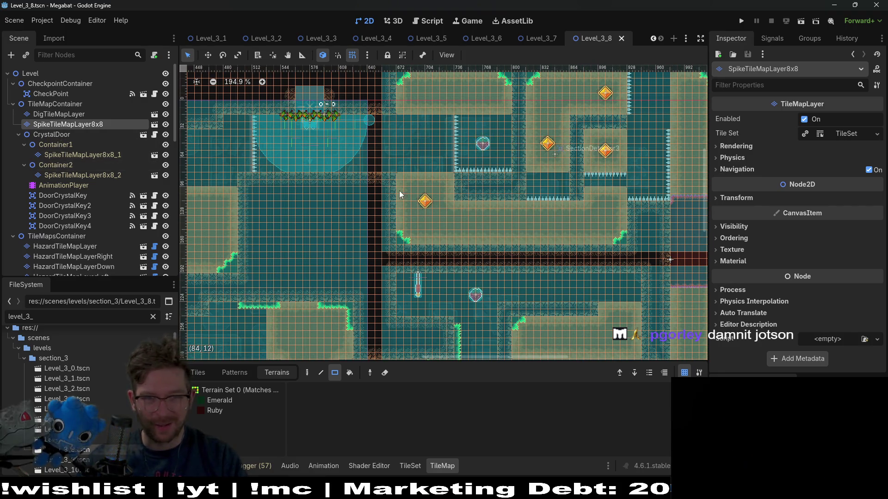
scroll(400, 185, left, 3)
scroll(447, 202, left, 4)
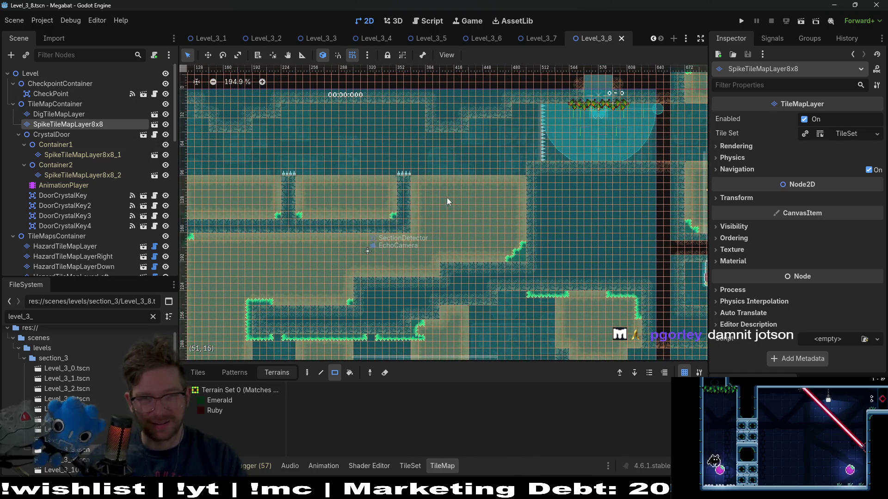
scroll(469, 222, down, 2)
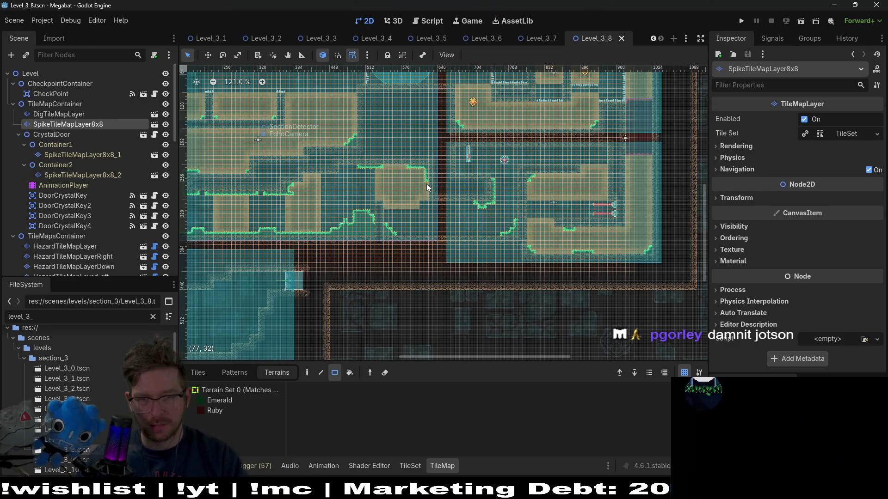
scroll(323, 185, left, 4)
scroll(323, 186, up, 2)
scroll(412, 207, down, 3)
scroll(431, 183, up, 2)
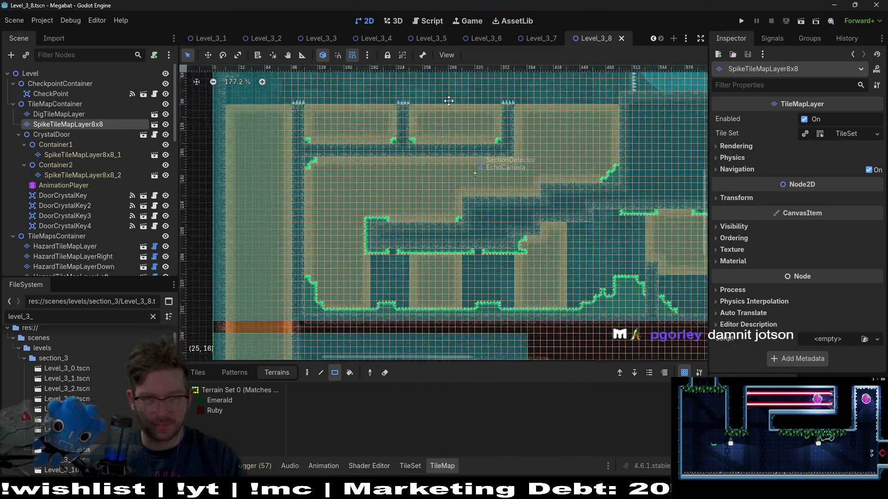
scroll(356, 225, up, 4)
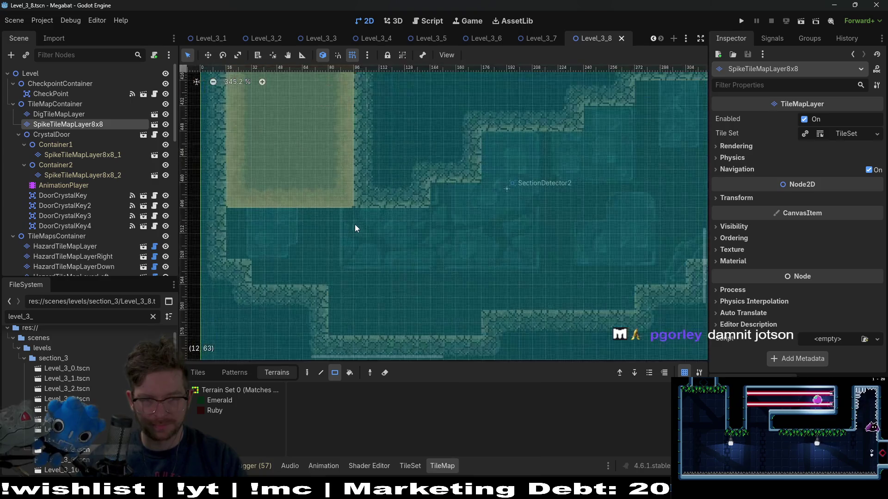
scroll(376, 193, down, 3)
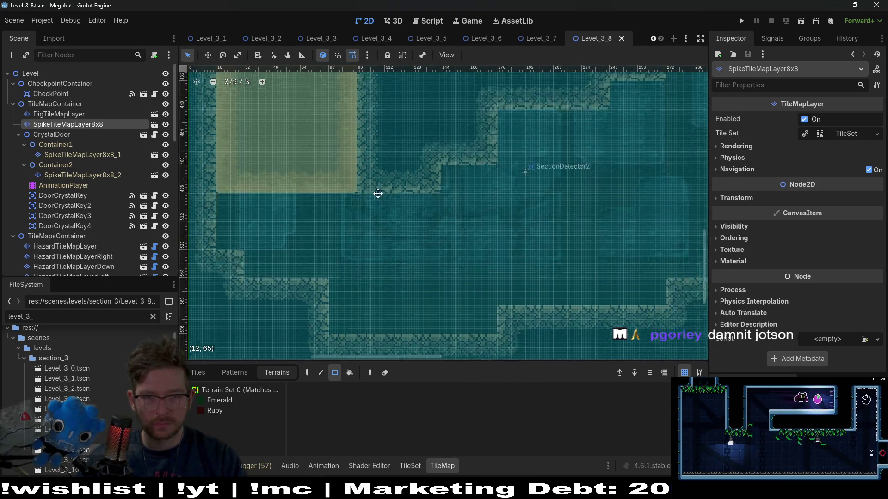
scroll(378, 193, left, 1)
scroll(415, 166, up, 6)
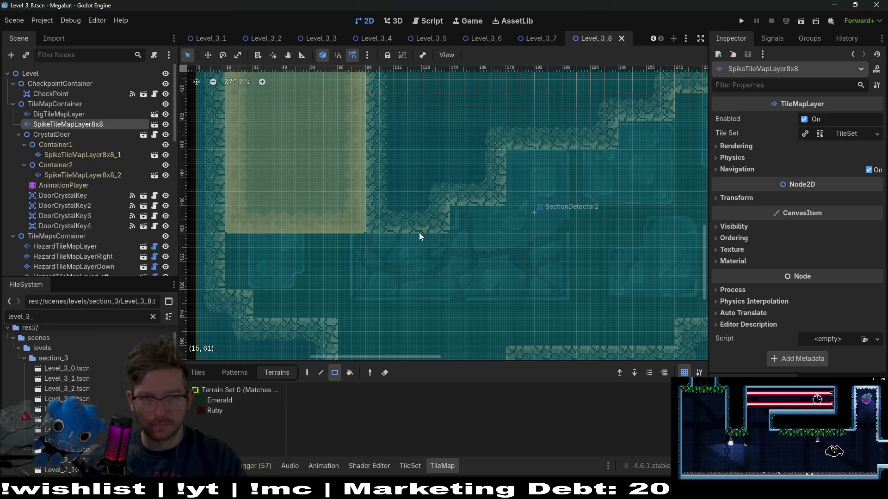
mouse_move(406, 241)
mouse_down()
mouse_move(416, 141)
mouse_move(415, 241)
mouse_up()
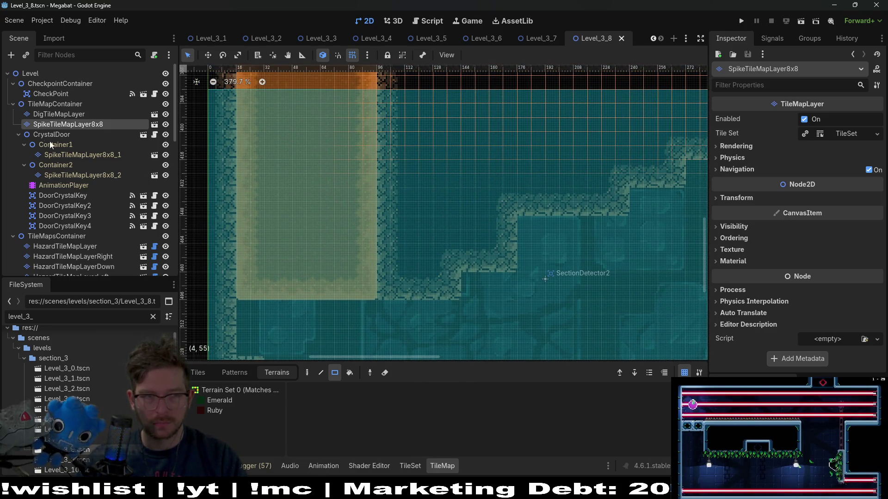
On the DigTileMapLayer with Desert terrain, erase the sand block below the orange strip
click(79, 115)
click(215, 400)
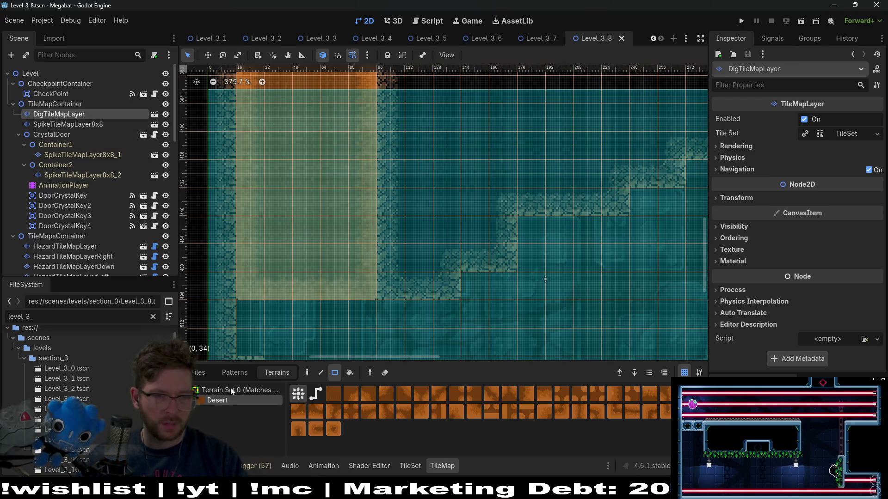
drag(247, 163, 389, 301)
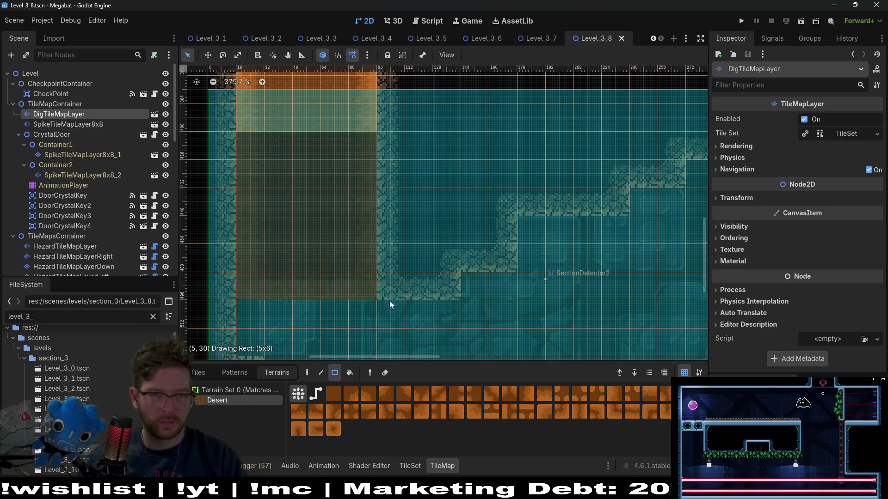
scroll(393, 270, down, 3)
mouse_move(448, 259)
mouse_down()
mouse_move(437, 217)
mouse_move(409, 249)
mouse_up()
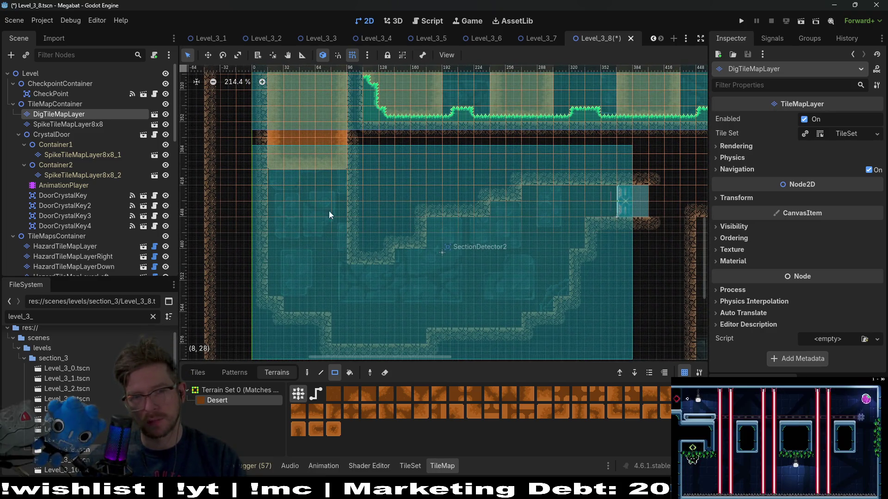
scroll(321, 209, up, 2)
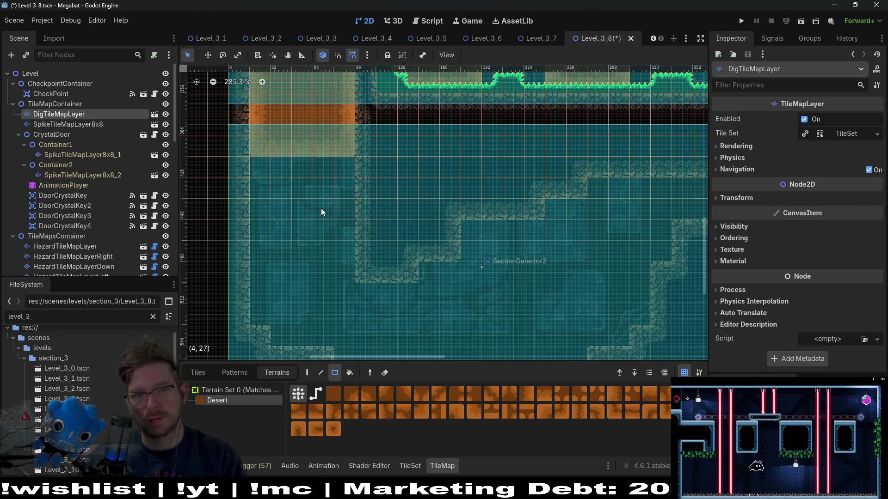
Extend the Desert sand patch down by one tile row
drag(263, 170, 354, 188)
scroll(400, 238, down, 3)
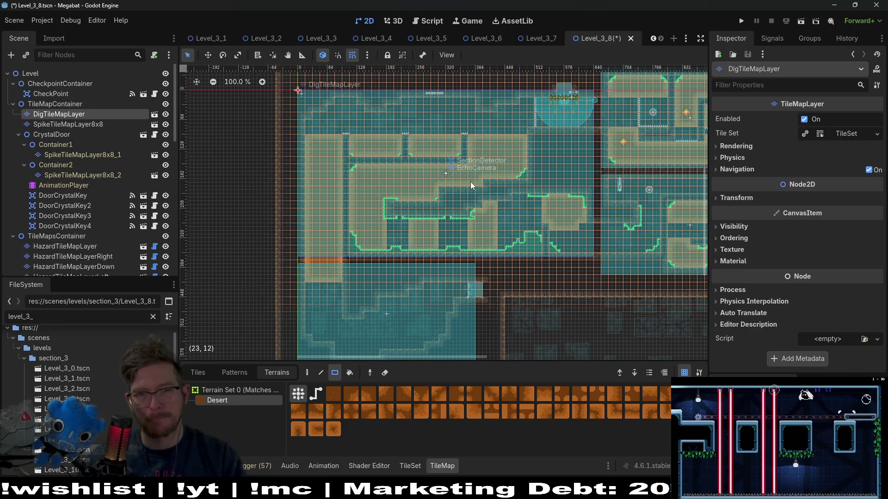
scroll(469, 181, up, 3)
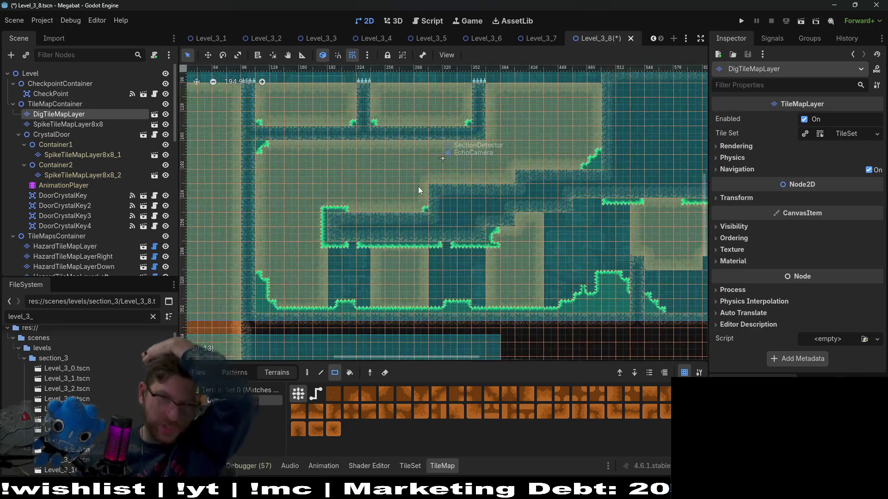
scroll(476, 167, down, 2)
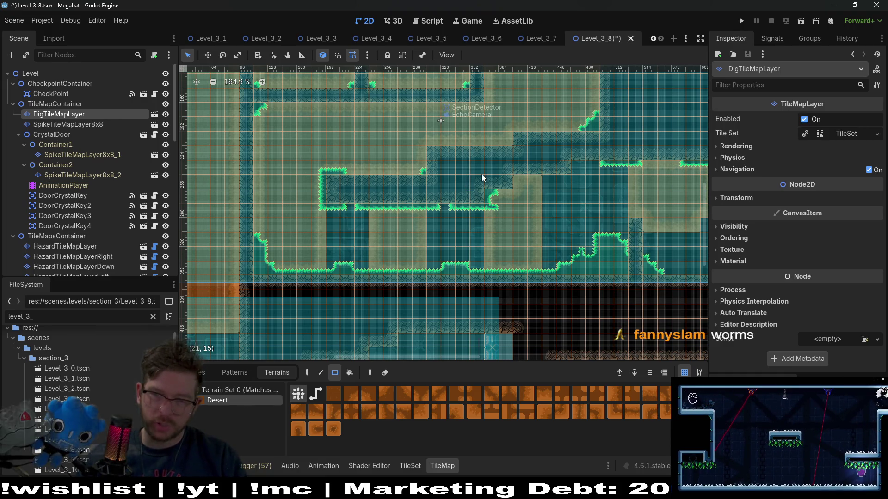
scroll(490, 194, right, 10)
scroll(505, 216, up, 2)
scroll(505, 215, right, 1)
scroll(505, 216, up, 1)
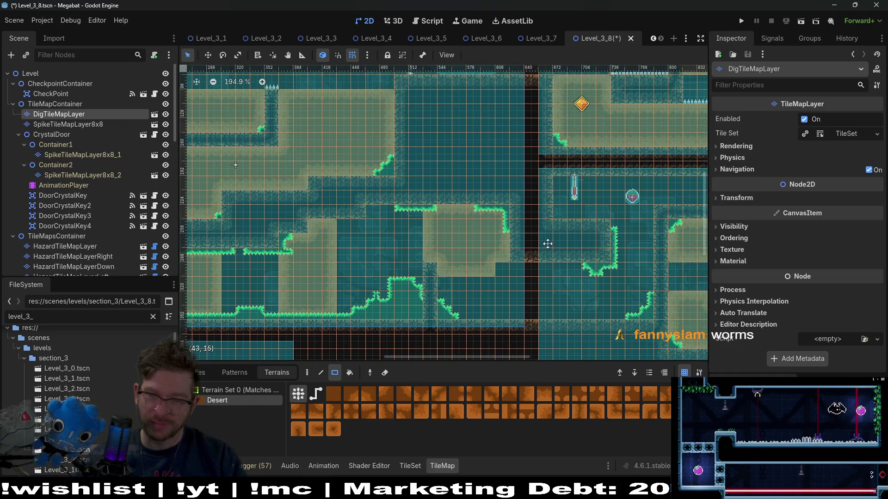
scroll(543, 213, right, 5)
scroll(540, 224, up, 3)
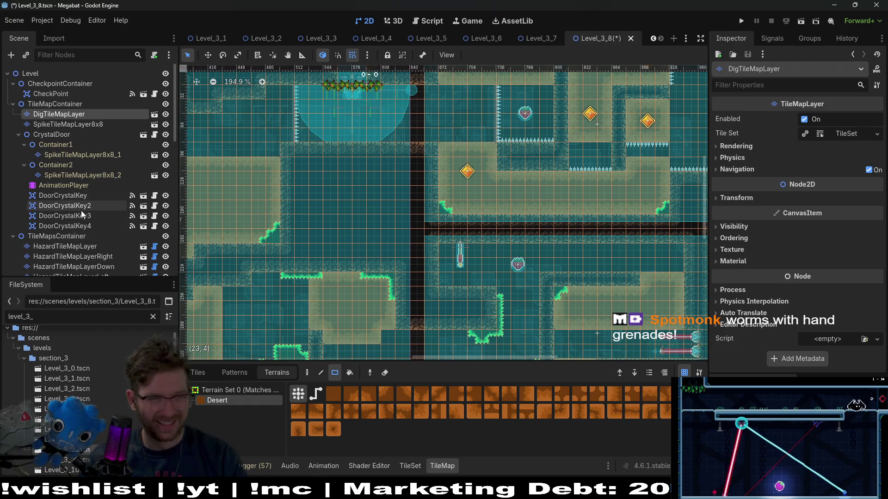
scroll(79, 213, down, 3)
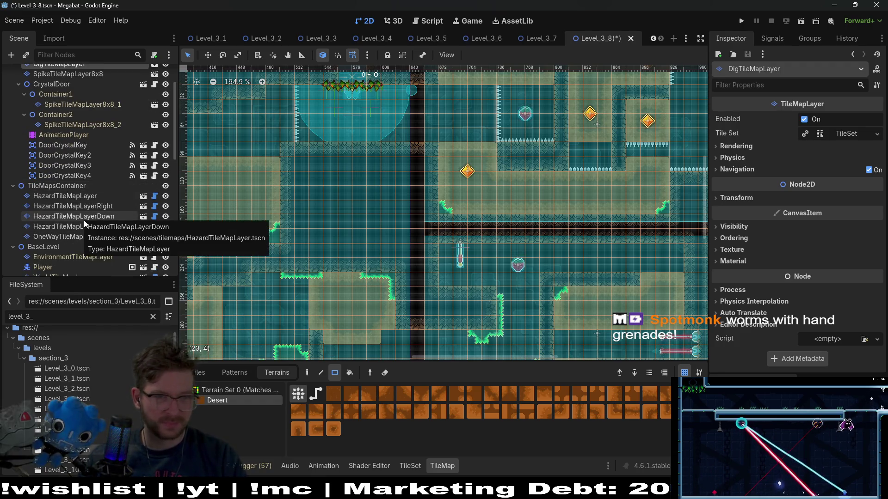
scroll(338, 165, left, 5)
scroll(393, 169, left, 5)
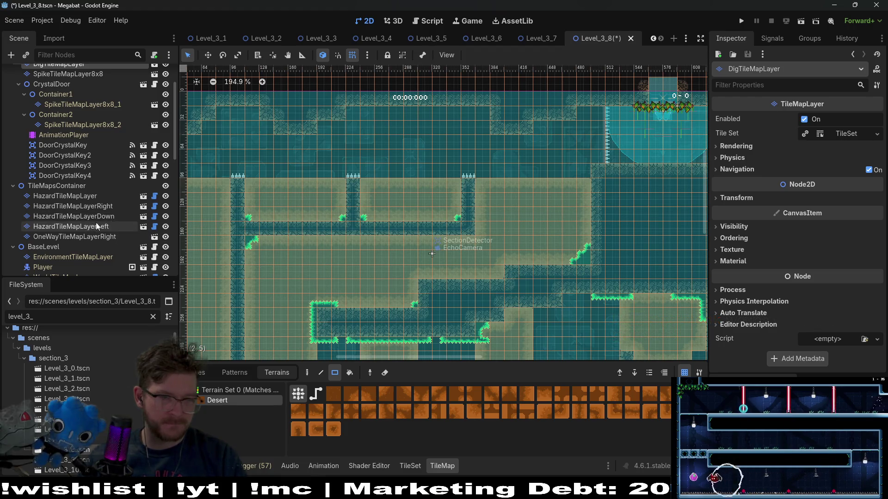
scroll(131, 227, down, 5)
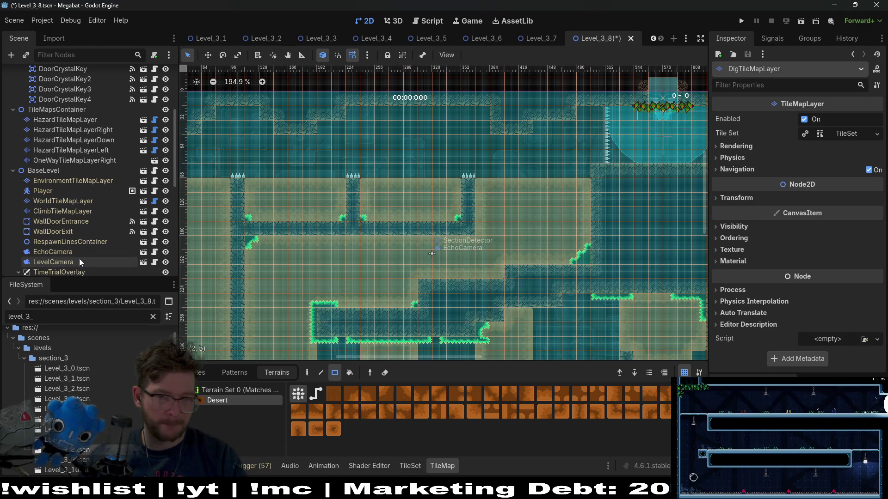
scroll(435, 208, up, 5)
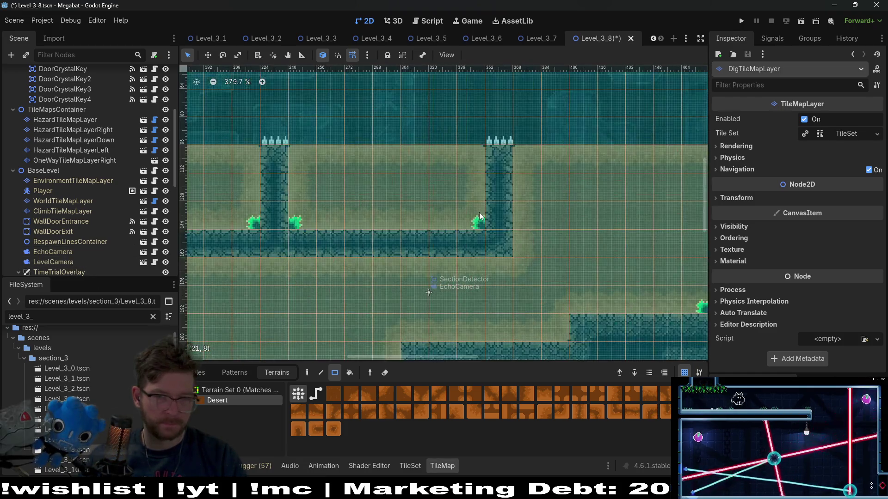
scroll(516, 215, down, 3)
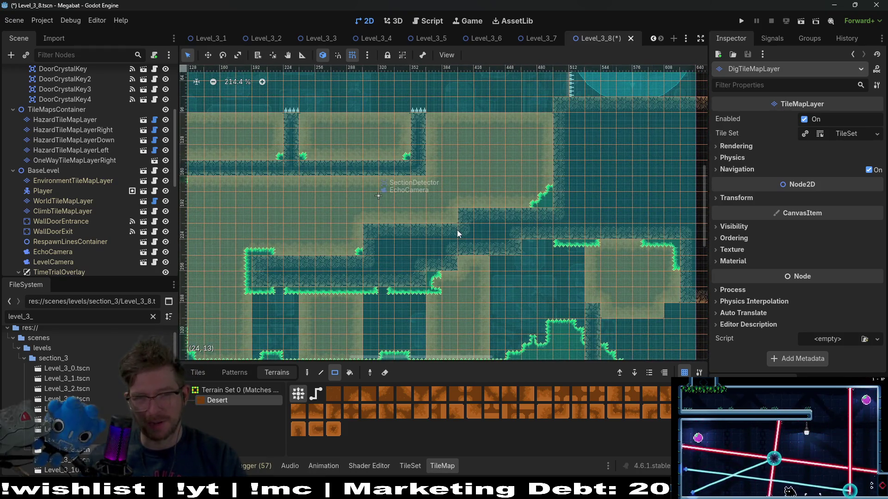
scroll(467, 199, down, 2)
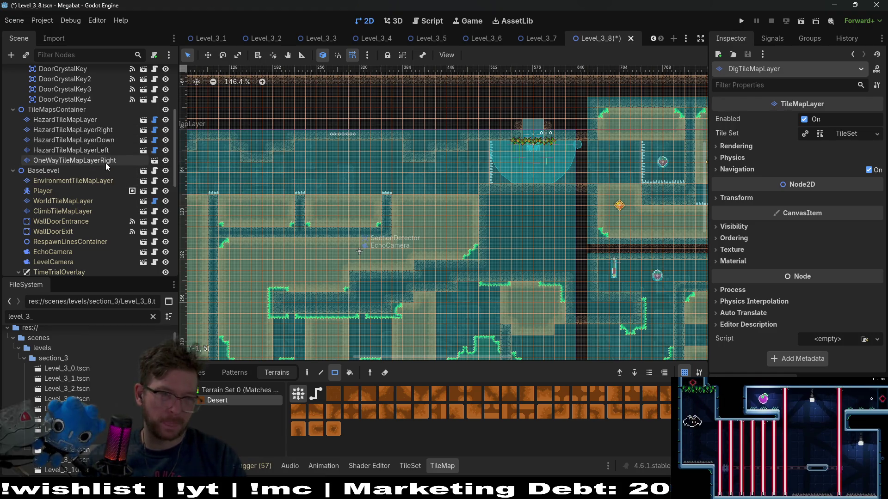
Paint a row of Spikes terrain along the room's top edge on the hazard layer
click(74, 120)
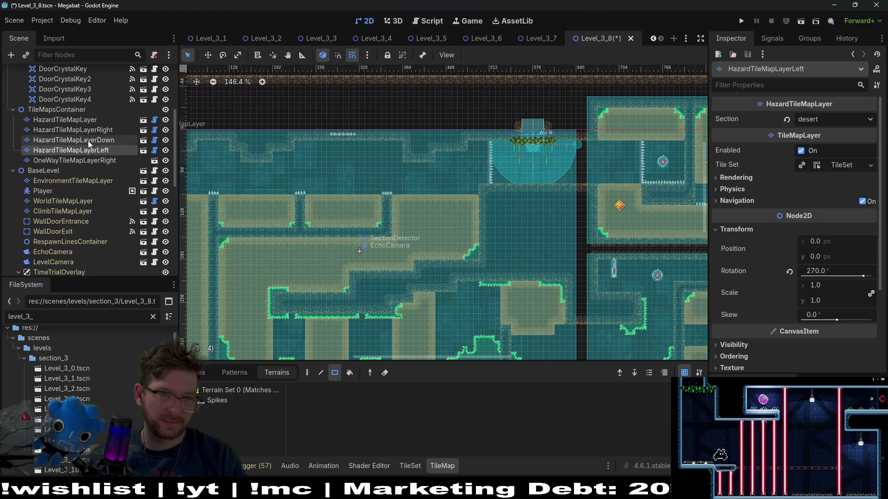
click(250, 400)
drag(390, 194, 473, 191)
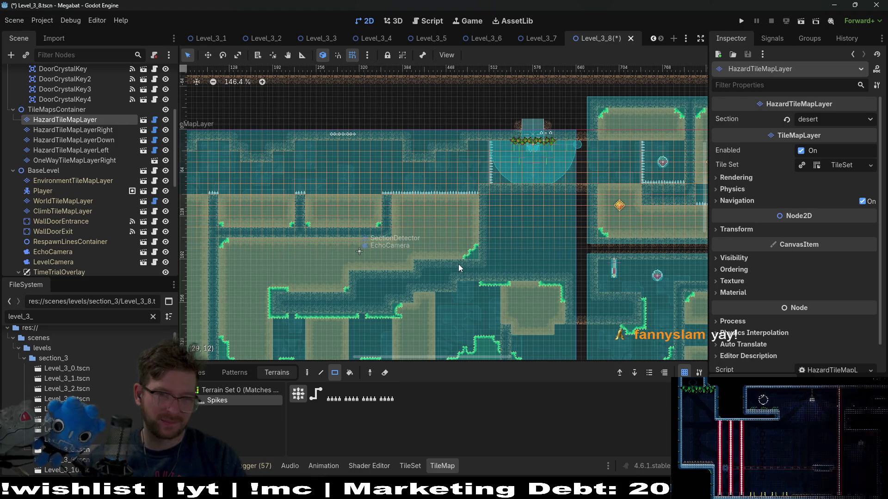
scroll(444, 194, up, 4)
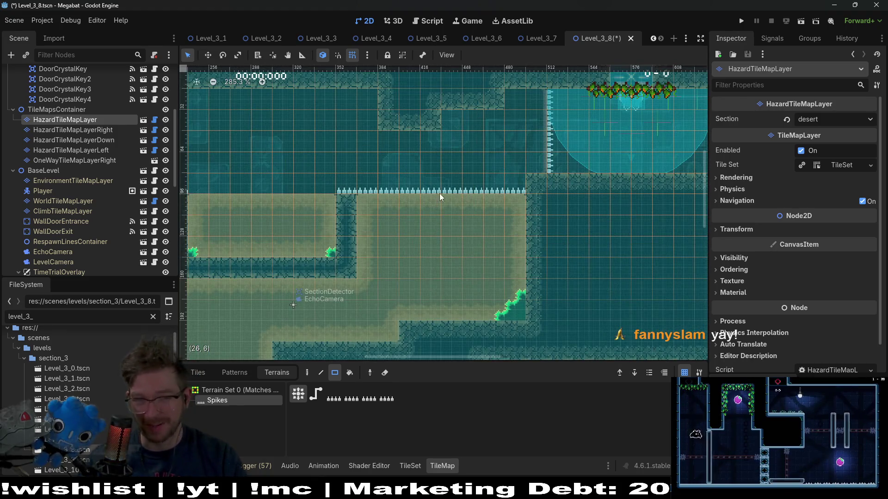
Save the scene and select EnvironmentTileMapLayer as the layer to edit
key(ctrl+s)
drag(493, 202, 446, 189)
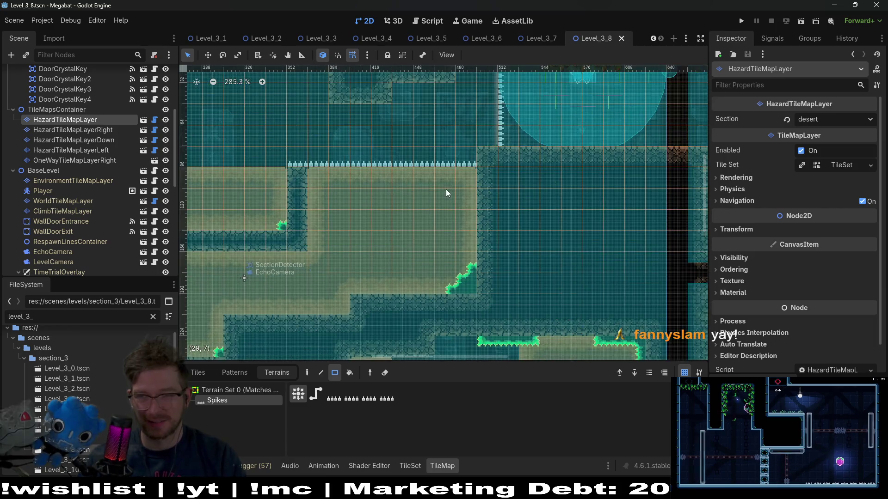
scroll(446, 193, down, 6)
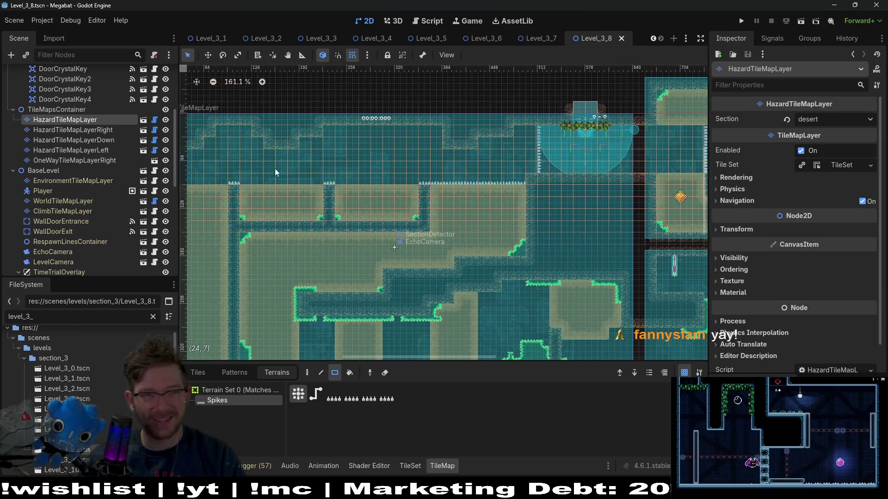
scroll(92, 172, up, 5)
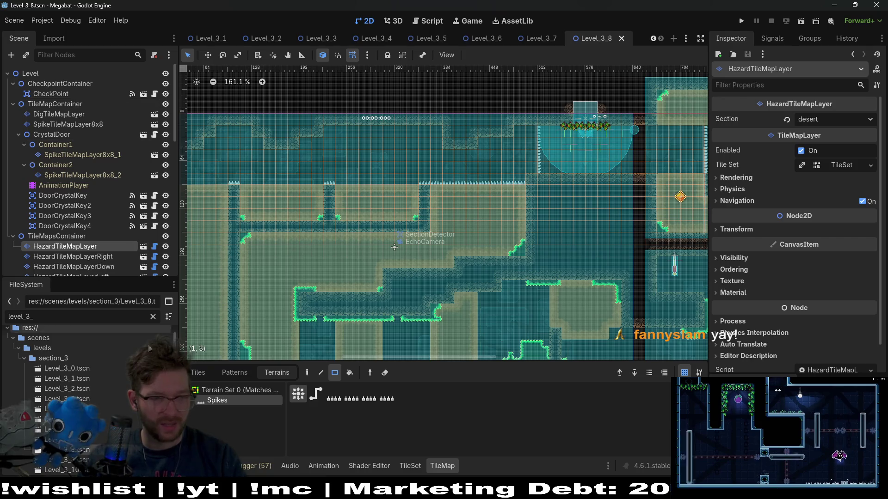
scroll(148, 348, down, 3)
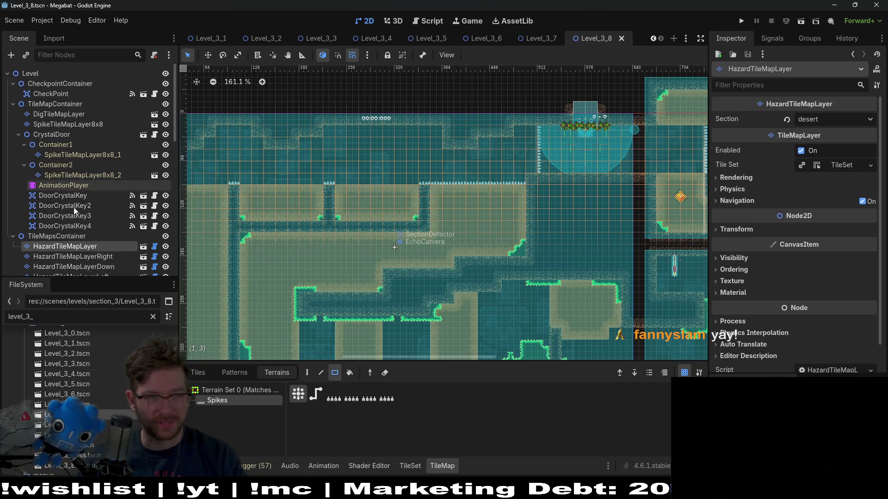
scroll(74, 207, down, 3)
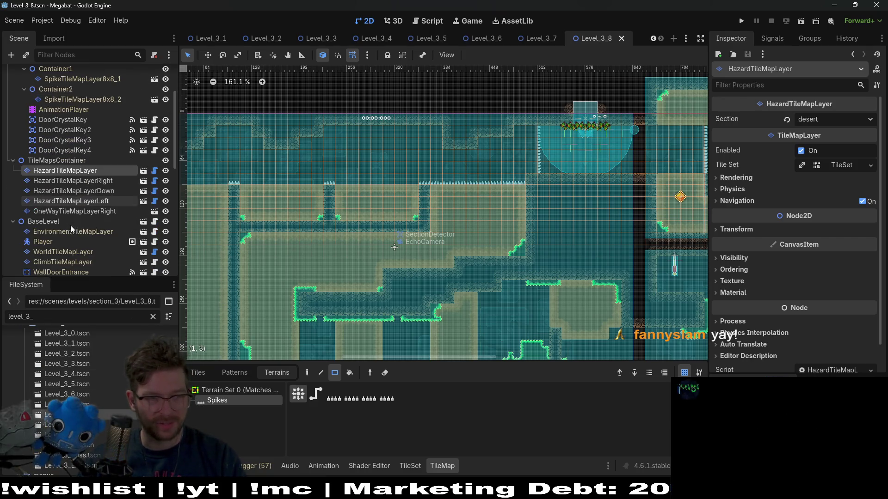
click(101, 233)
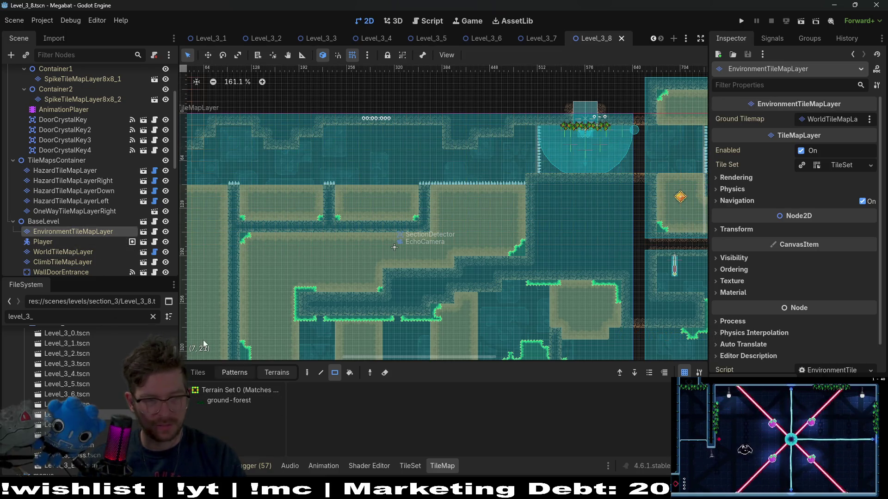
Pick the Brazier scene from the Lights collection in the TileMap Tiles panel
click(198, 372)
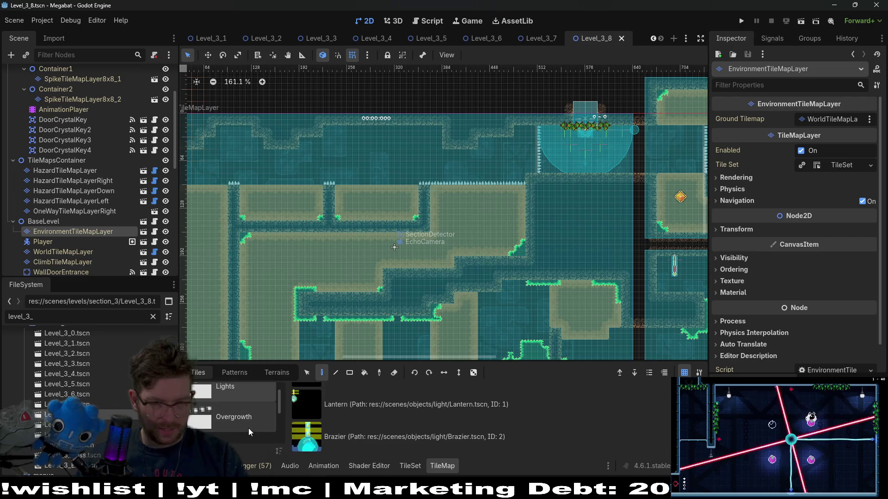
click(249, 428)
click(368, 409)
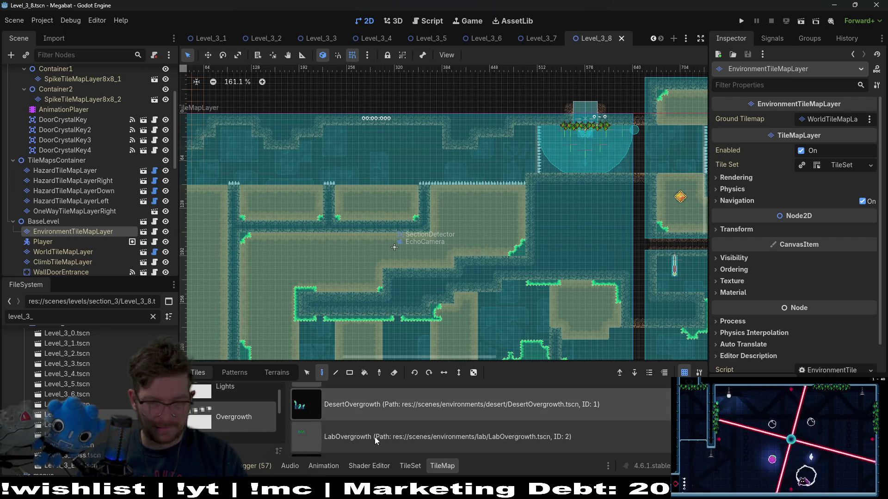
click(236, 392)
click(378, 412)
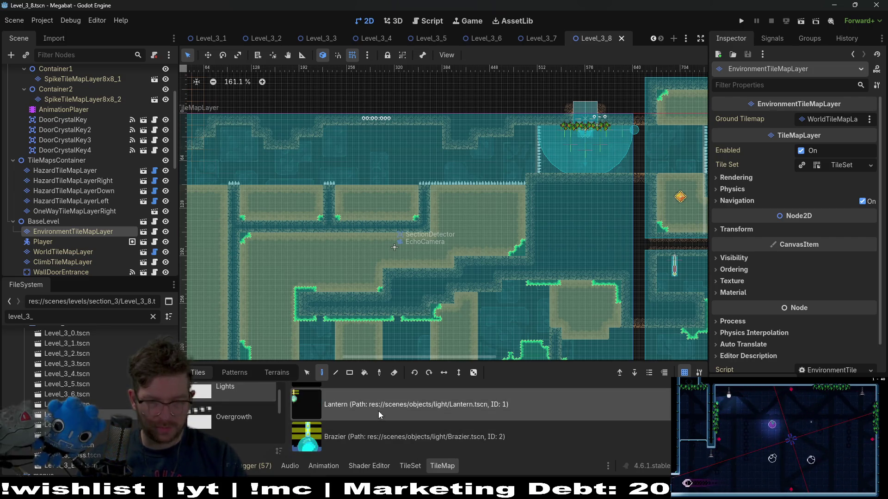
click(384, 435)
scroll(420, 182, down, 10)
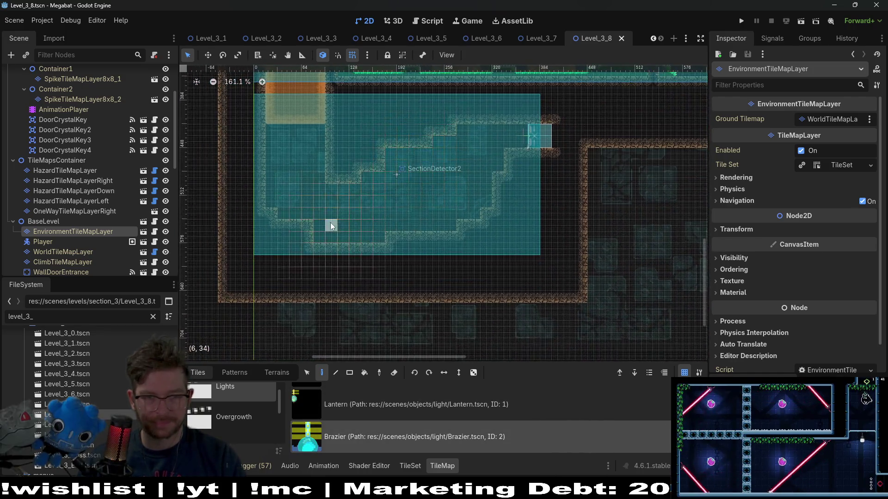
scroll(338, 199, up, 8)
Place Braziers across the lower-left room and in the room beside the lasers
click(349, 172)
scroll(435, 189, up, 3)
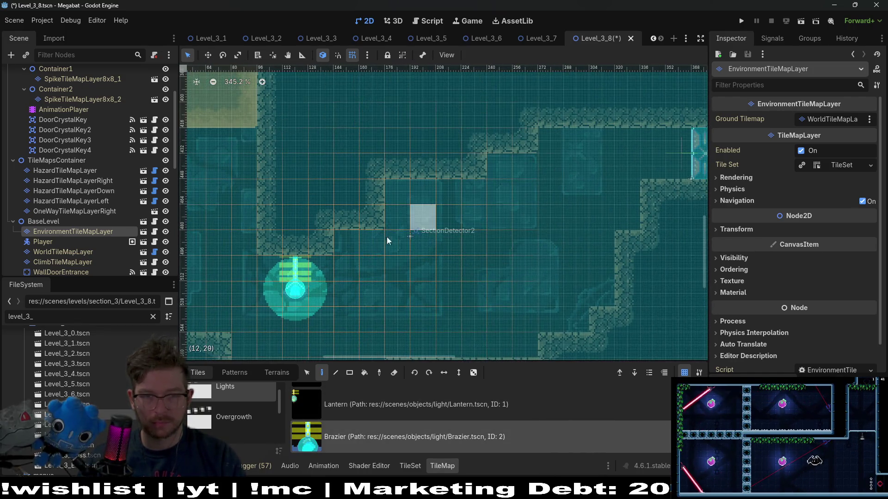
click(451, 185)
click(601, 144)
drag(611, 191, 464, 252)
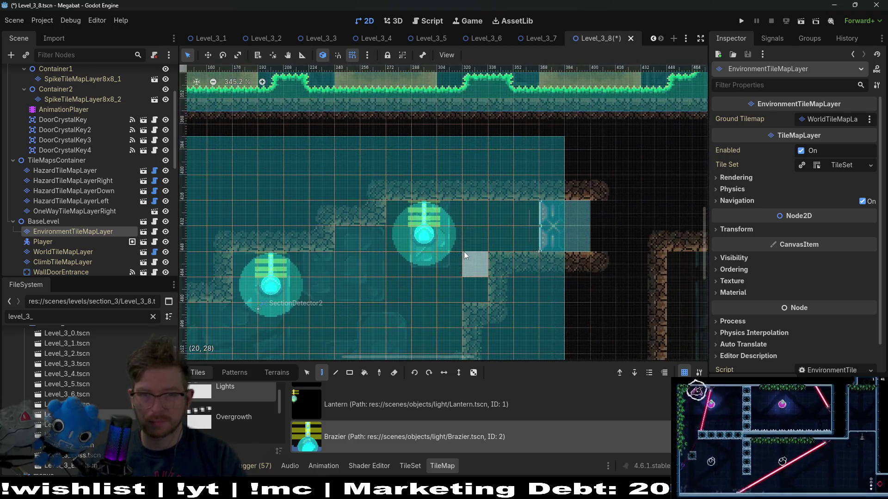
scroll(465, 252, up, 5)
scroll(476, 201, right, 4)
scroll(423, 188, down, 3)
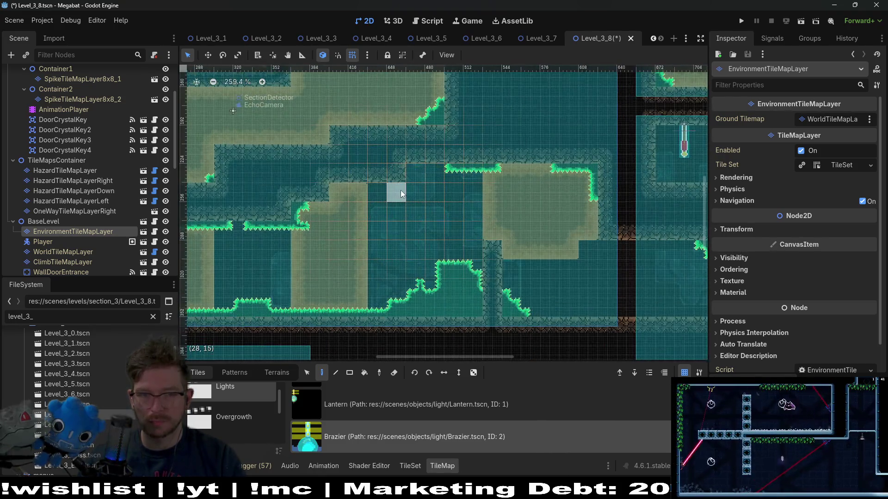
scroll(564, 256, right, 4)
scroll(562, 249, down, 1)
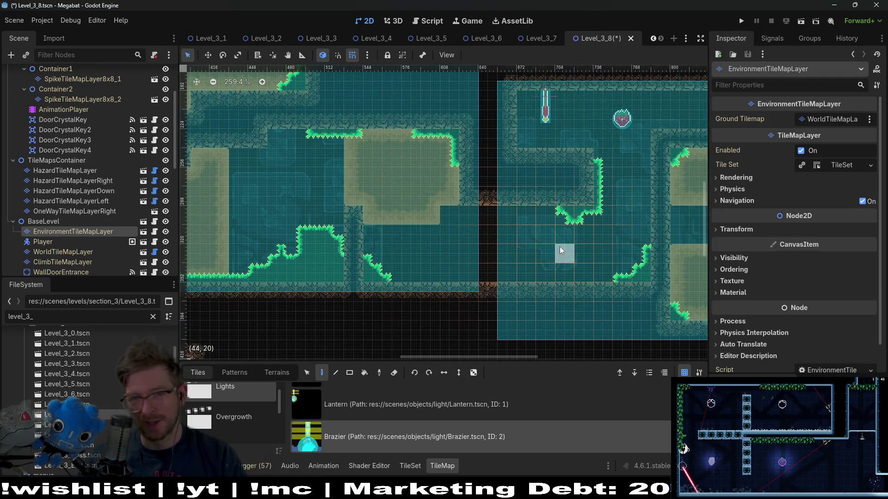
click(532, 218)
scroll(500, 209, right, 4)
scroll(500, 209, up, 1)
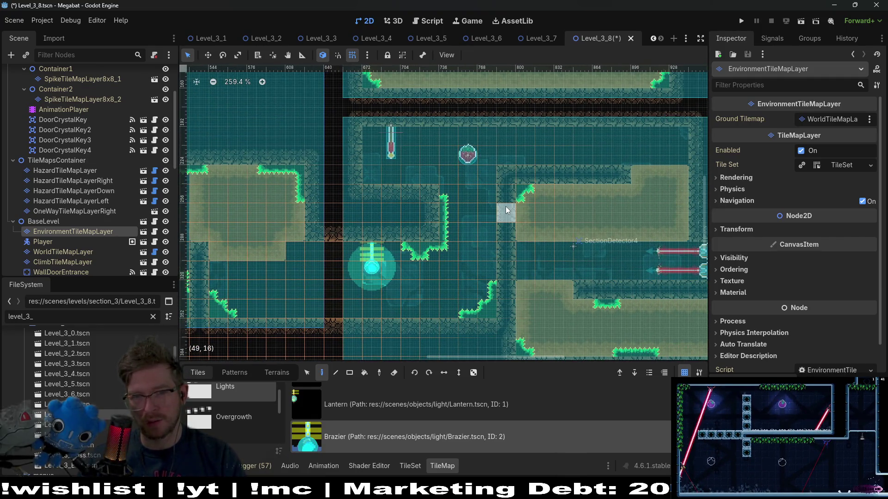
scroll(518, 203, down, 3)
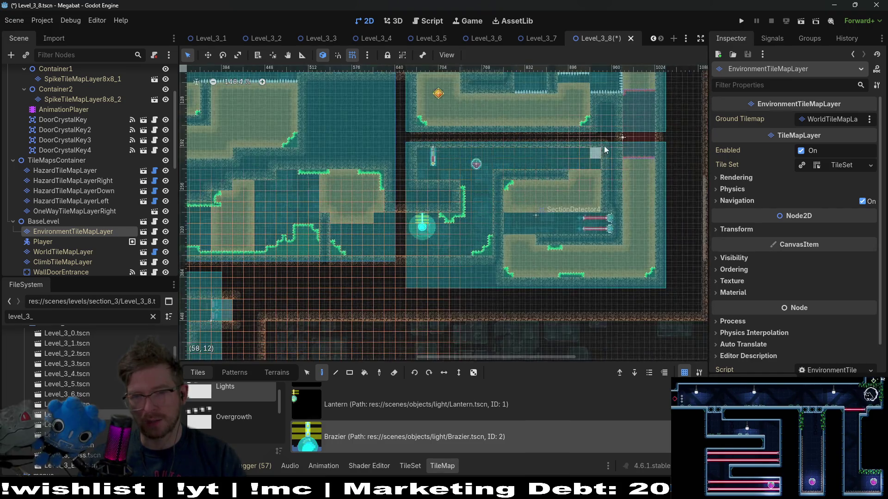
scroll(476, 171, left, 5)
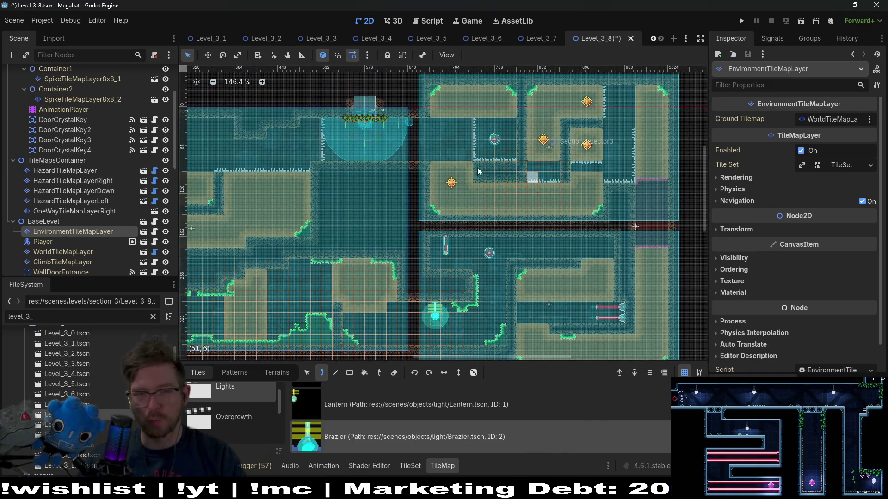
scroll(477, 182, up, 2)
scroll(476, 182, up, 3)
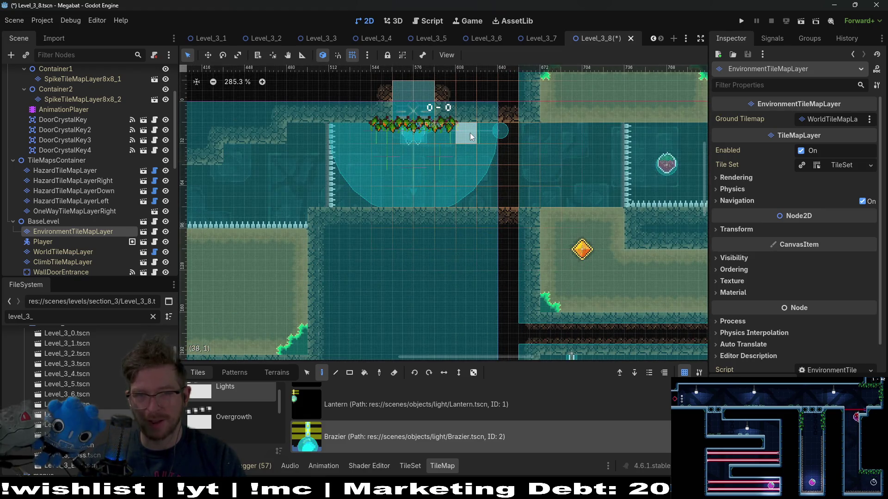
scroll(389, 162, left, 3)
Place Braziers left of the spiked pit, below the timer label, near the left edge, and mid-cave
click(313, 186)
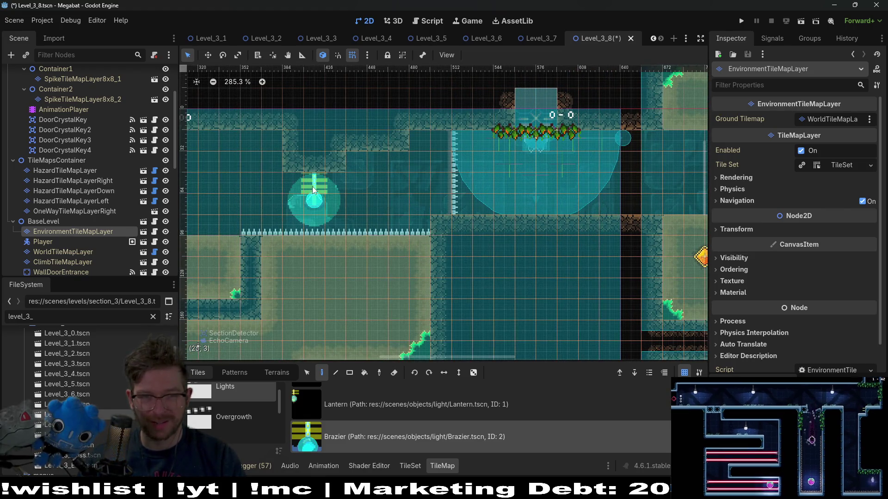
scroll(278, 184, down, 1)
scroll(308, 175, left, 3)
scroll(345, 163, up, 2)
scroll(379, 158, left, 1)
click(379, 157)
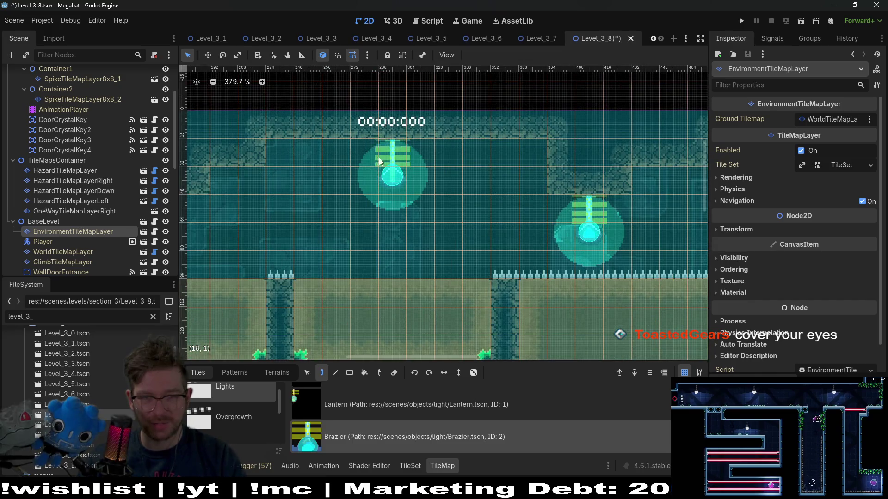
scroll(455, 181, left, 4)
scroll(455, 178, left, 5)
click(454, 174)
scroll(388, 176, left, 2)
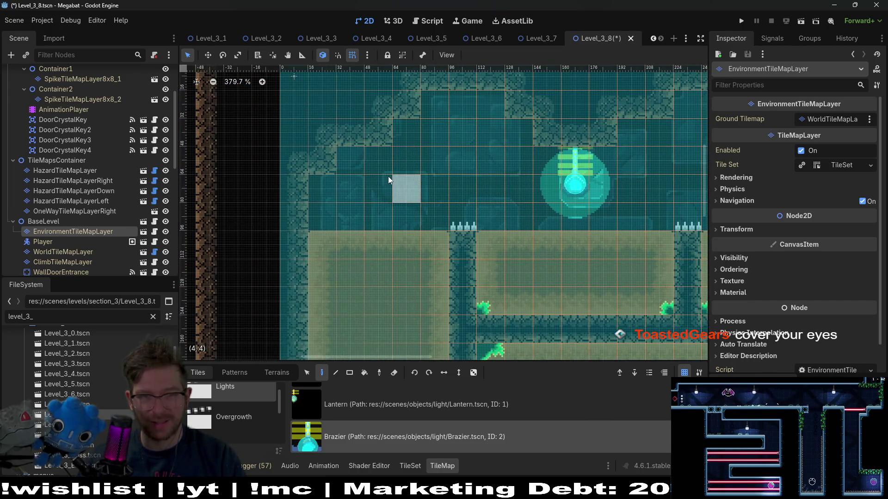
scroll(479, 198, down, 3)
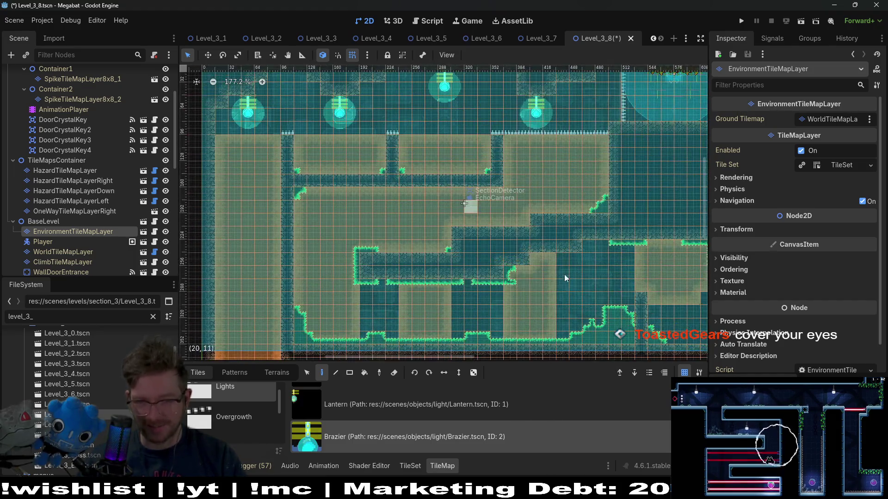
scroll(547, 210, up, 2)
click(531, 203)
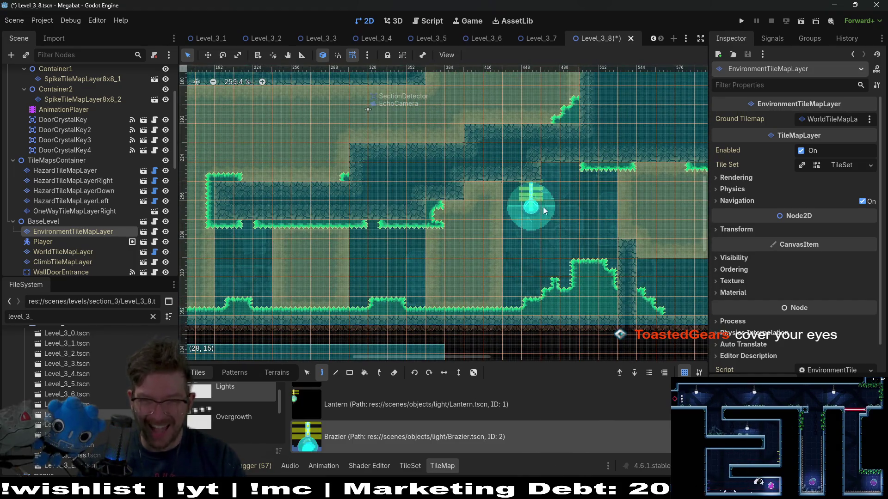
scroll(492, 212, right, 4)
scroll(492, 212, right, 6)
scroll(539, 180, up, 1)
scroll(470, 201, down, 3)
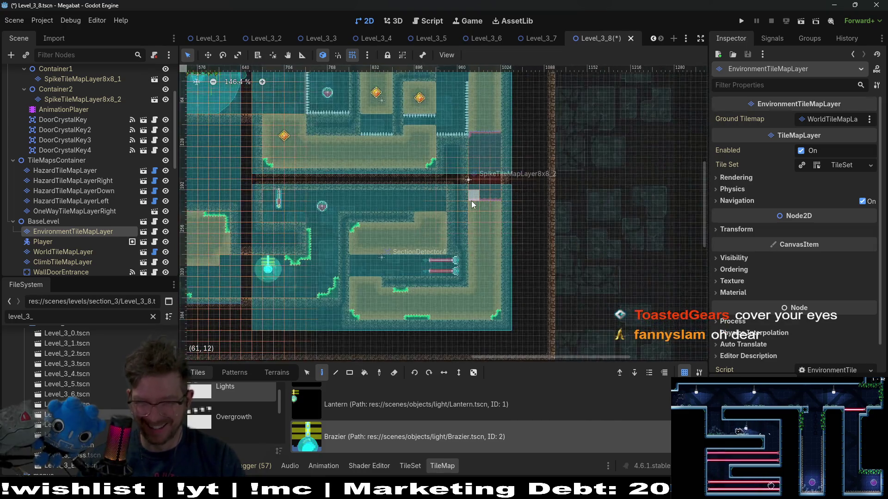
scroll(468, 200, down, 2)
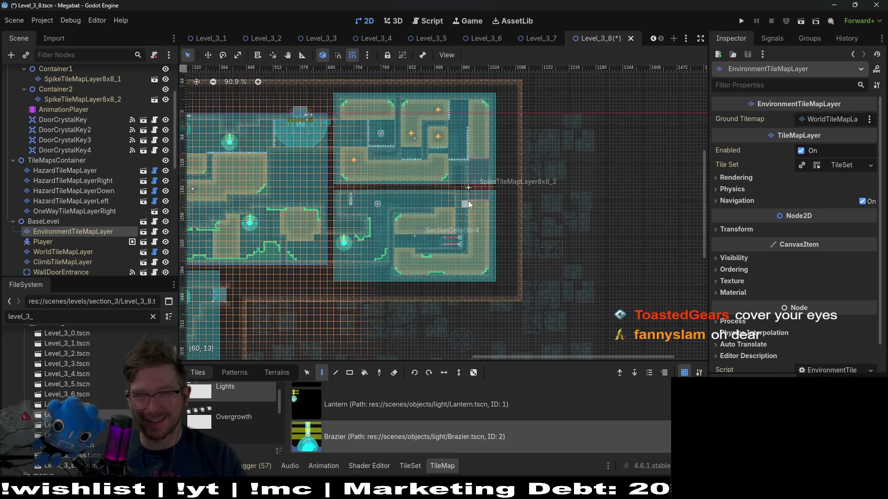
scroll(447, 220, up, 2)
scroll(406, 229, left, 2)
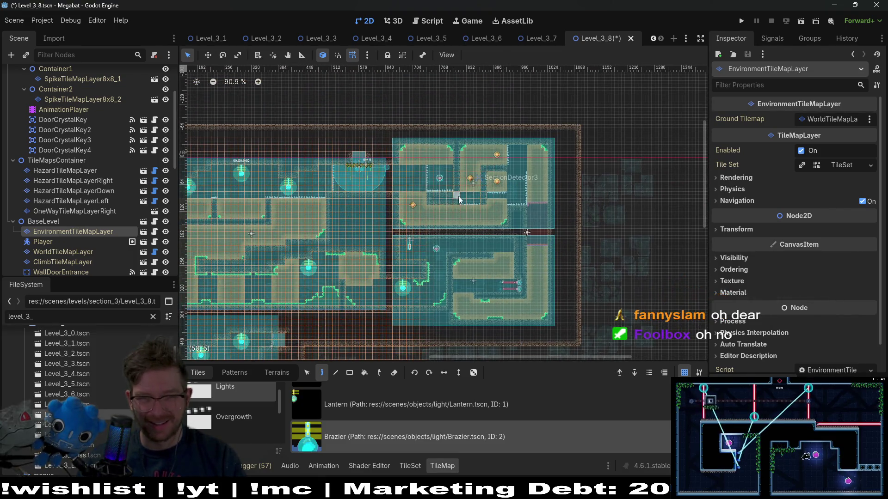
scroll(497, 191, down, 3)
scroll(348, 224, left, 4)
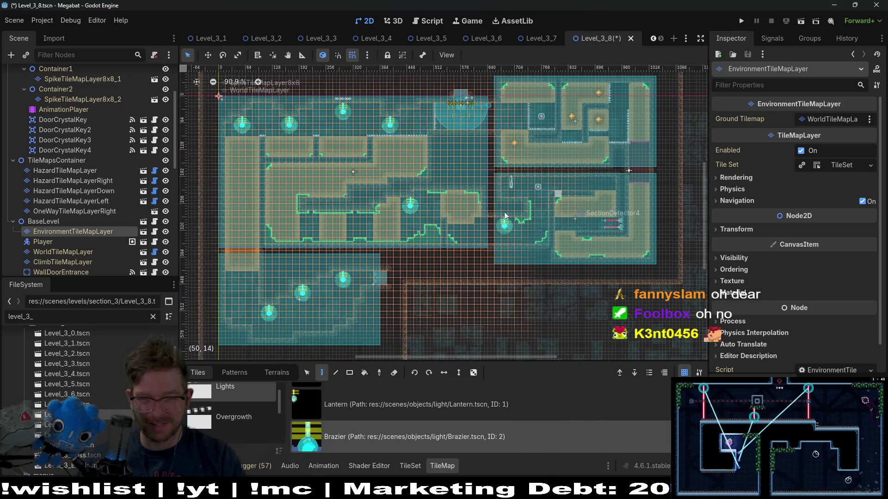
scroll(375, 257, up, 4)
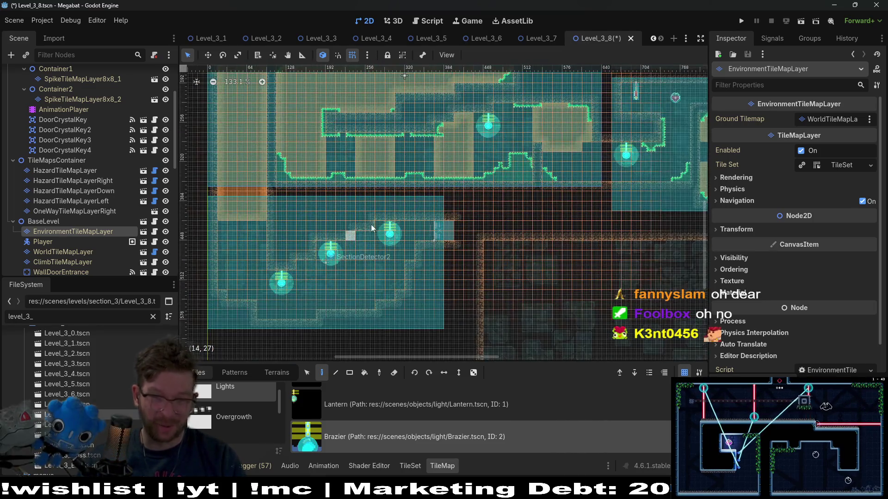
scroll(475, 193, up, 4)
scroll(478, 169, right, 2)
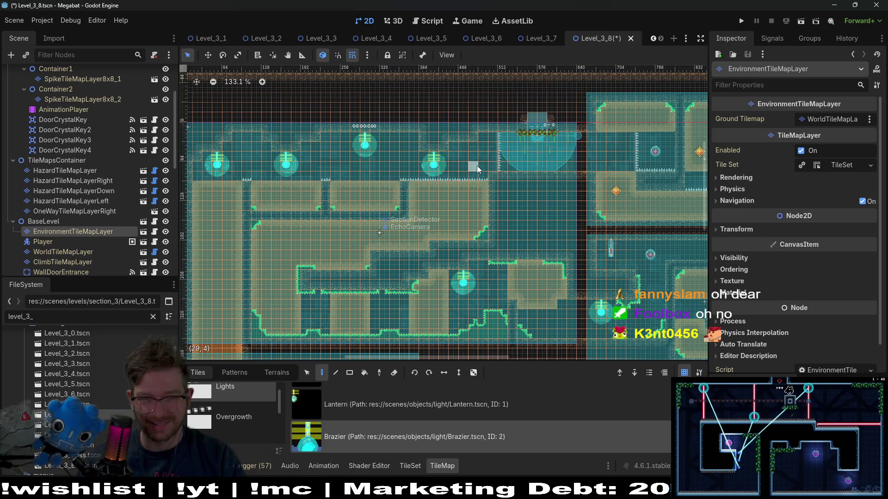
scroll(478, 169, up, 7)
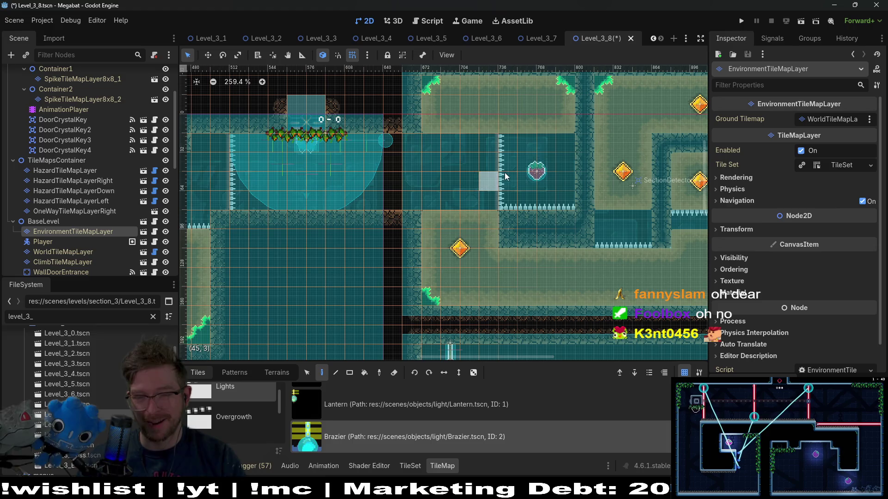
scroll(545, 182, up, 1)
scroll(544, 182, right, 1)
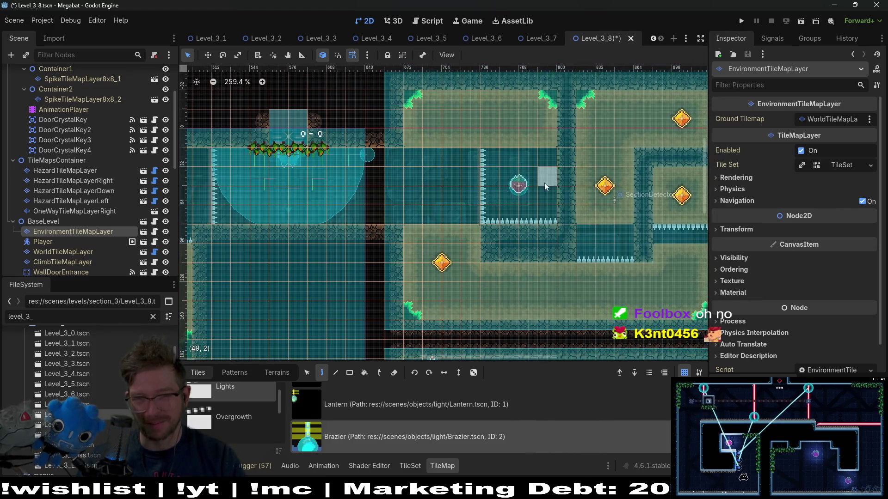
scroll(545, 182, right, 3)
scroll(459, 210, up, 1)
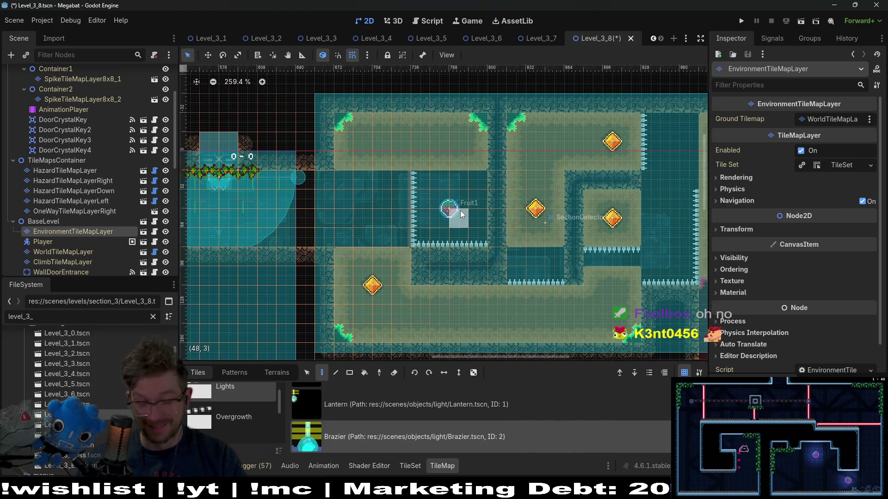
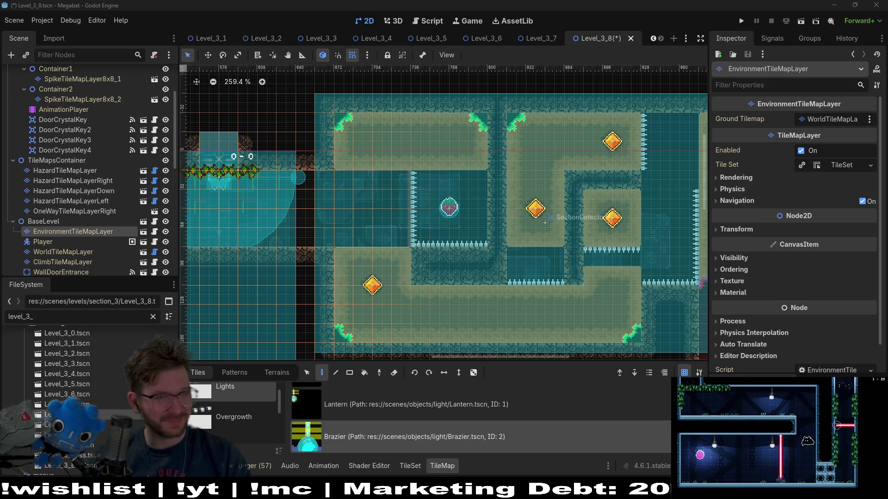
Switch from the Godot editor to the BitFontMaker2 font editor in the browser
key(alt+Tab)
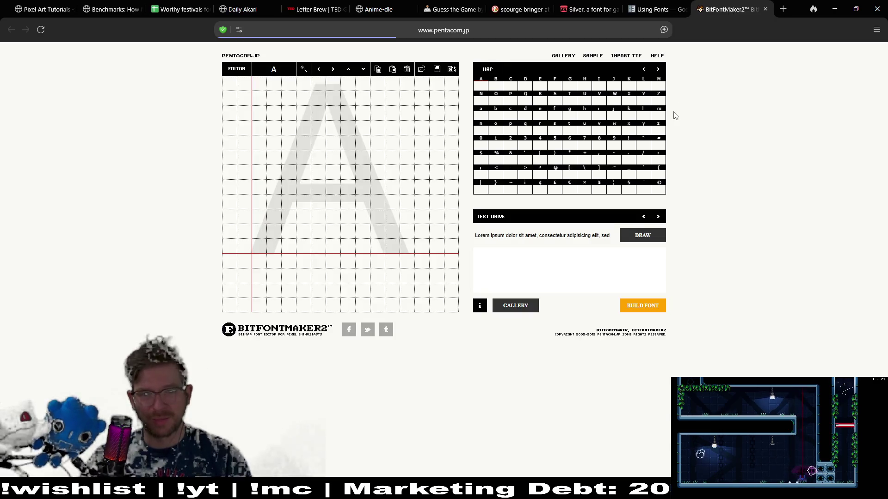
Go to the Godot 'Using Fonts' docs tab, then on to the Gamedle tab
click(661, 9)
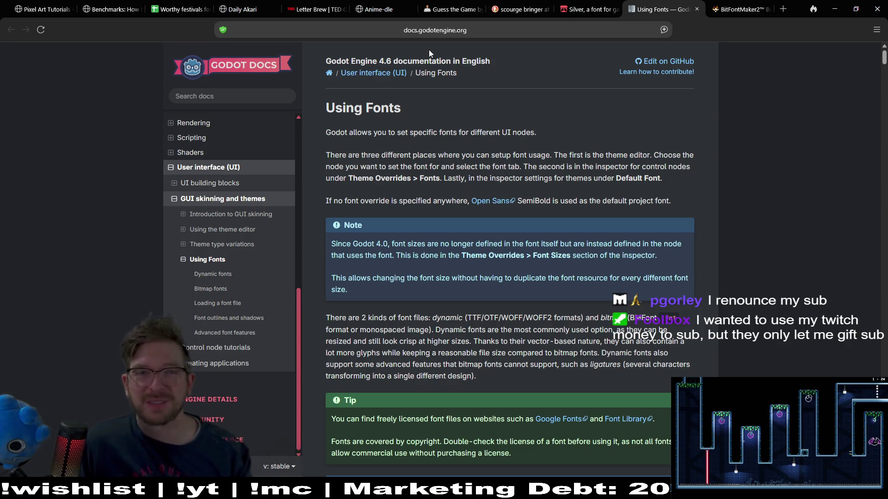
click(449, 15)
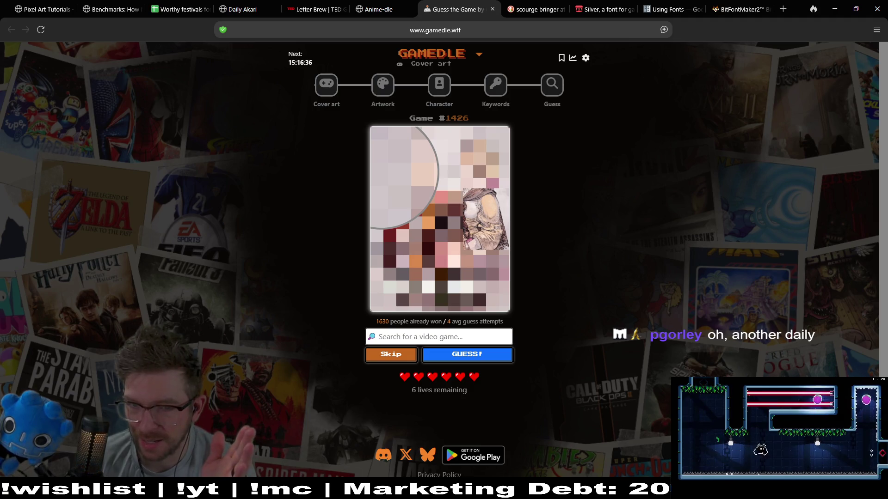
Reload the Gamedle cover-art puzzle #1426 page
click(326, 85)
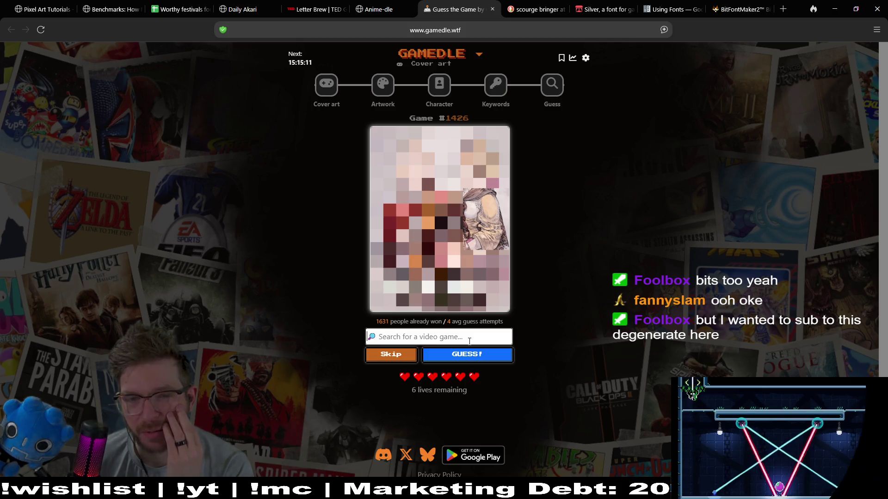
Search 'octopath', guess Octopath Traveler, then begin a new 'heros' search
text(octopath)
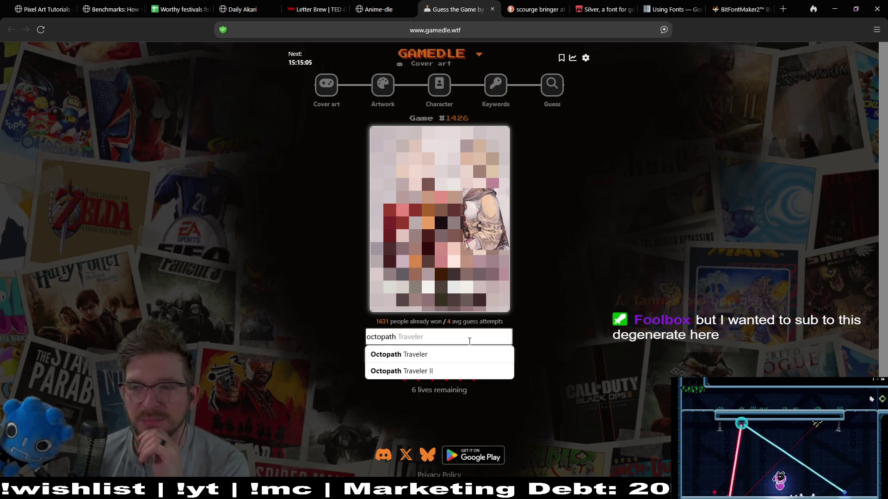
click(452, 354)
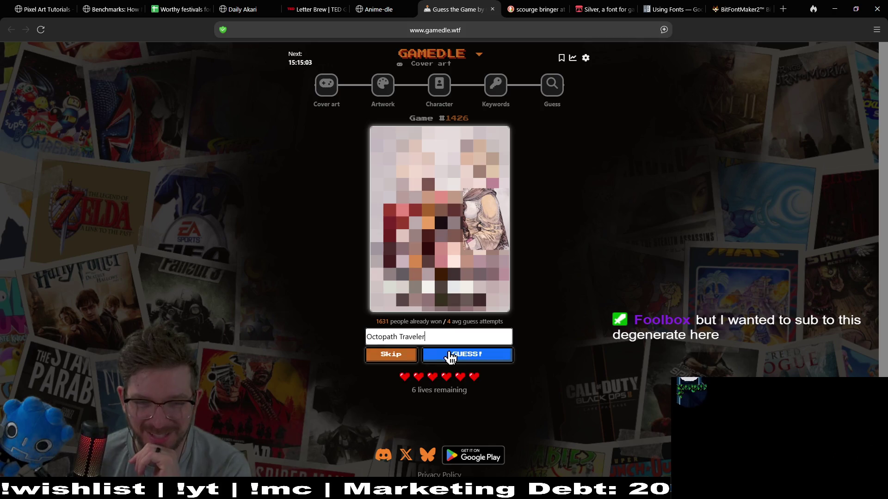
click(452, 357)
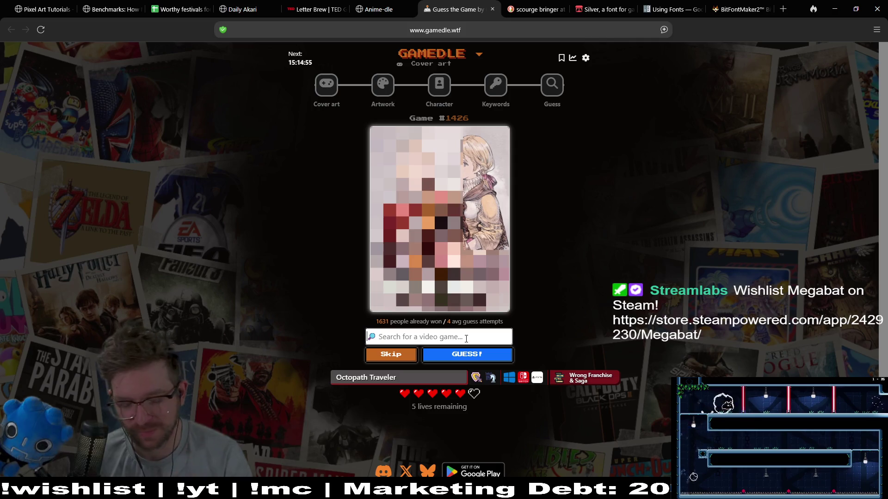
text(heros)
text( q)
Replace the 'heros' search with 'valiant' and guess Valiant Hearts: The Great War
key(BackSpace)
key(BackSpace)
key(BackSpace)
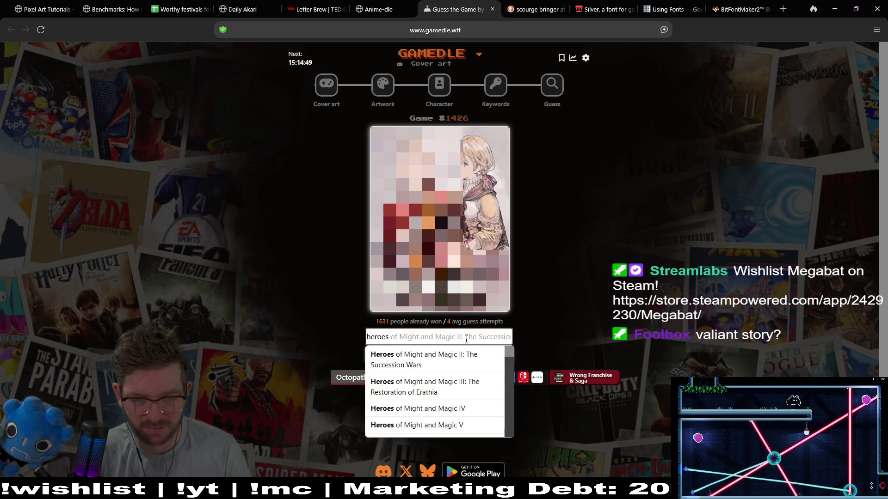
key(BackSpace)
key(BackSpace)
key(BackSpace)
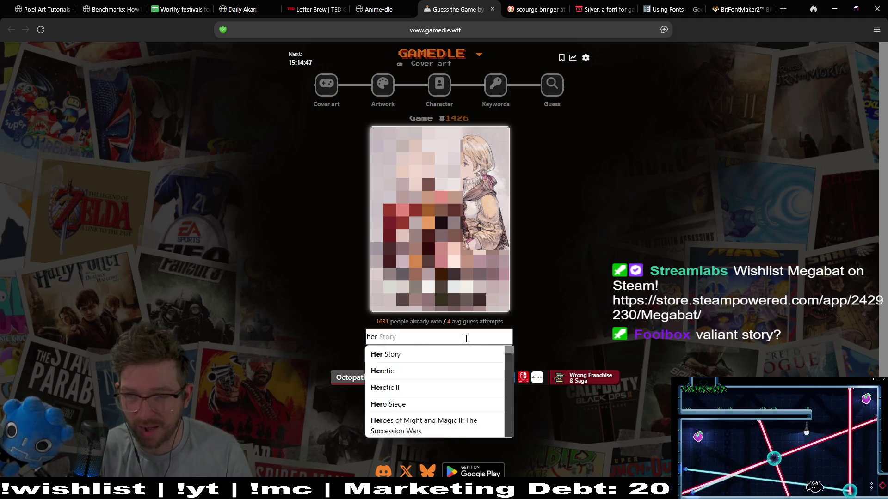
text(valiant)
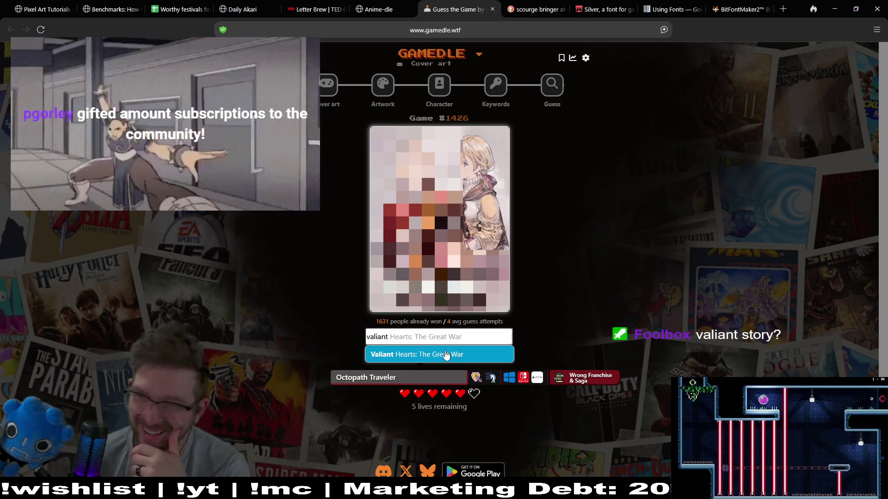
click(446, 355)
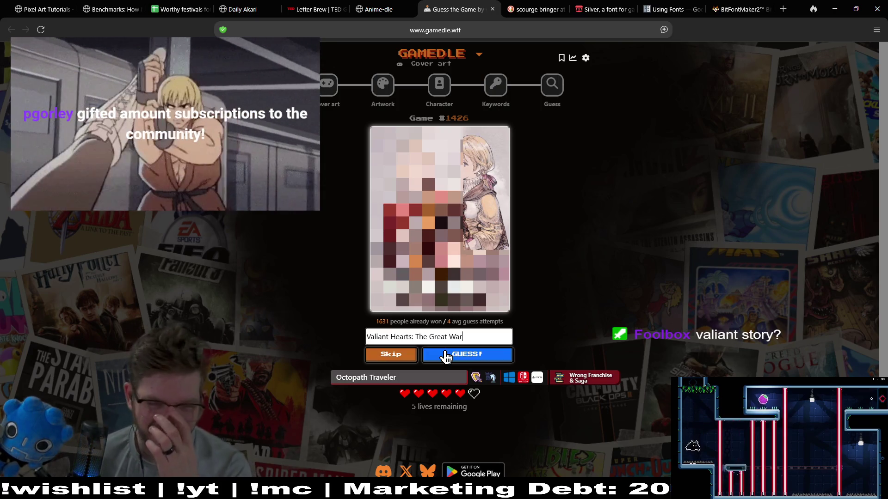
click(481, 359)
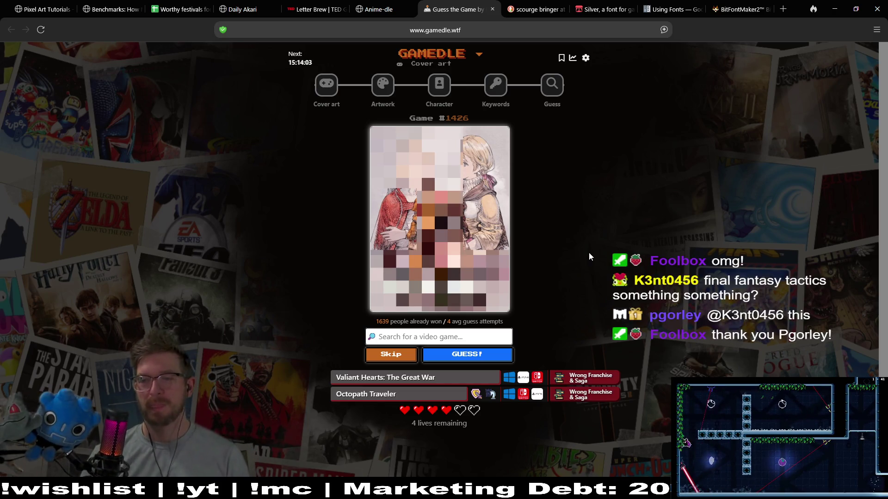
Search 'val' and submit Valkyria Chronicles as the next guess
click(423, 333)
text(va)
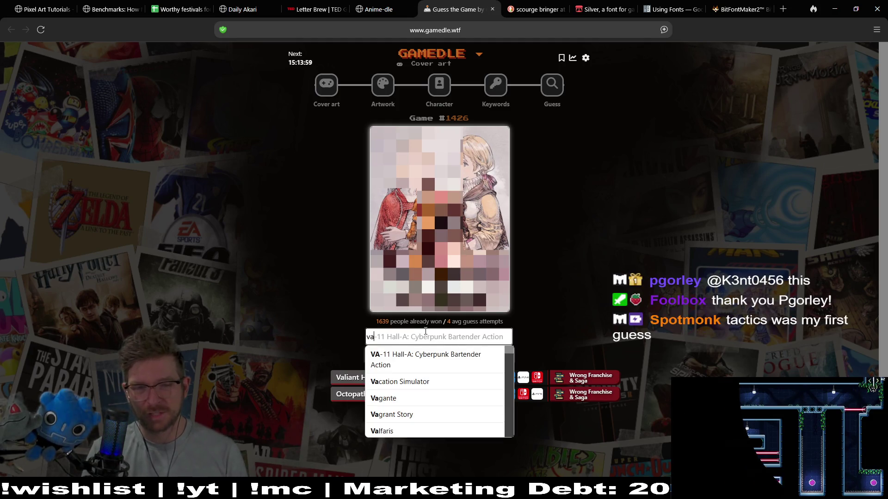
text(i)
key(BackSpace)
text(l)
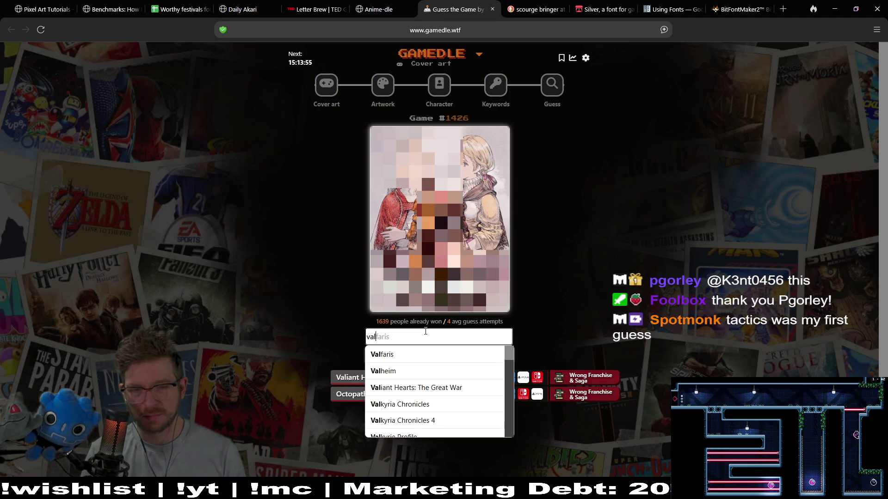
click(414, 405)
click(472, 358)
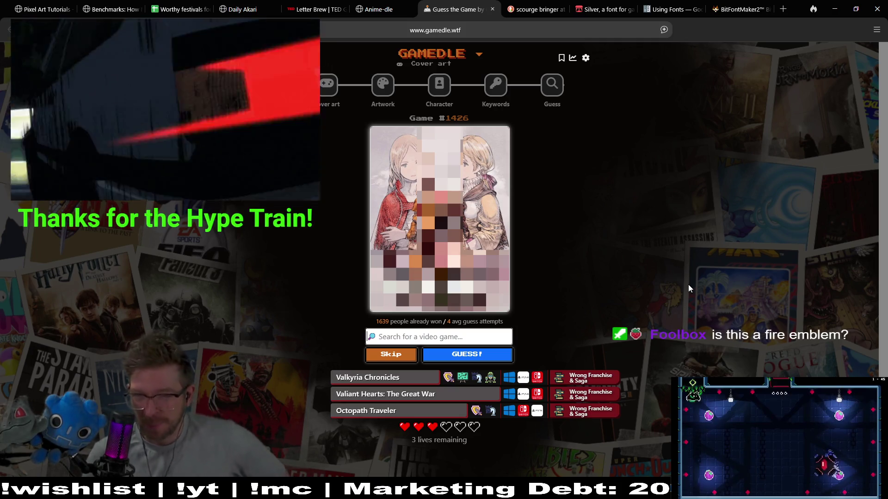
click(462, 337)
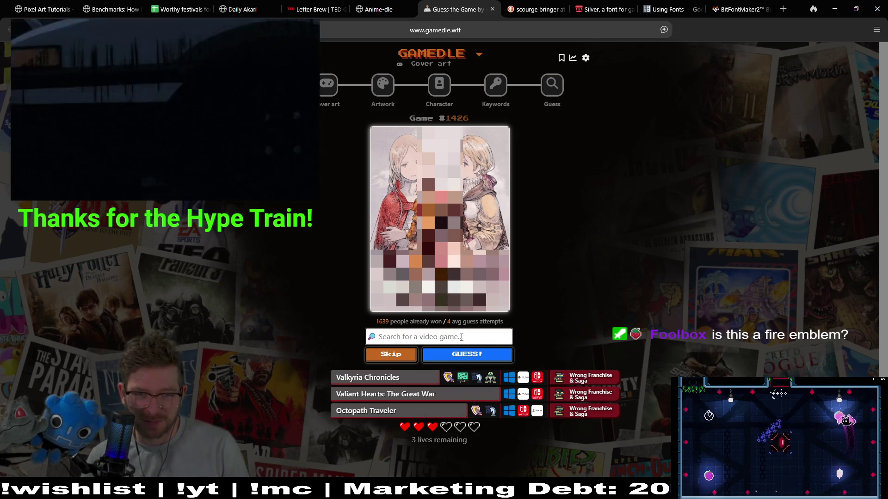
Search 'fire' and guess Fire Emblem Echoes: Shadows of Valentia
text(fire)
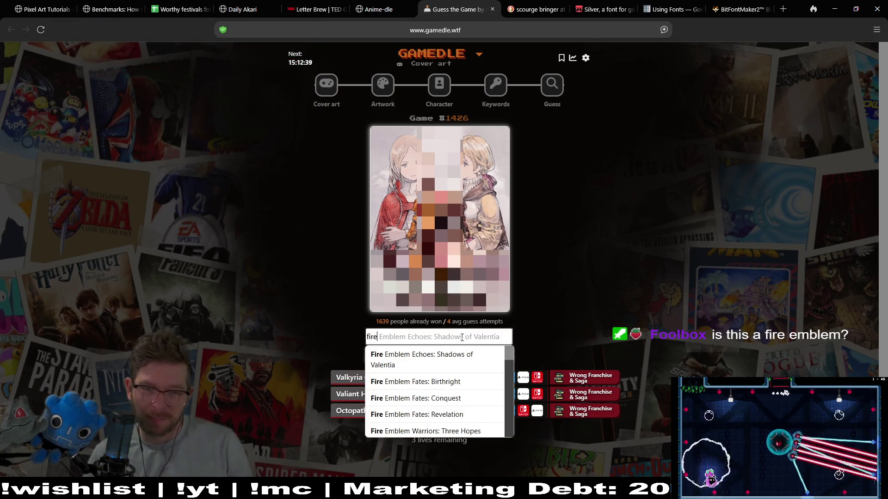
click(456, 366)
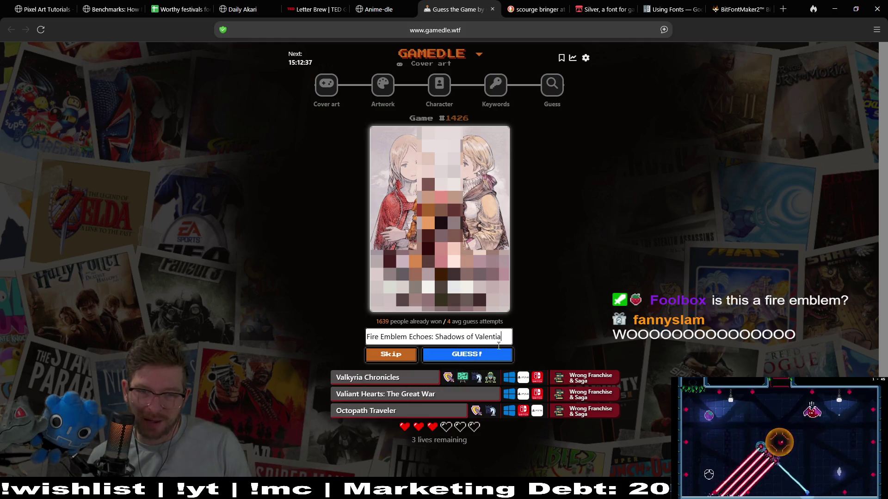
click(491, 360)
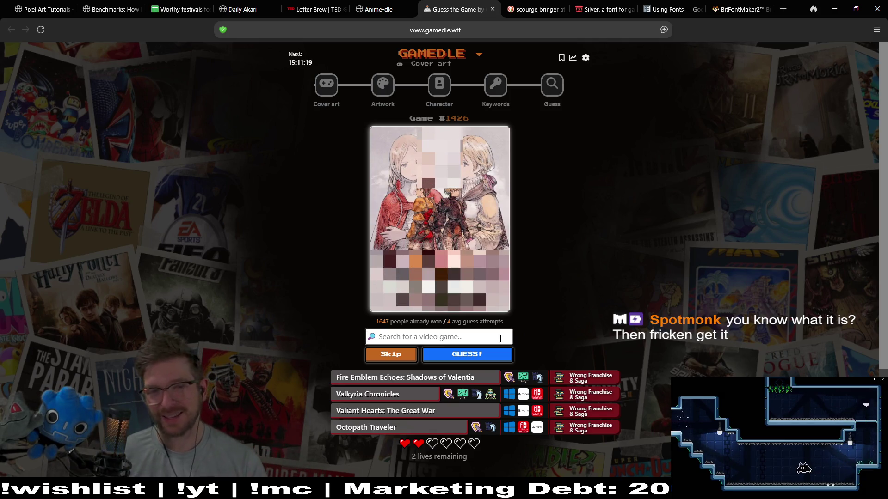
click(402, 362)
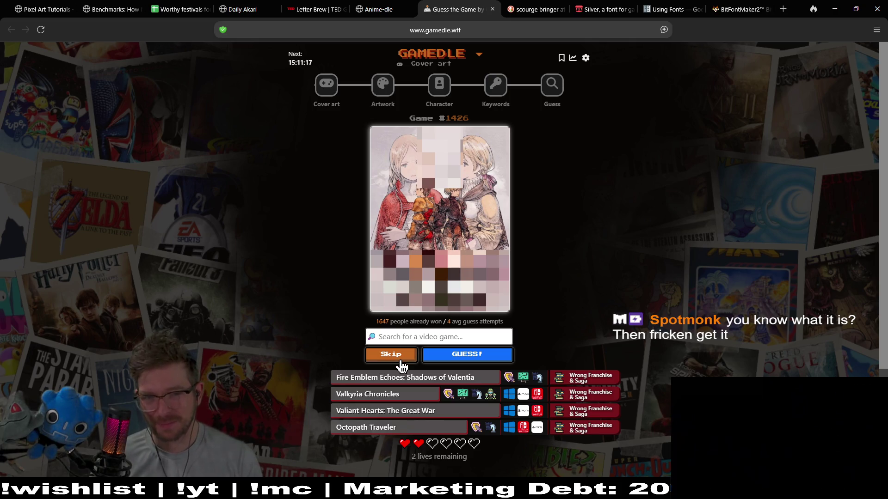
Skip a turn, then search 'final fantasy ta' and select Final Fantasy Tactics
drag(401, 363, 403, 360)
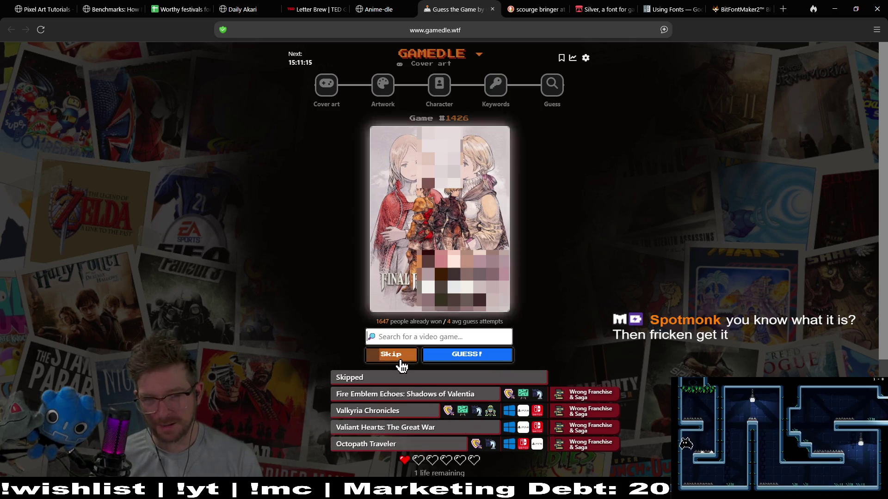
click(433, 330)
text(final fa)
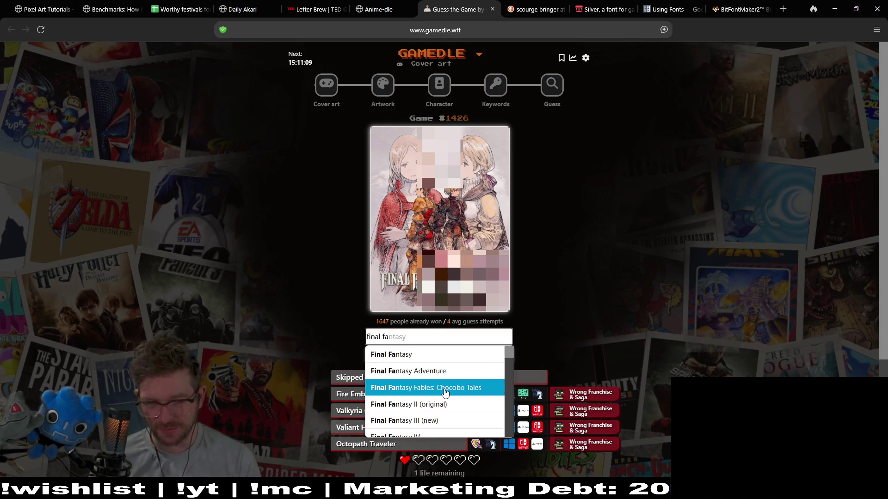
drag(510, 351, 510, 372)
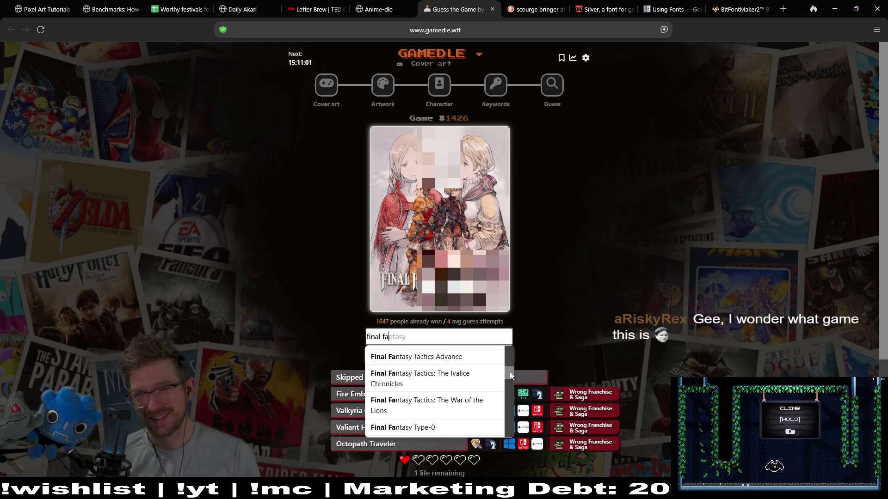
mouse_move(510, 371)
mouse_down()
mouse_move(508, 434)
mouse_move(519, 334)
mouse_up()
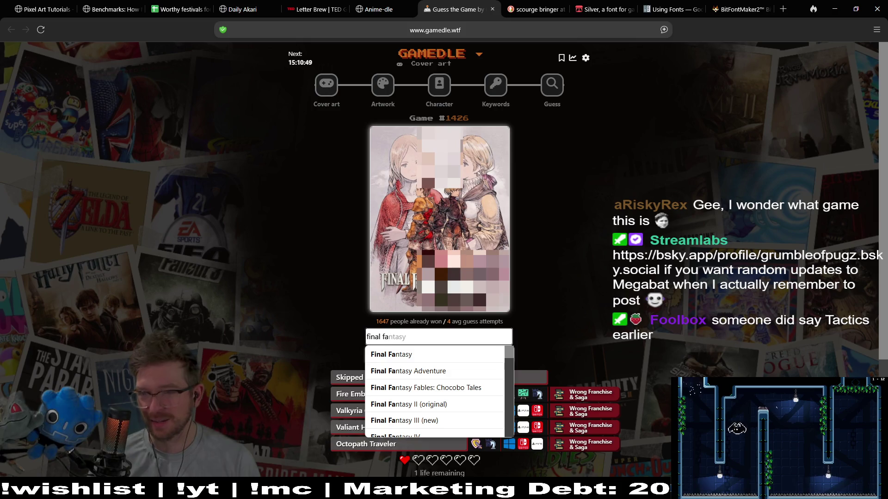
key(Escape)
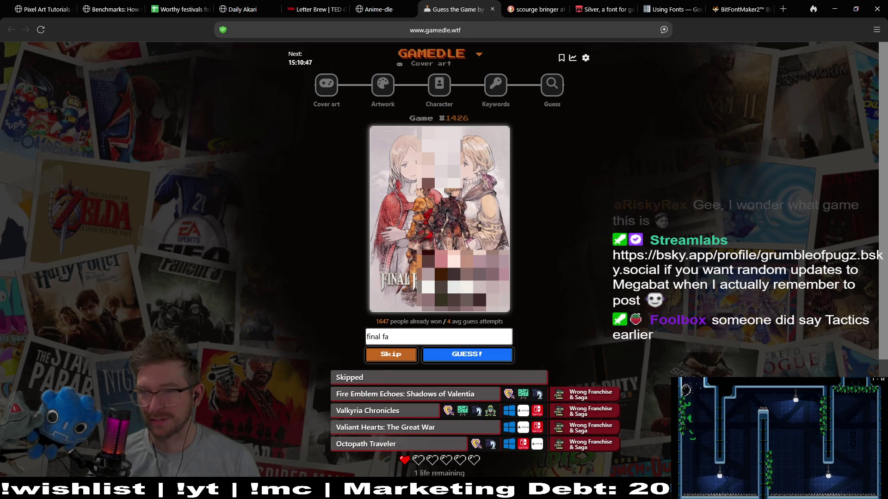
click(446, 338)
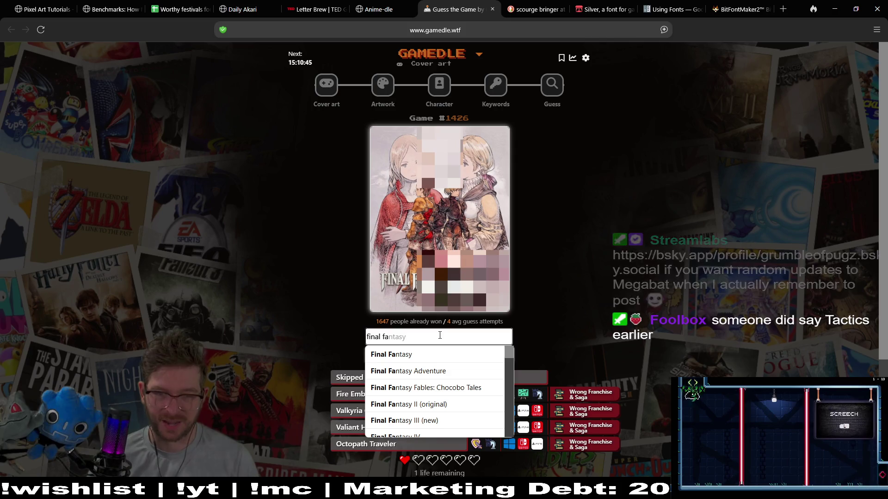
text(ntasy ta)
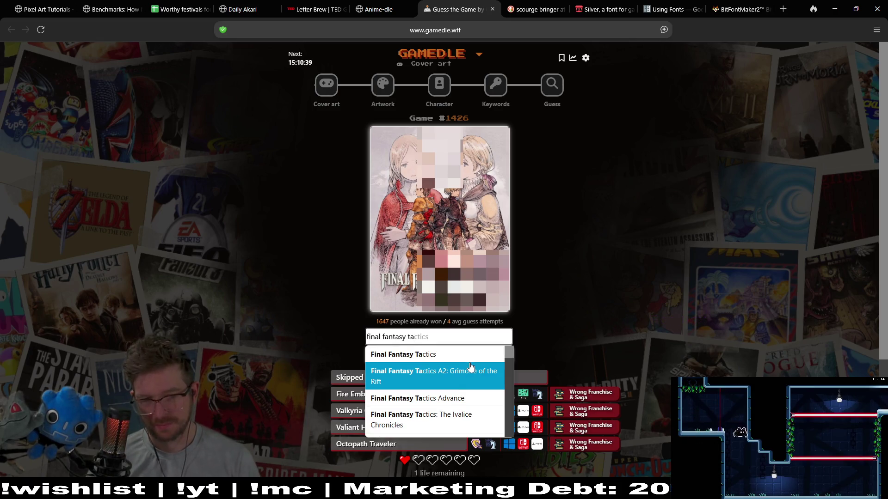
click(469, 354)
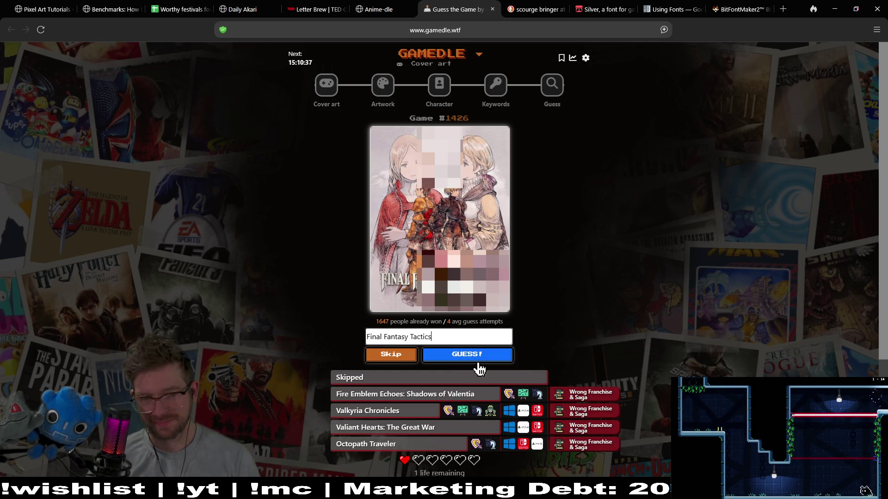
Submit Final Fantasy Tactics, revealing The Ivalice Chronicles (2025), and preview its trailer
click(480, 360)
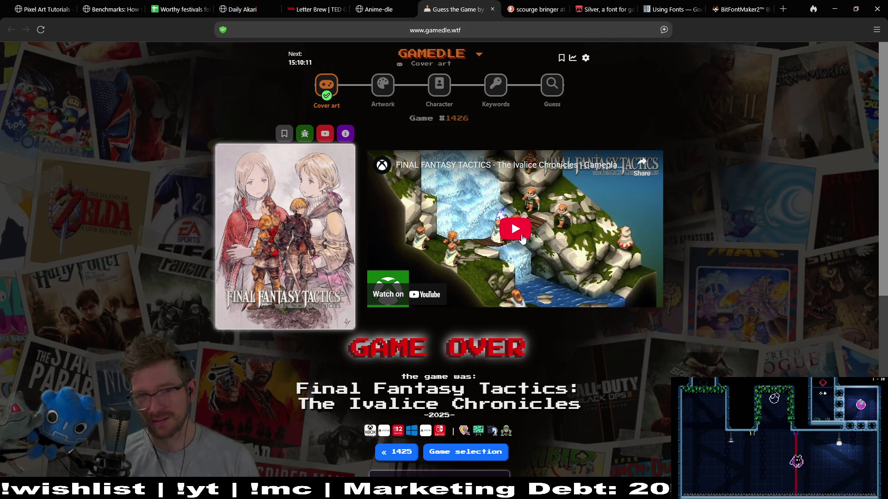
click(521, 236)
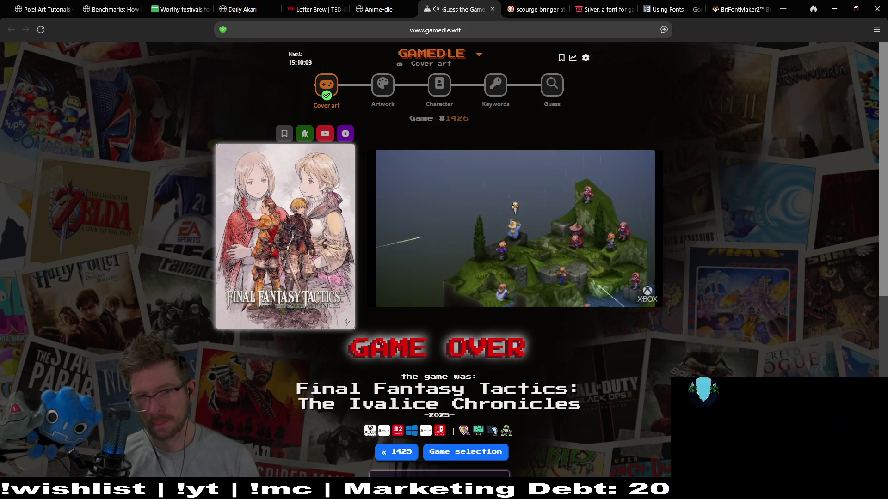
click(585, 196)
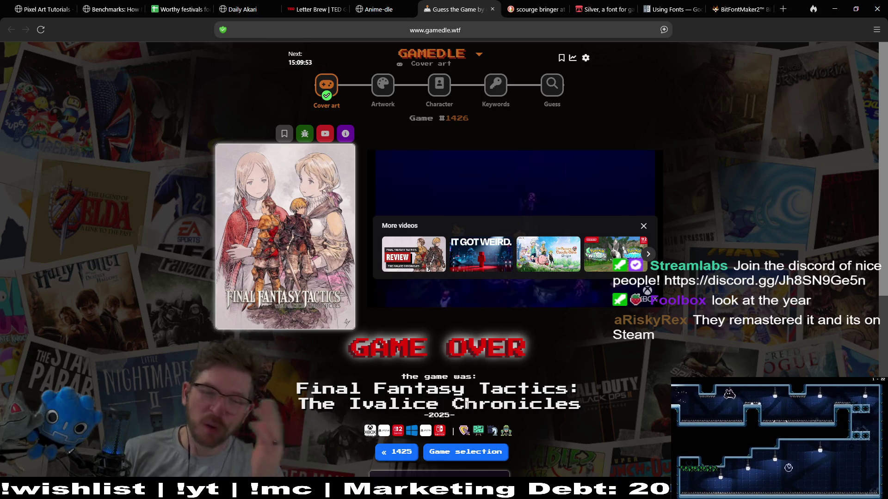
drag(465, 411, 444, 423)
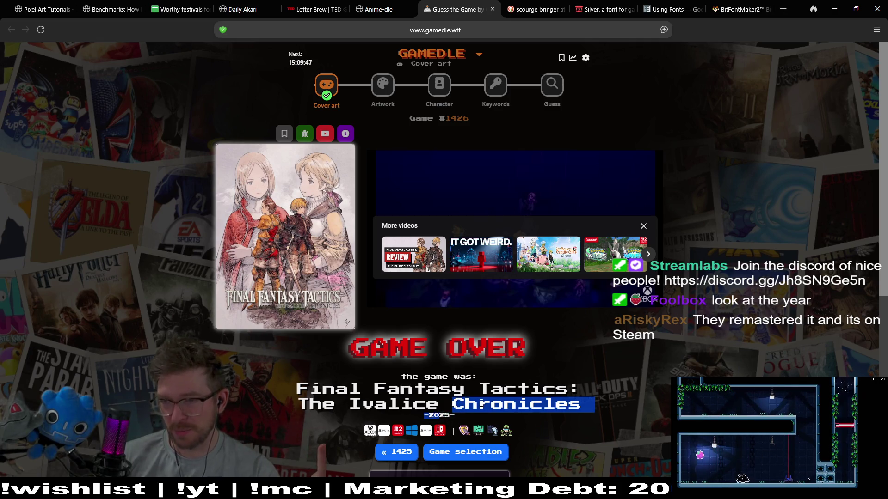
click(427, 267)
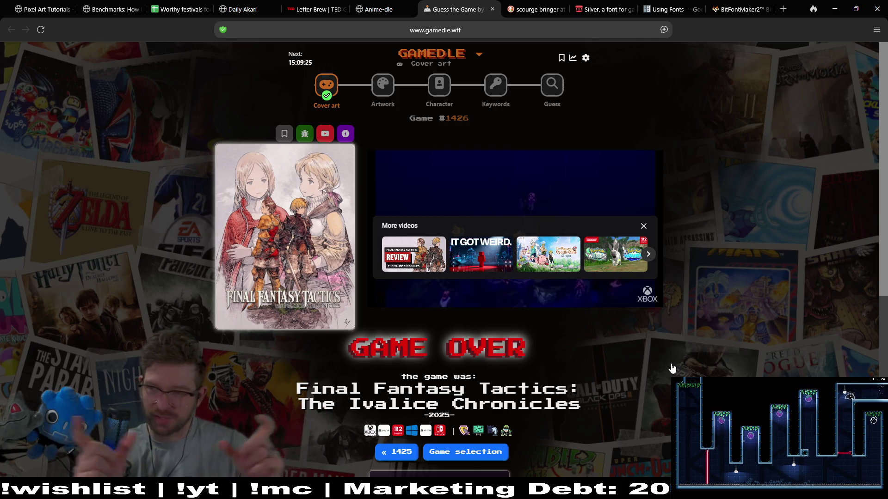
click(384, 91)
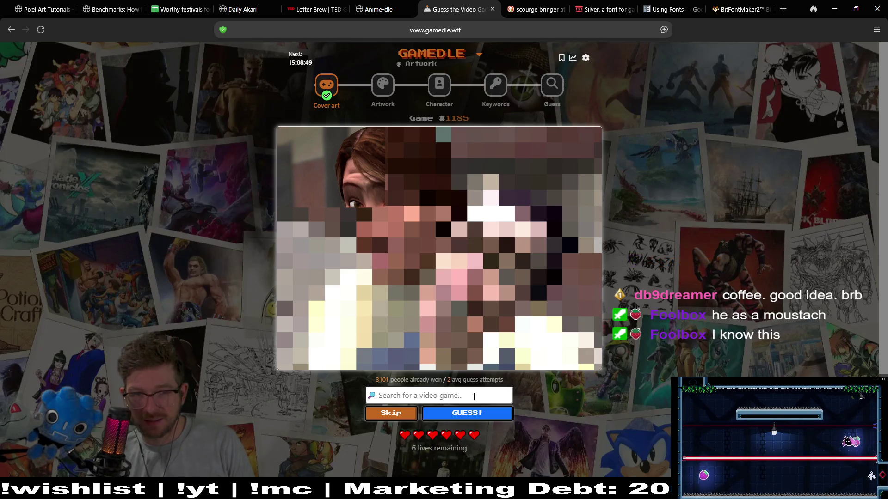
Discard 'sully', search 'grand' and pick Grand Theft Auto 2 for Artwork puzzle #1185
text(sully)
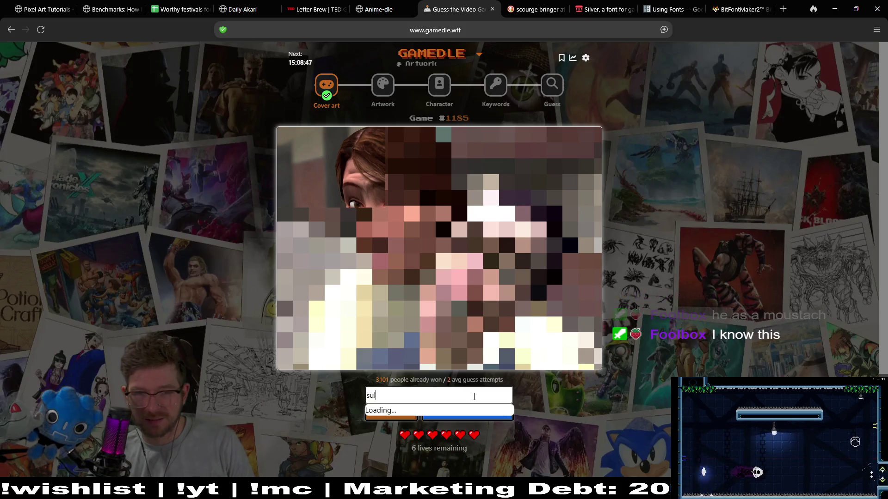
key(BackSpace)
key(BackSpace)
key(BackSpace)
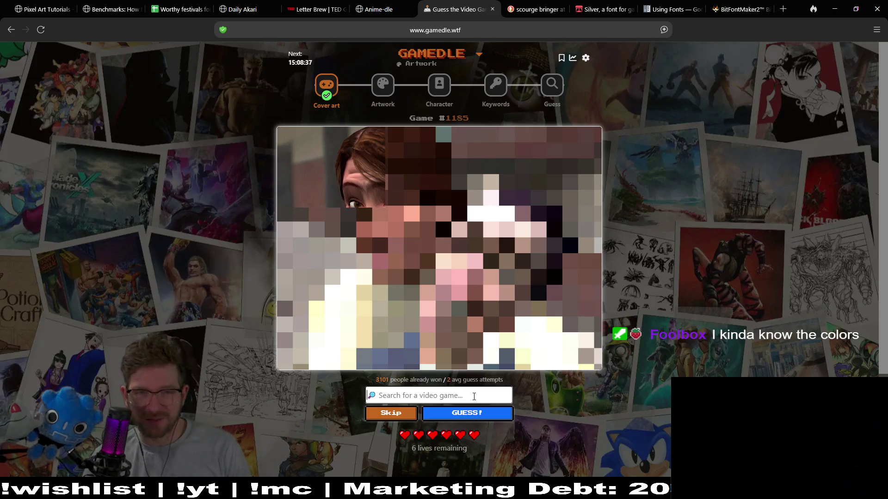
text(grand)
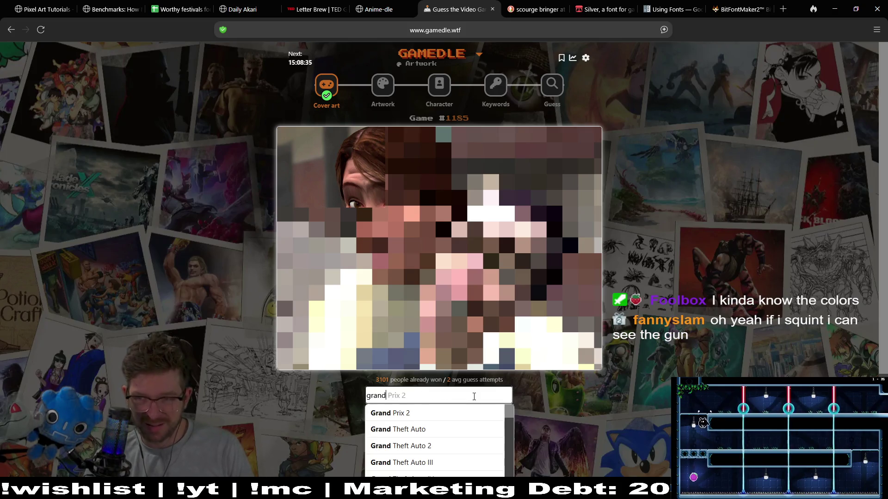
click(428, 446)
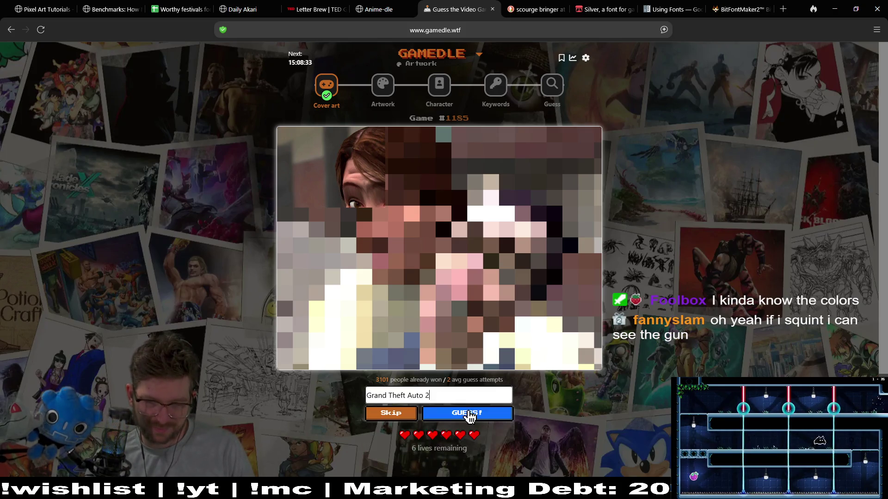
Guess Grand Theft Auto 2, then Half-Life from a 'hale' search; both are wrong
click(467, 414)
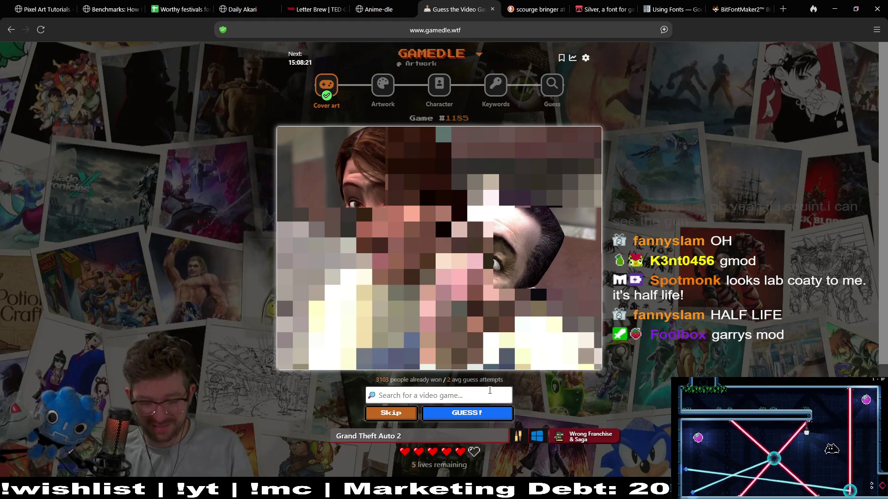
text(half life)
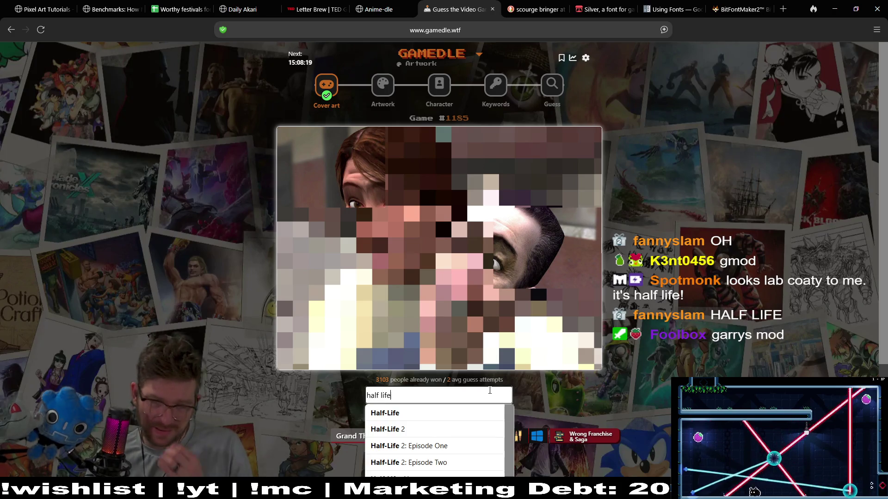
click(439, 413)
click(462, 416)
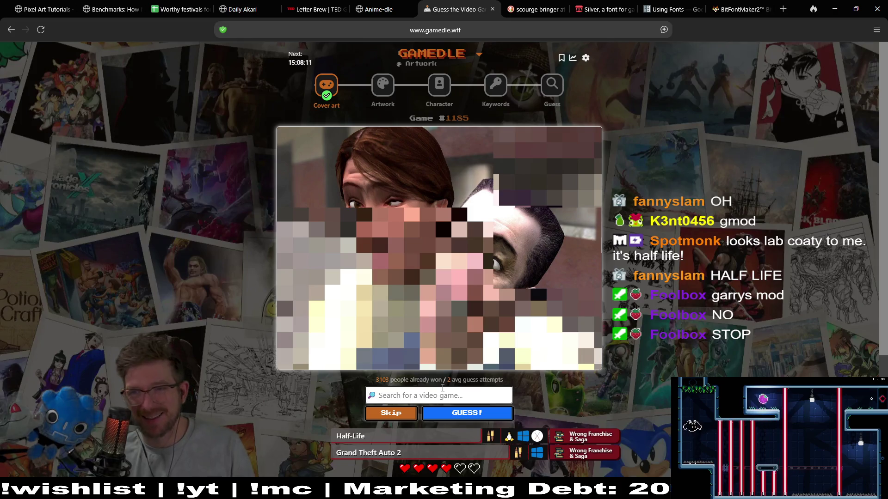
Search 'garry' and guess Garry's Mod to solve the Artwork puzzle
text(garr)
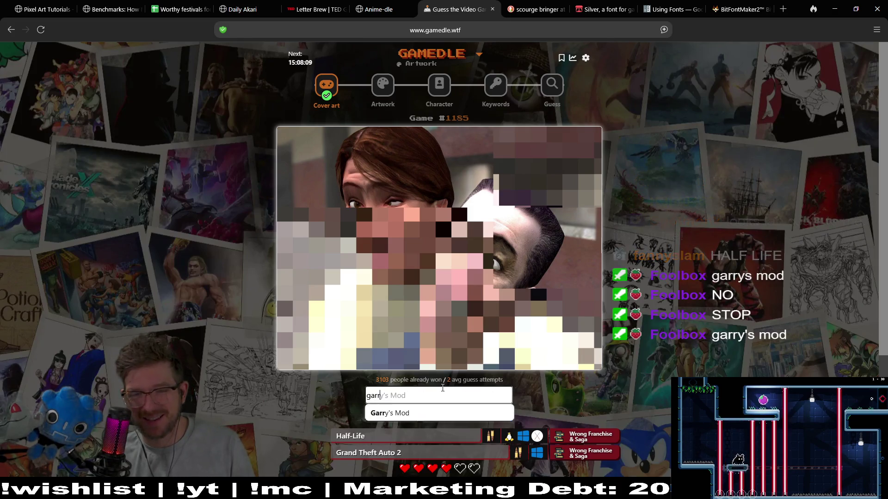
text(y)
click(458, 413)
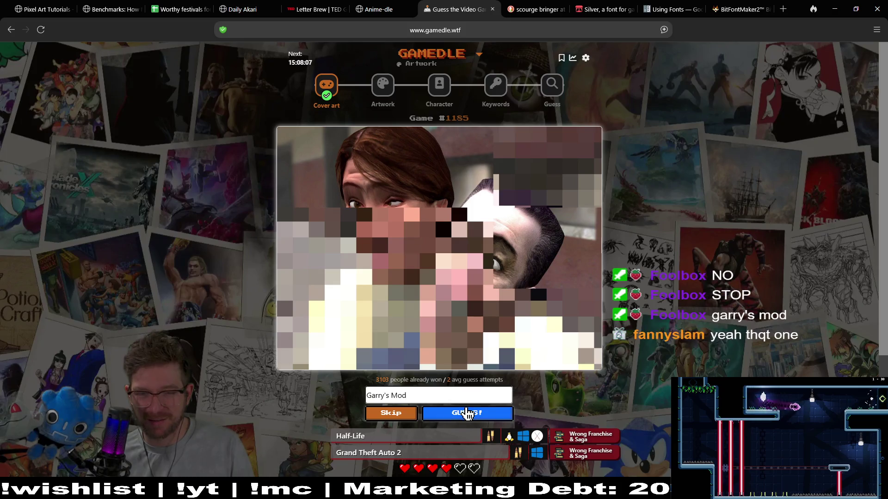
click(467, 413)
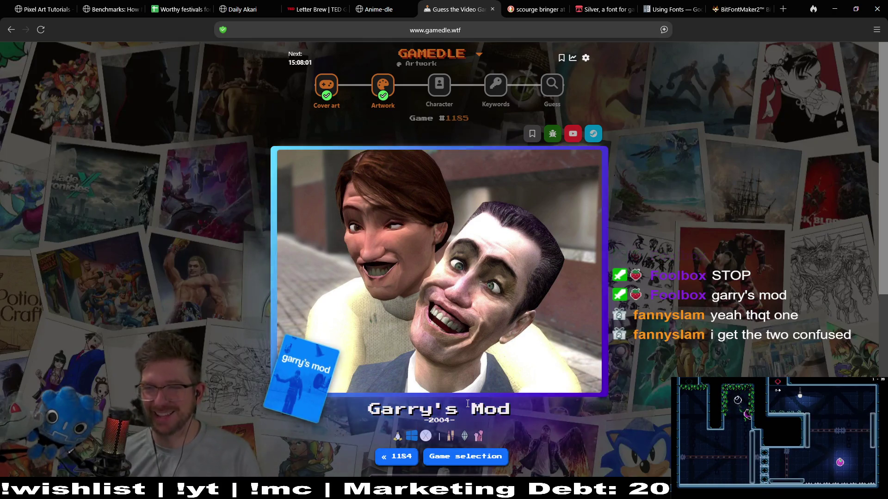
click(443, 99)
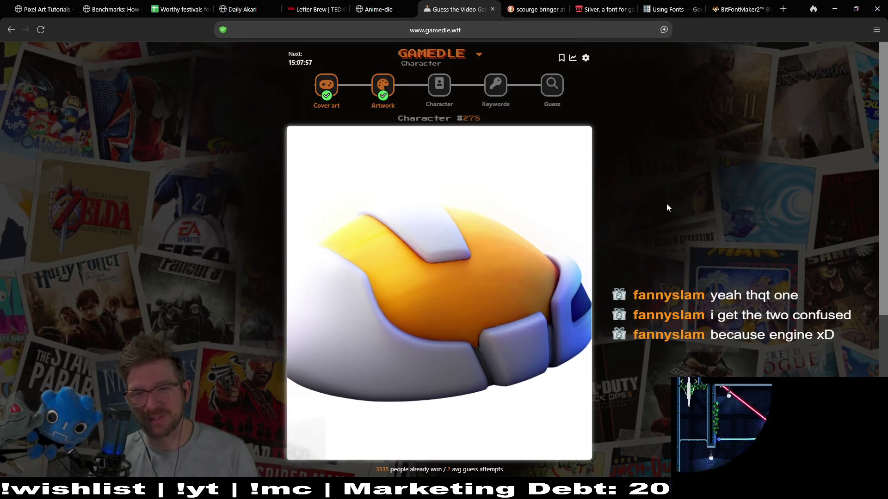
Search 'tails' and submit Tails as the character guess, which is wrong
middle_click(667, 204)
scroll(666, 223, down, 1)
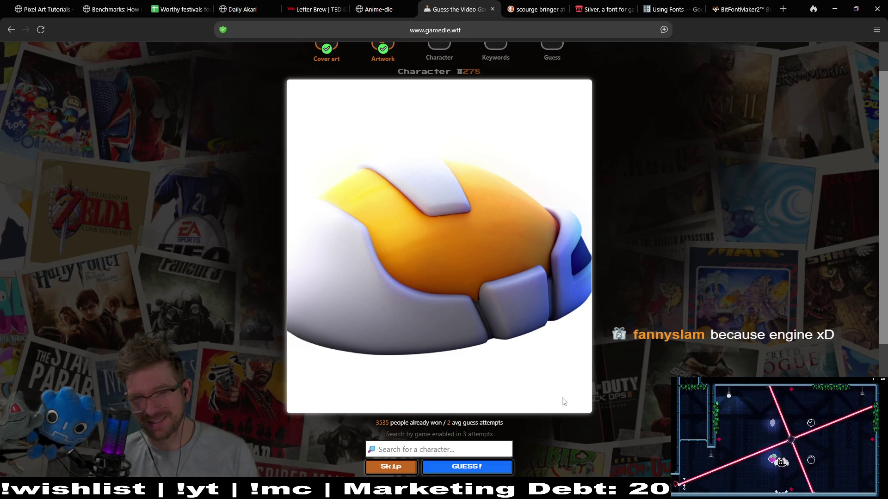
click(450, 444)
text(tails)
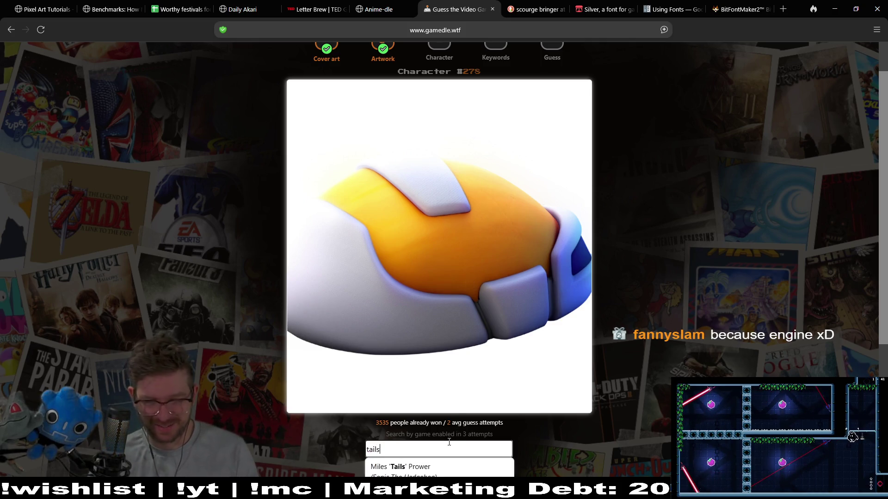
click(568, 385)
scroll(389, 334, down, 3)
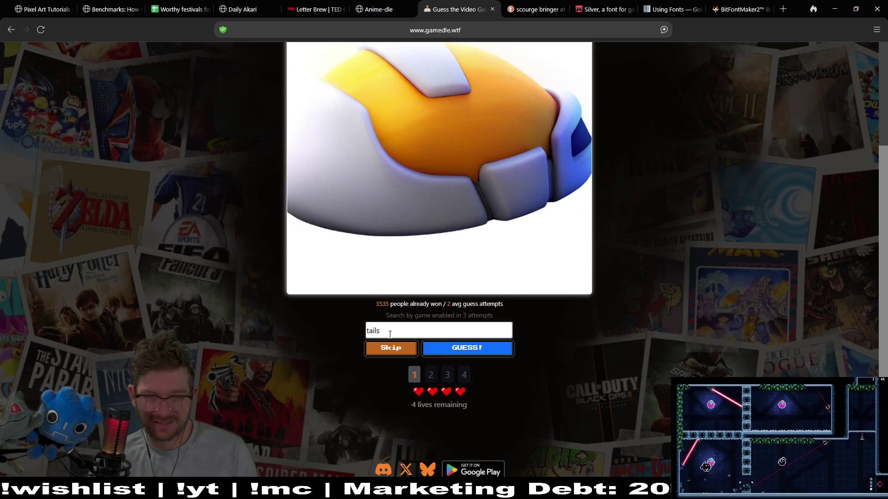
key(BackSpace)
key(BackSpace)
key(BackSpace)
key(BackSpace)
key(BackSpace)
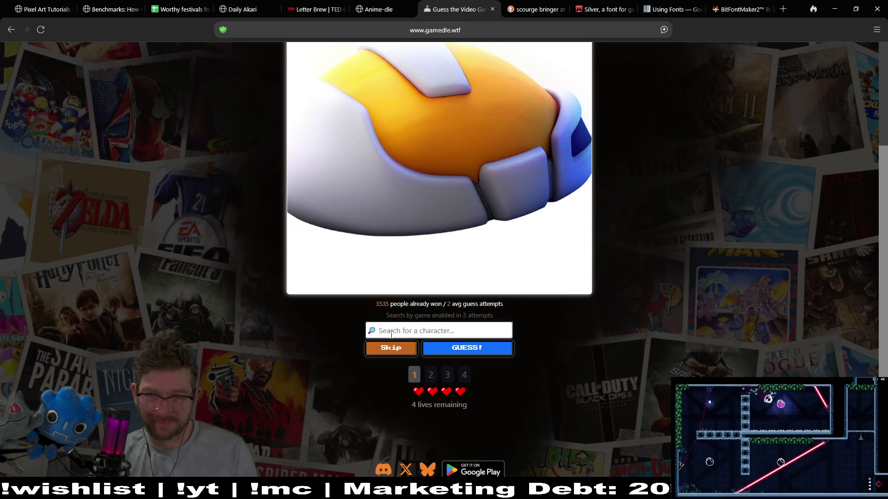
text(tails)
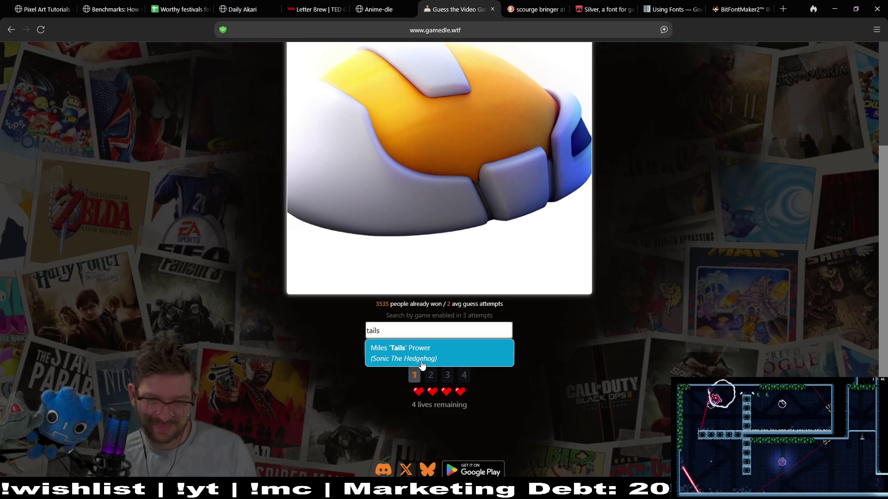
click(451, 353)
click(452, 355)
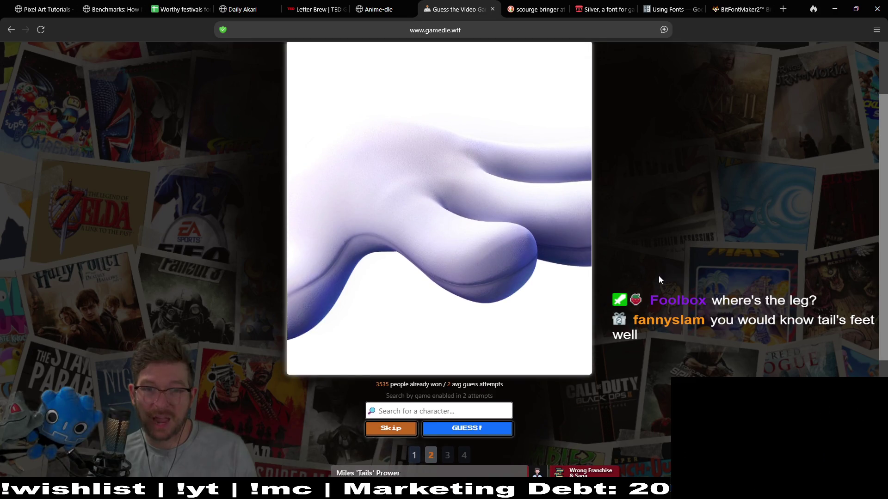
Search 'rayman' and guess Rayman to solve the Character puzzle
scroll(624, 356, down, 1)
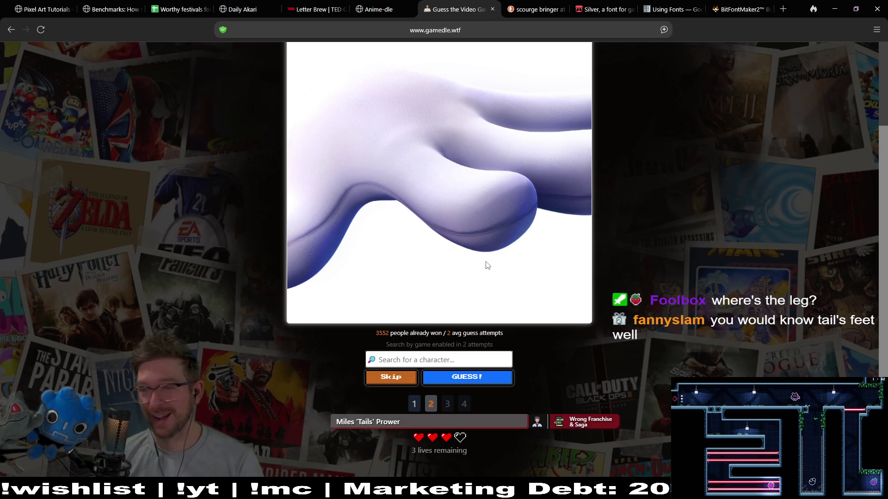
click(457, 359)
text(rayman)
click(456, 380)
click(456, 377)
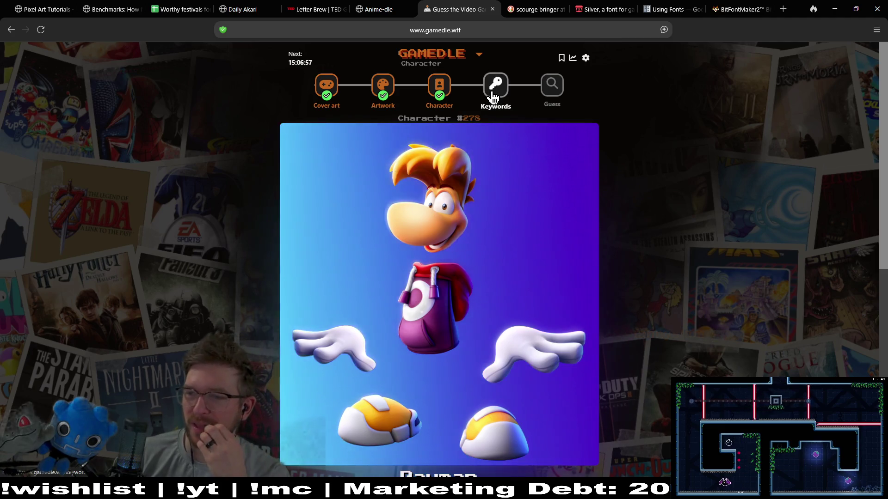
click(492, 92)
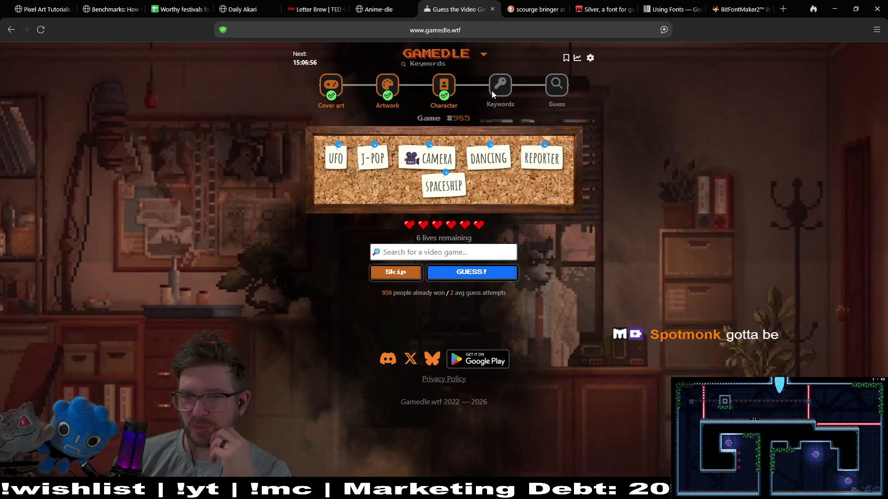
Open Keywords puzzle #985 and click into its video game search box
click(449, 248)
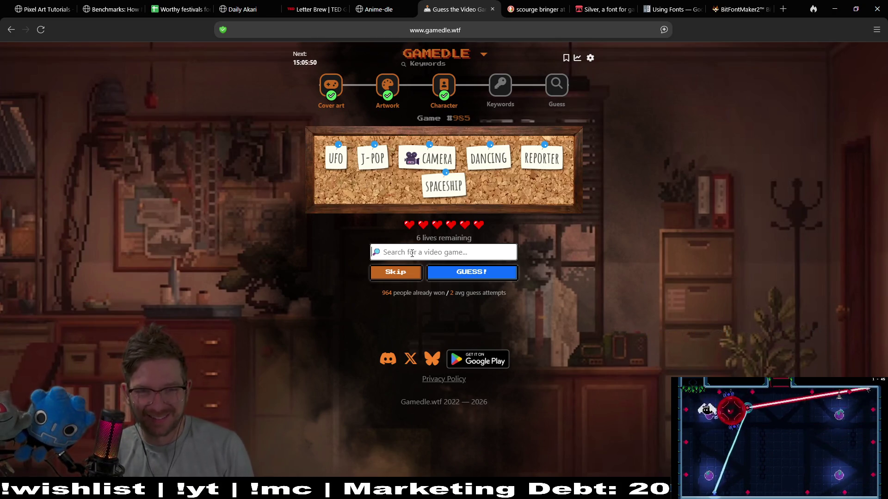
click(412, 254)
text(j)
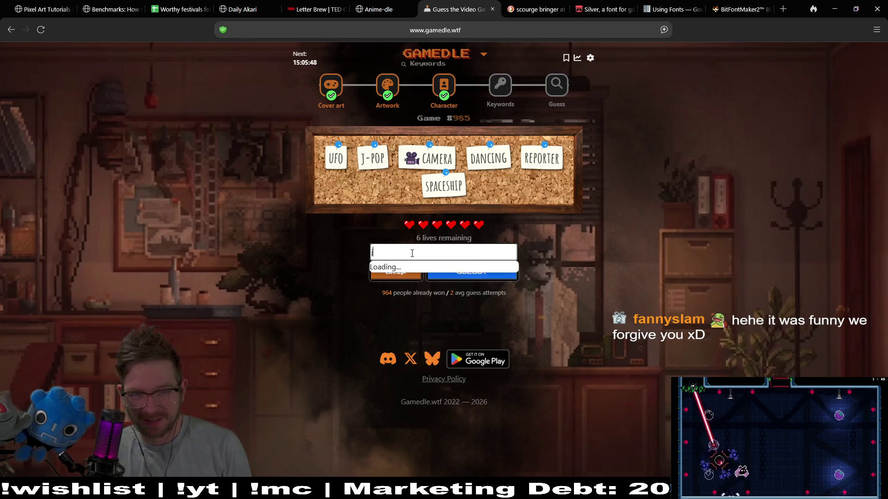
Try game searches for 'j-pop', 'dance', 'feel' and 'rhythm' against the keyword clues
text(-pop)
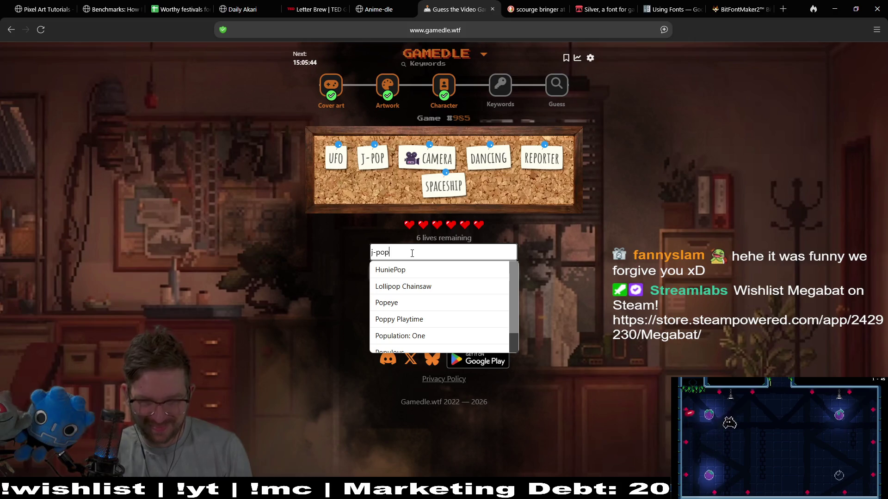
key(BackSpace)
key(BackSpace)
key(BackSpace)
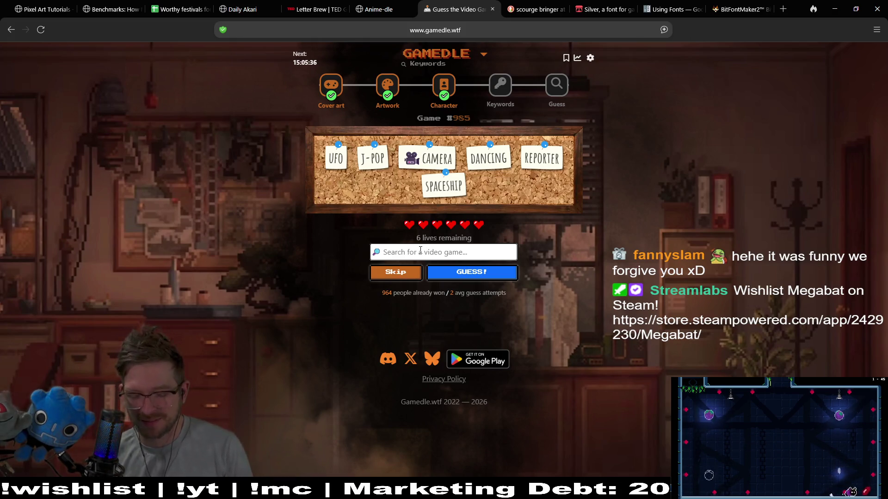
text(dance)
scroll(439, 314, down, 5)
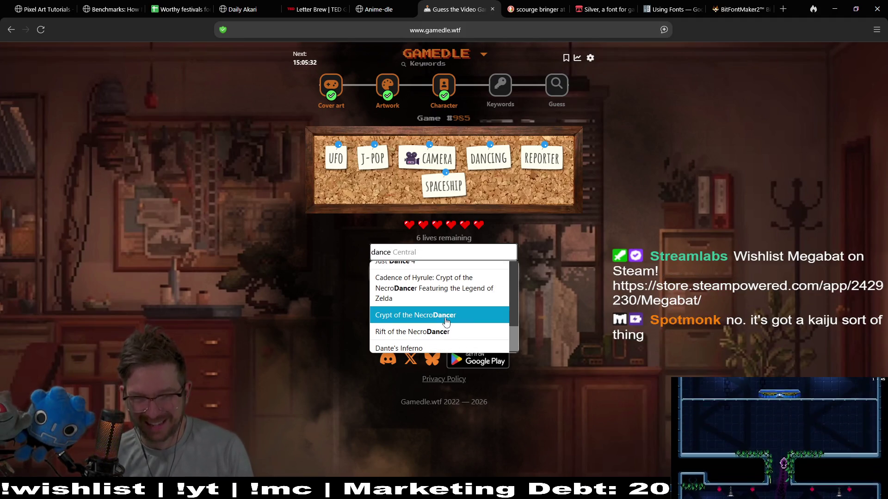
drag(514, 340, 513, 259)
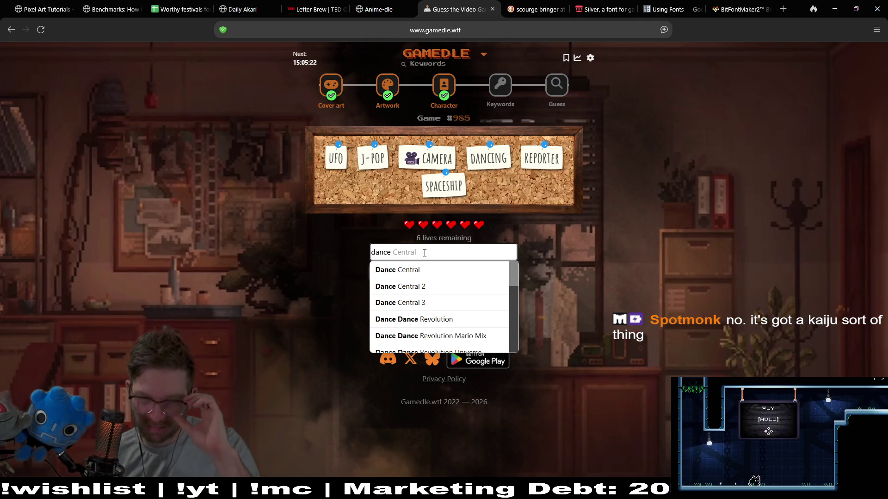
key(BackSpace)
key(BackSpace)
key(BackSpace)
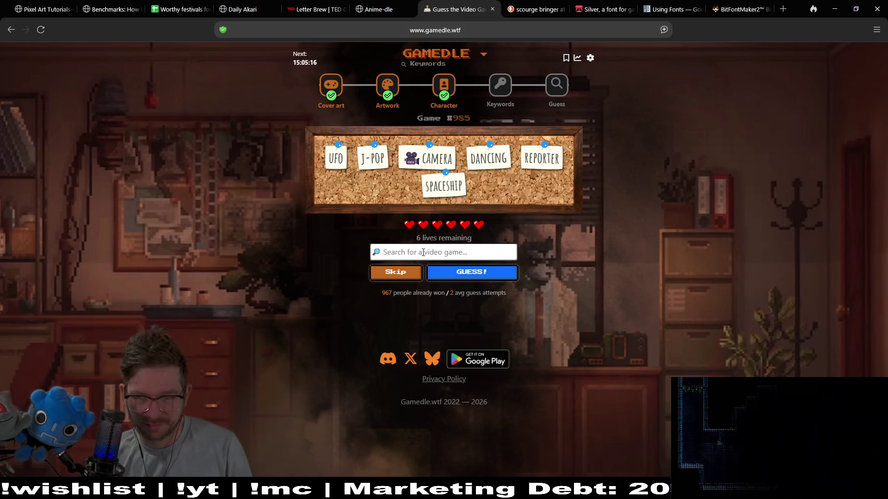
text(feel)
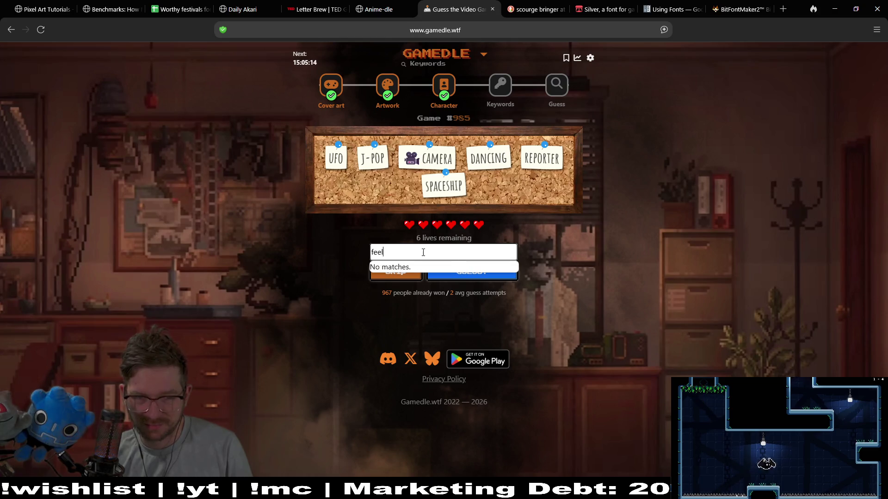
key(BackSpace)
key(BackSpace)
key(BackSpace)
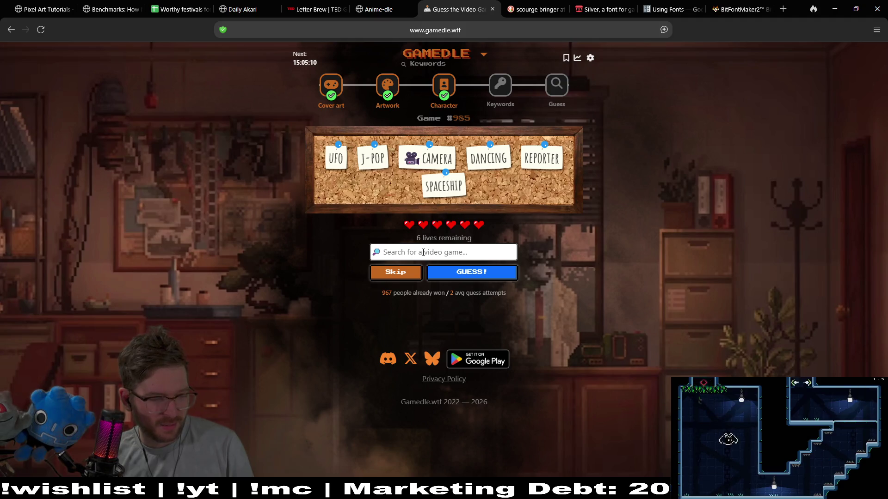
text(rythum)
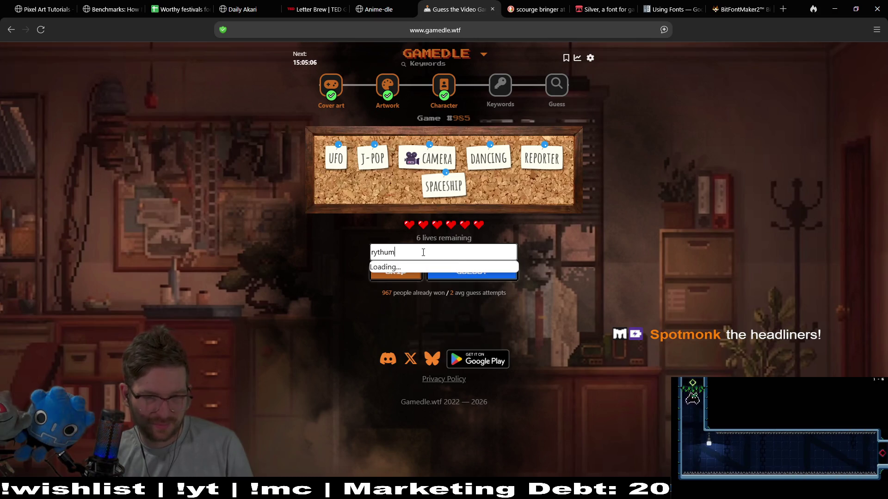
key(BackSpace)
key(BackSpace)
key(BackSpace)
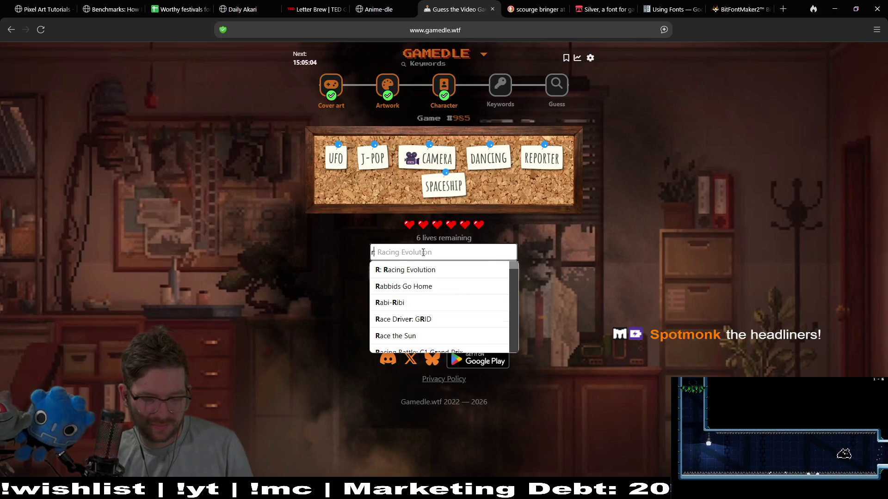
After a few more searches, guess Dance Central 2, which costs a life
text(:)
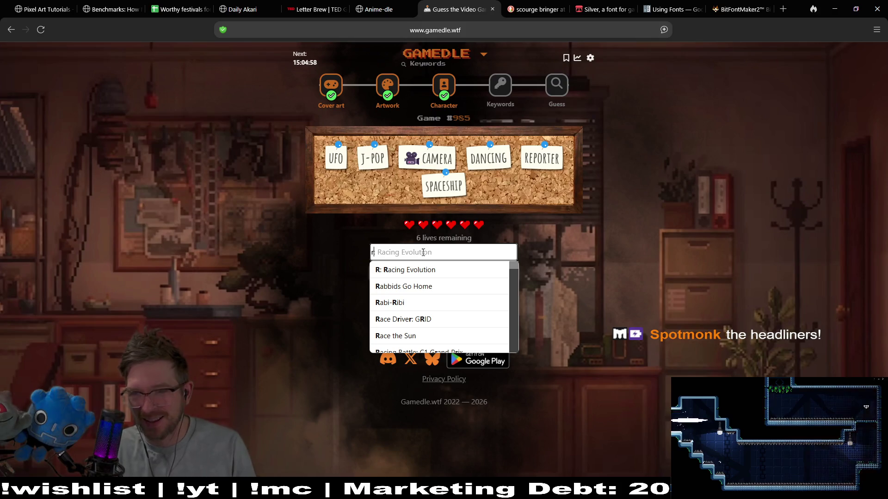
key(BackSpace)
text(ka)
key(BackSpace)
key(BackSpace)
key(BackSpace)
text(kaiju)
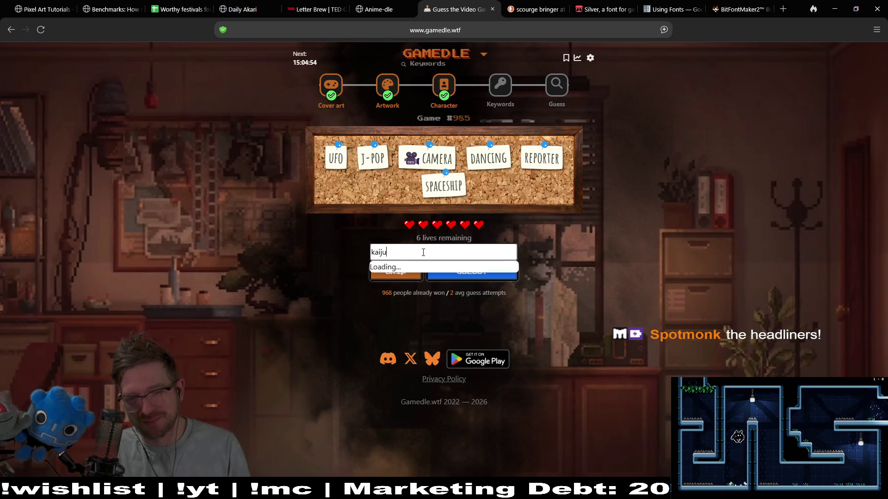
key(BackSpace)
key(BackSpace)
key(BackSpace)
text(dance)
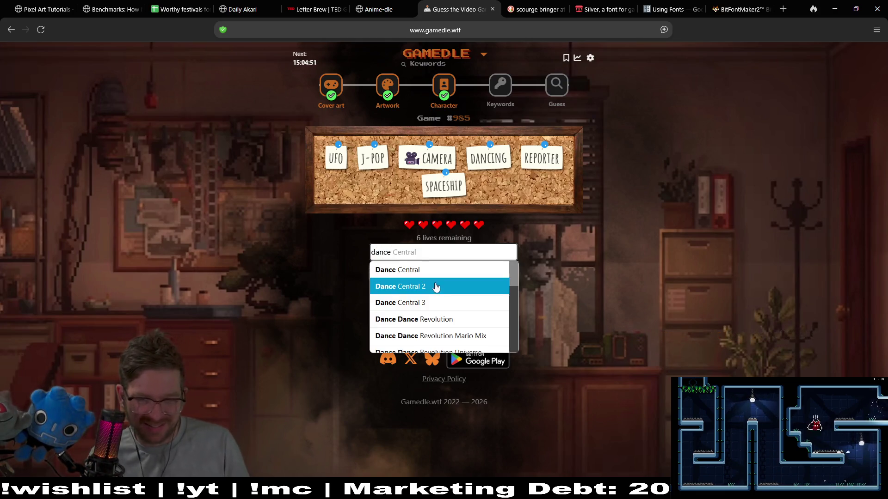
click(438, 288)
click(469, 284)
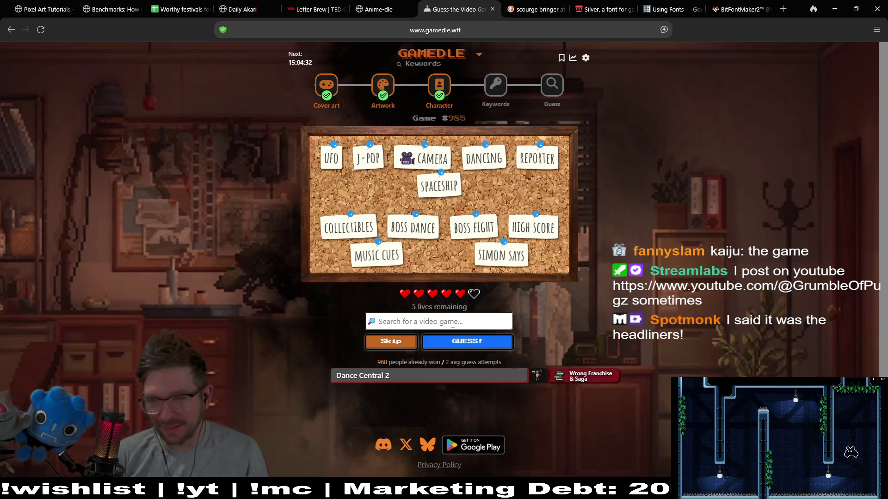
Try searches for 'headlin', 'the headrs' and 'head', clearing each one
text(head)
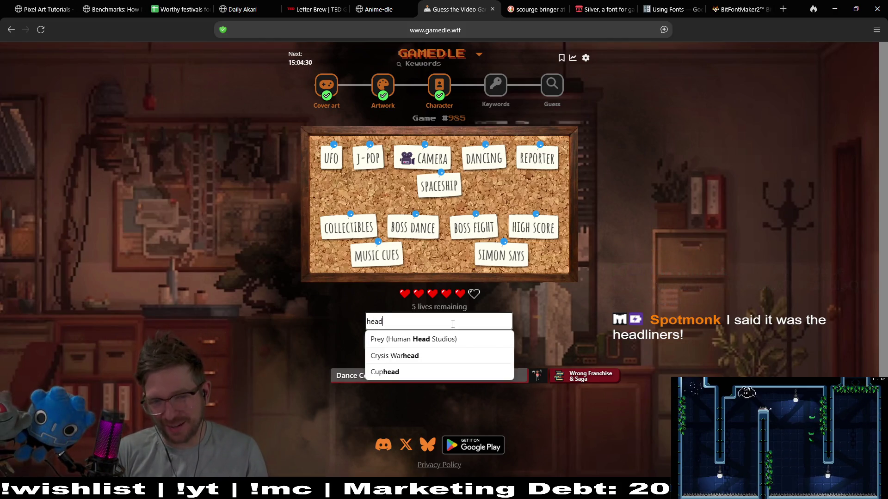
text(lin)
key(BackSpace)
key(BackSpace)
key(BackSpace)
text(the head)
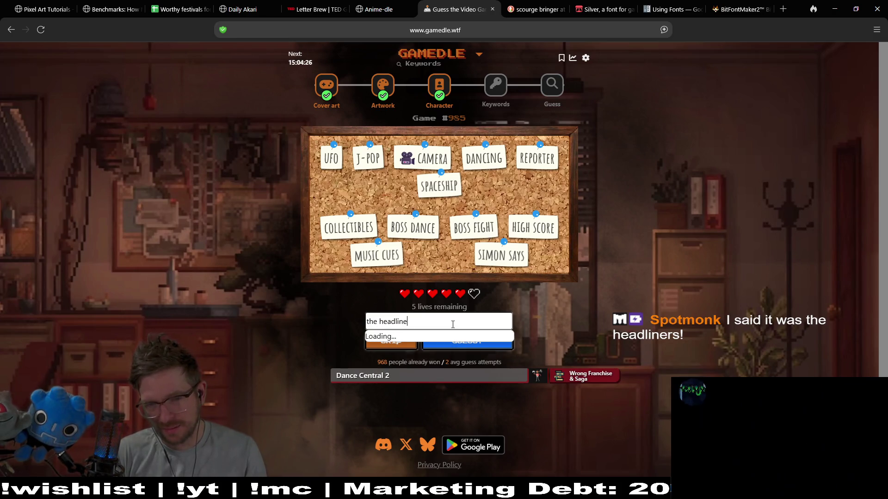
text(rs)
key(BackSpace)
key(BackSpace)
key(BackSpace)
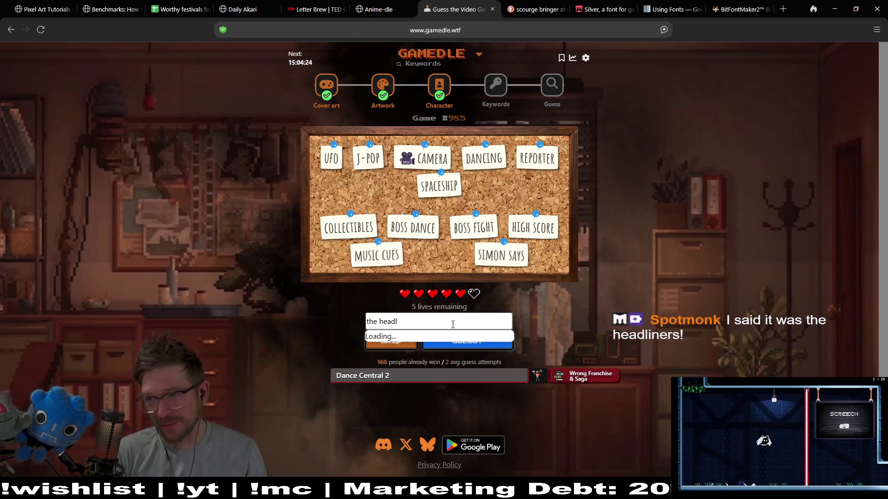
key(BackSpace)
key(BackSpace)
key(BackSpace)
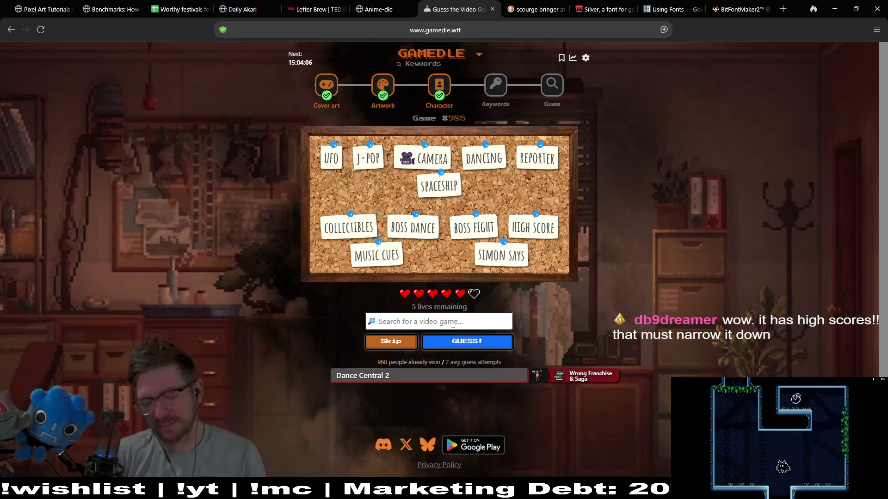
text(head)
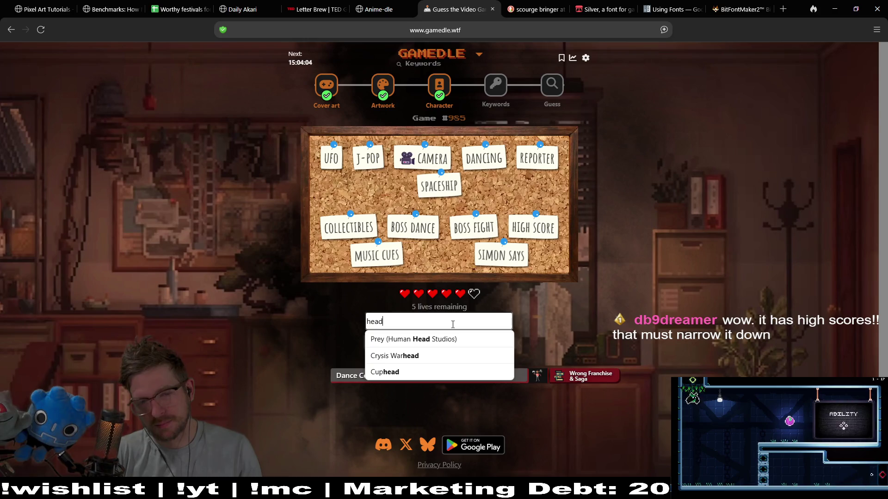
key(BackSpace)
key(BackSpace)
key(BackSpace)
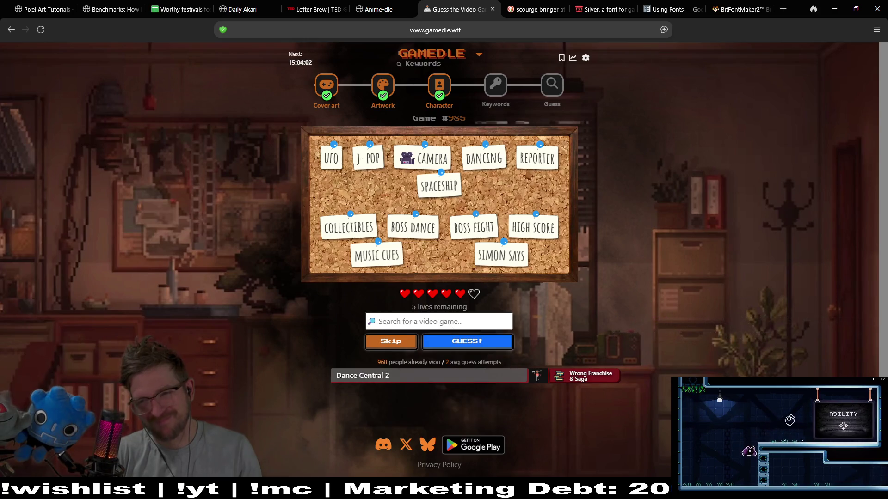
Try 'prey' and 'onga', then select Jackie Chan: Stuntmaster from the 'j' suggestions
text(head)
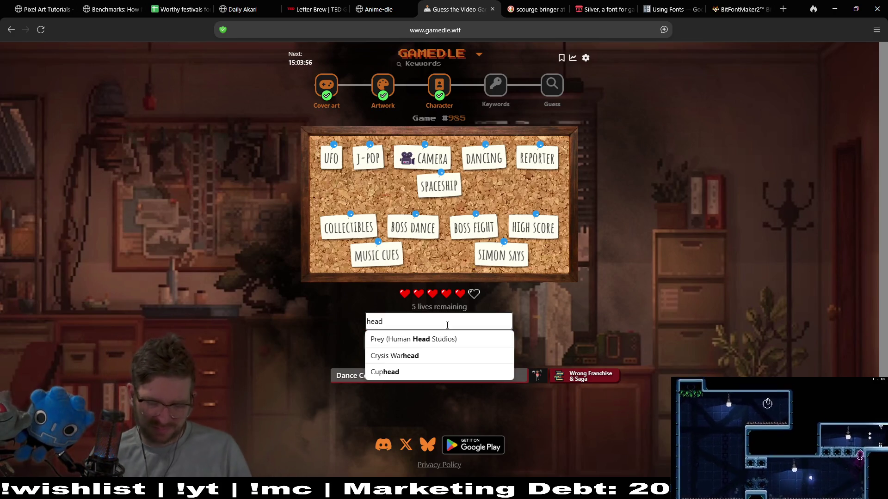
key(BackSpace)
key(BackSpace)
key(BackSpace)
key(BackSpace)
text(prey)
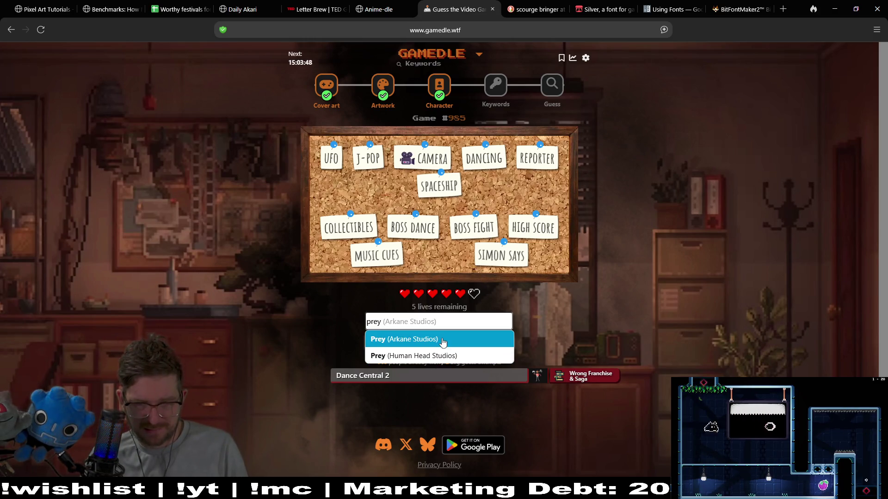
key(BackSpace)
key(BackSpace)
key(BackSpace)
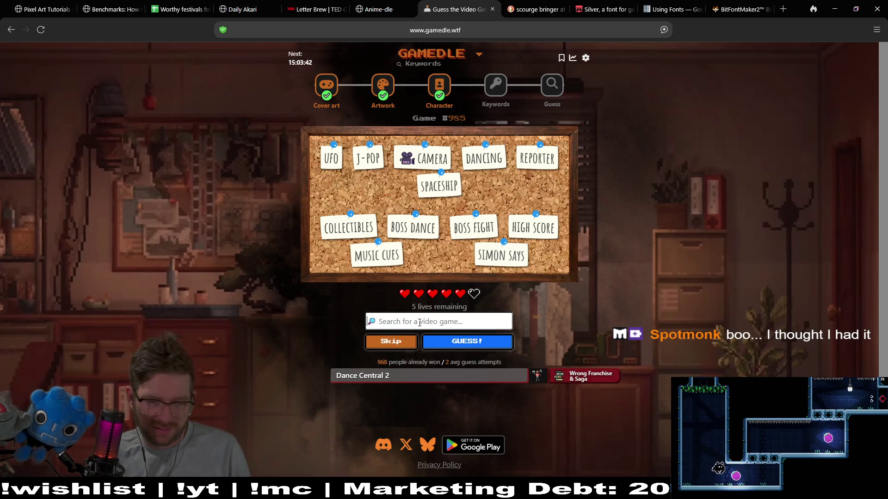
text(on)
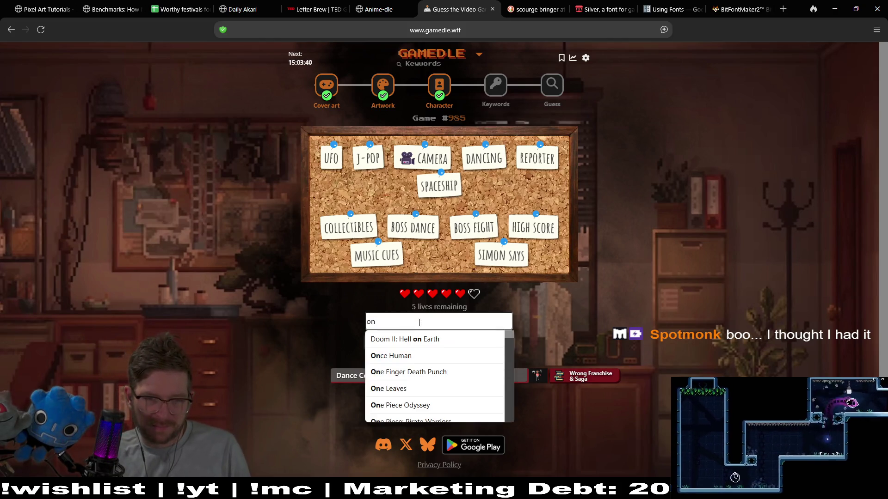
text(ga)
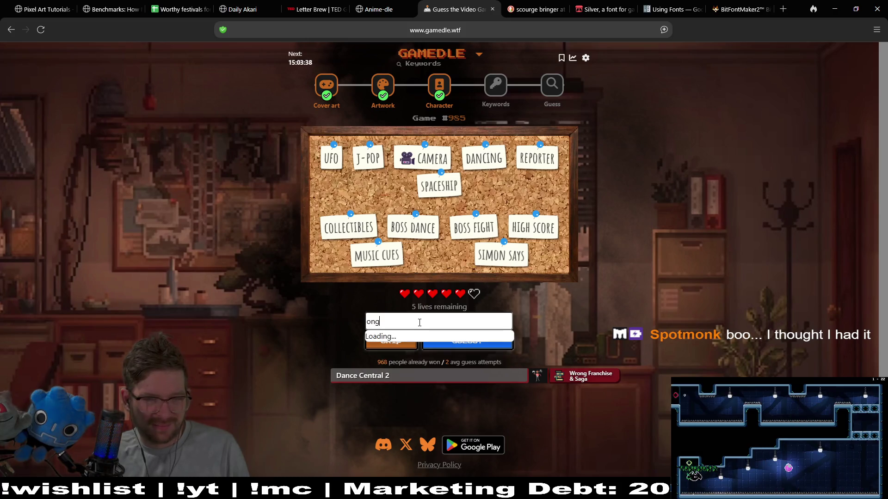
key(BackSpace)
key(BackSpace)
key(BackSpace)
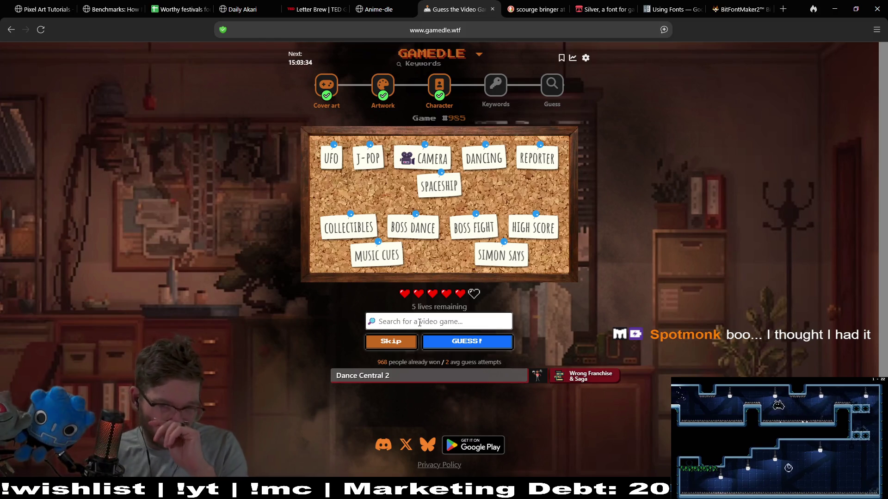
text(j)
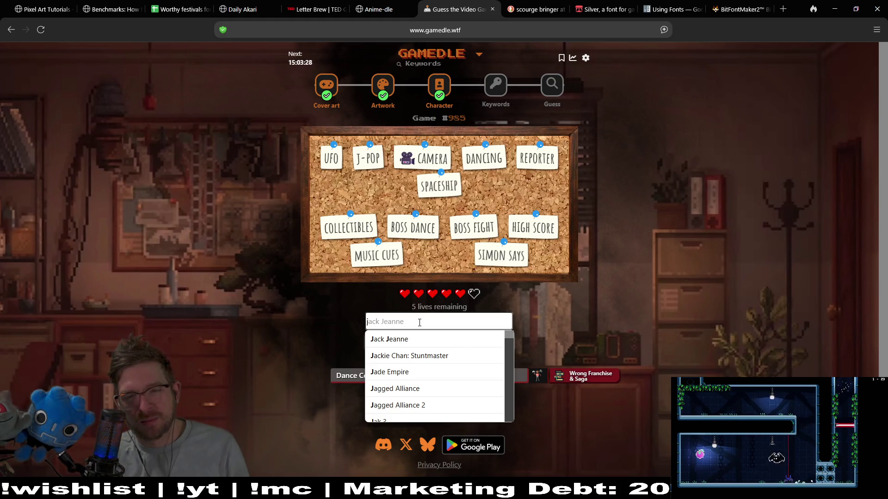
click(451, 355)
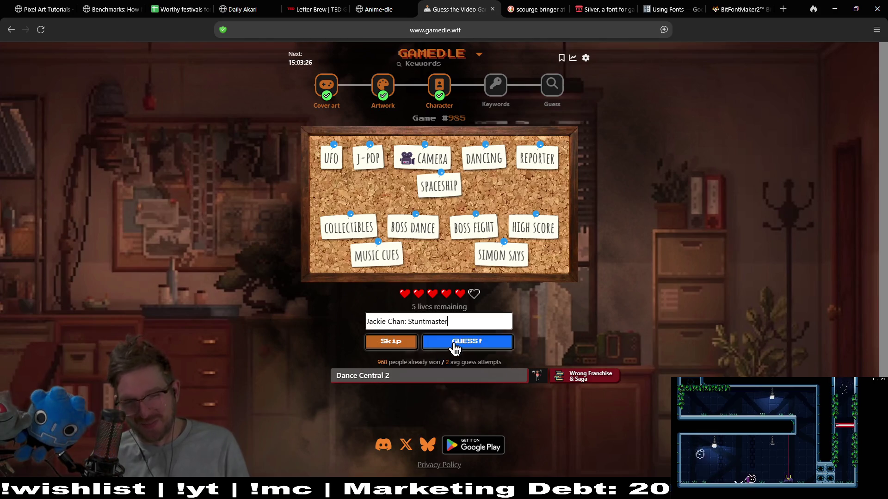
Submit Jackie Chan: Stuntmaster, then search 'jetse' and guess Jet Set Radio Future
click(464, 342)
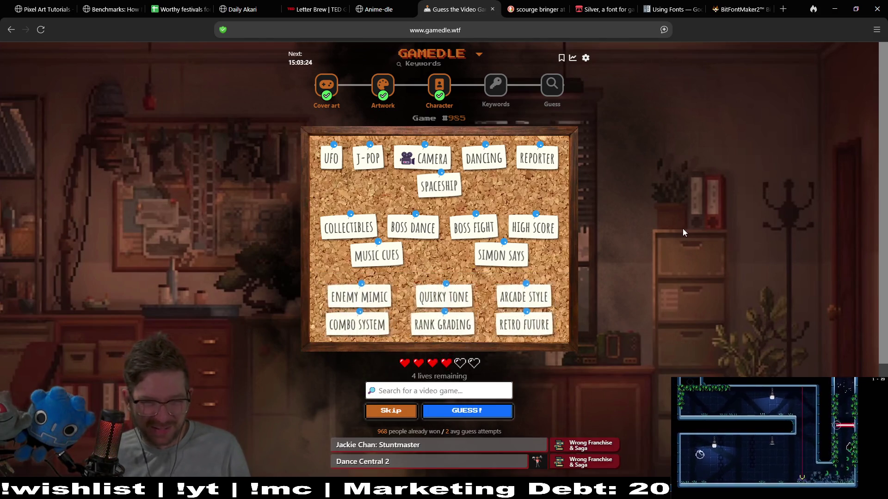
scroll(669, 183, down, 1)
scroll(669, 184, up, 1)
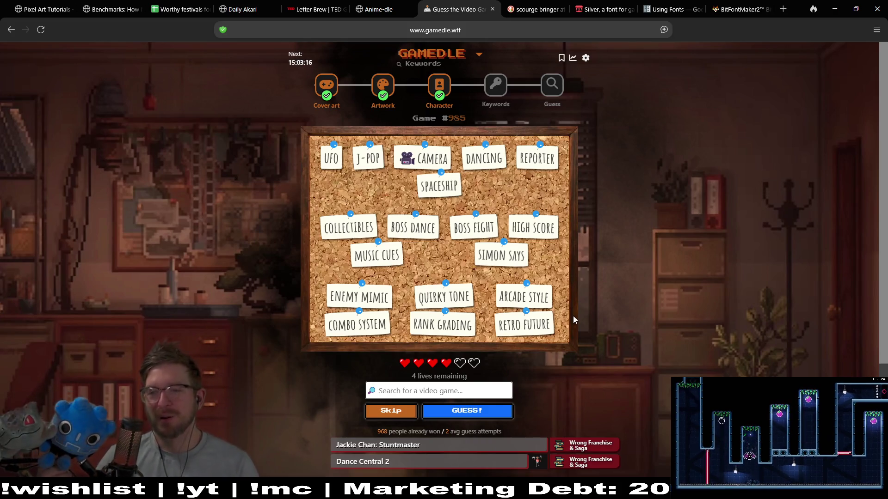
click(422, 390)
text(j)
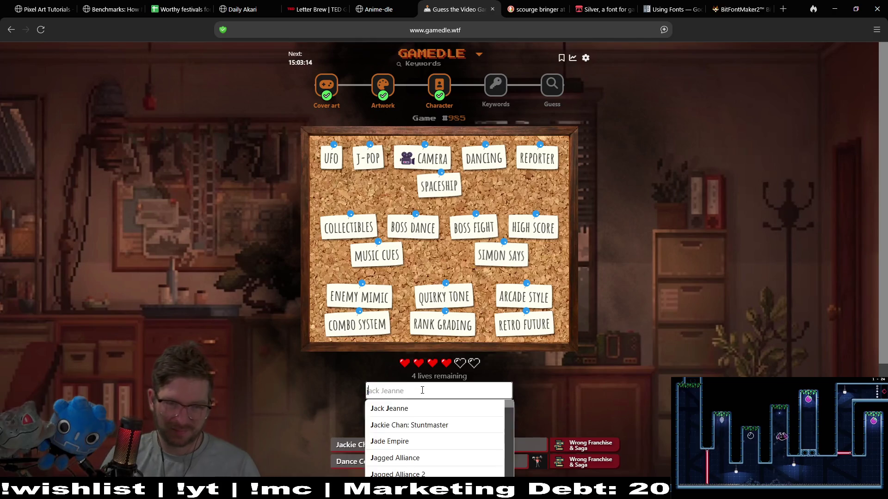
text(etse)
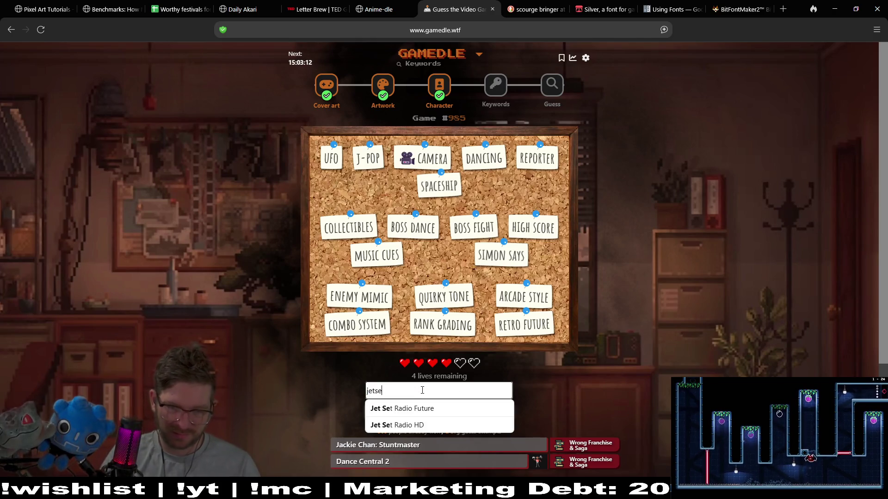
click(422, 409)
click(453, 415)
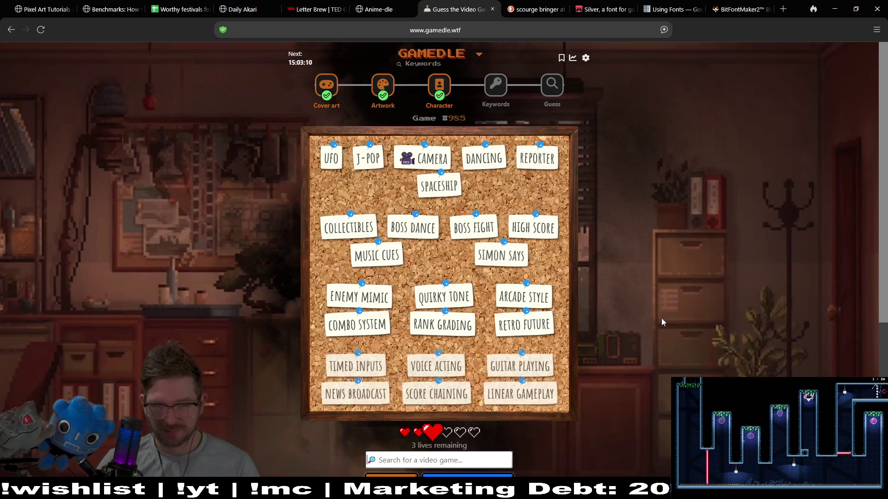
scroll(692, 264, down, 3)
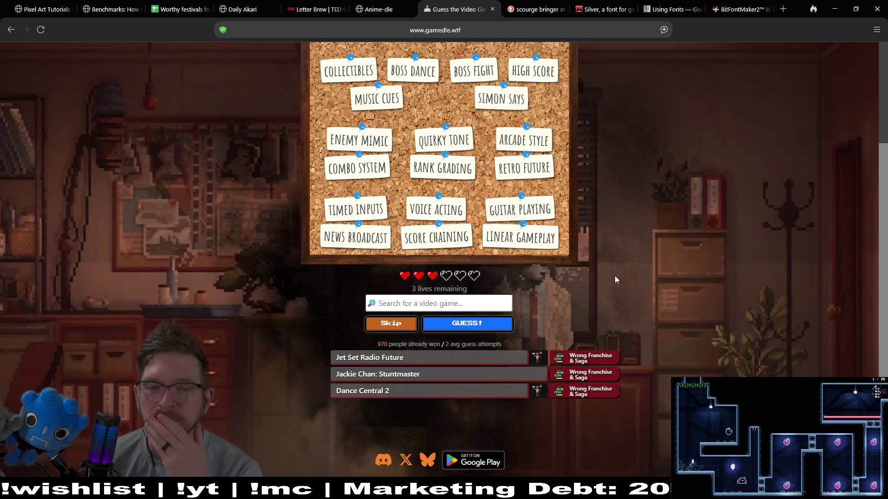
Search 'bayoneta' and guess Bayonetta 3, then skip a turn for another clue
click(463, 301)
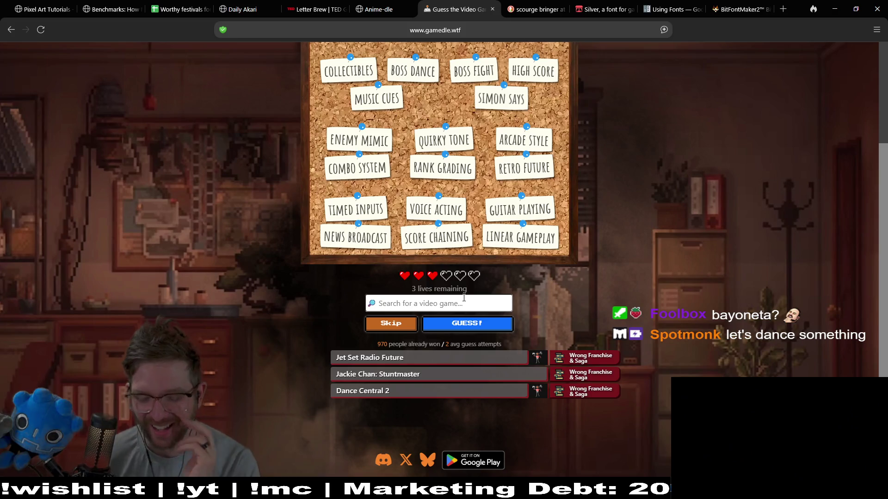
text(bay)
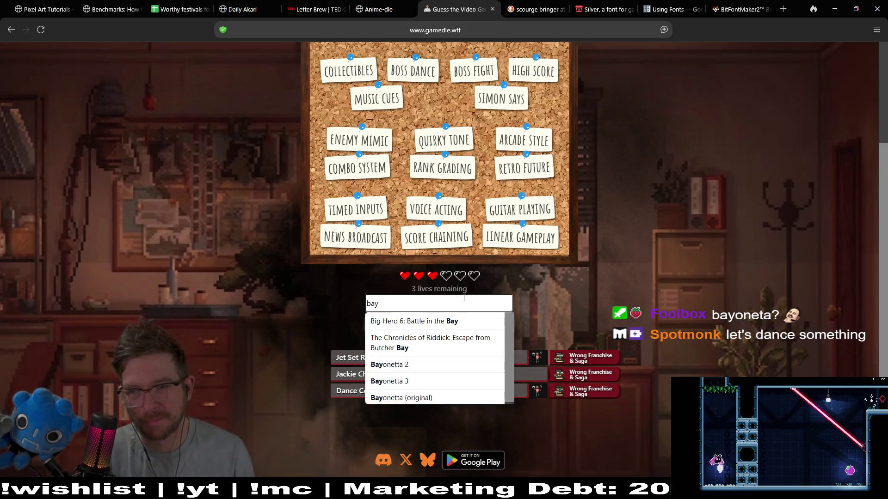
text(oneta)
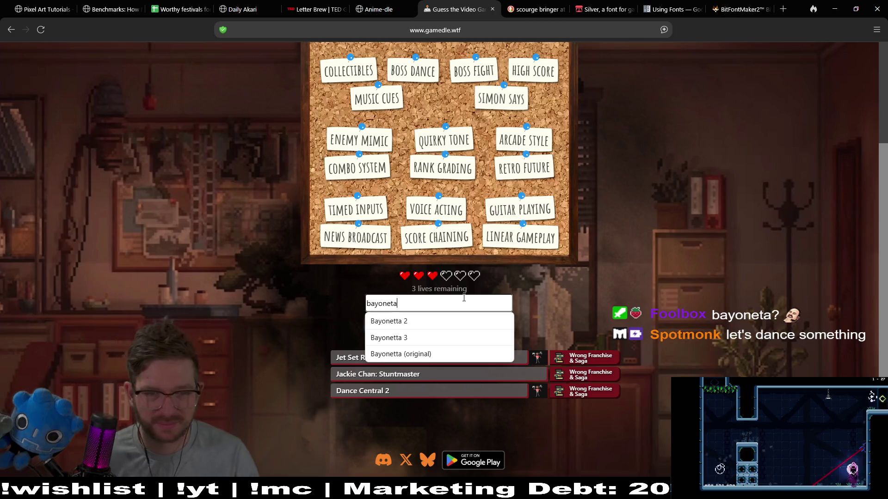
click(464, 333)
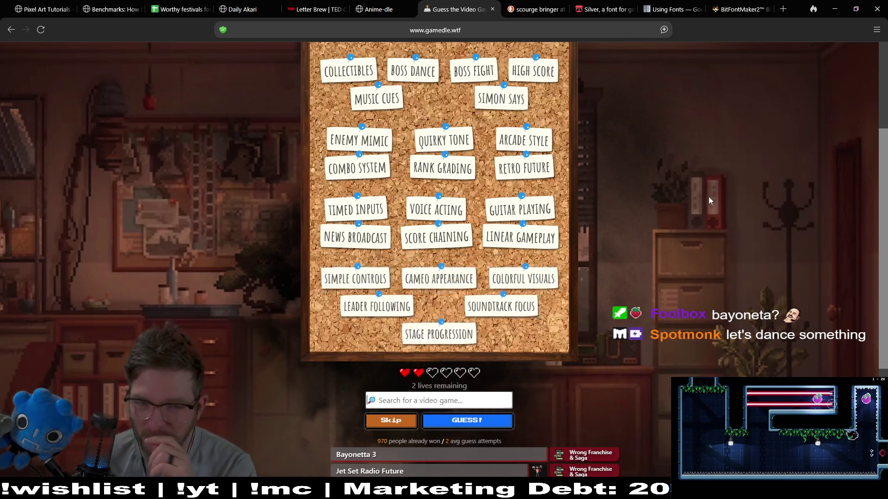
scroll(713, 203, down, 3)
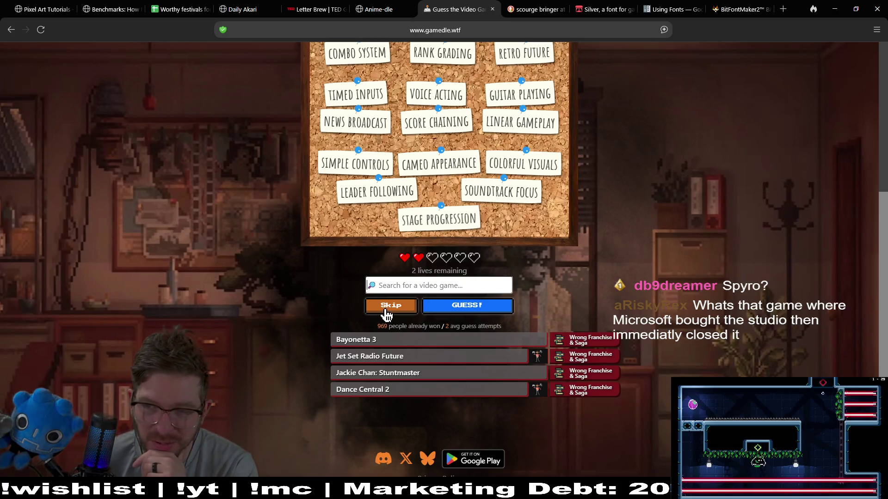
click(400, 309)
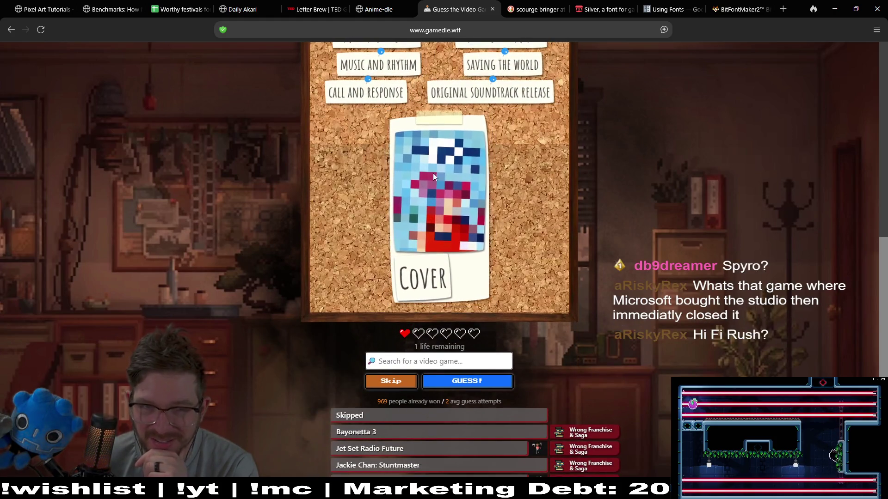
scroll(695, 223, up, 2)
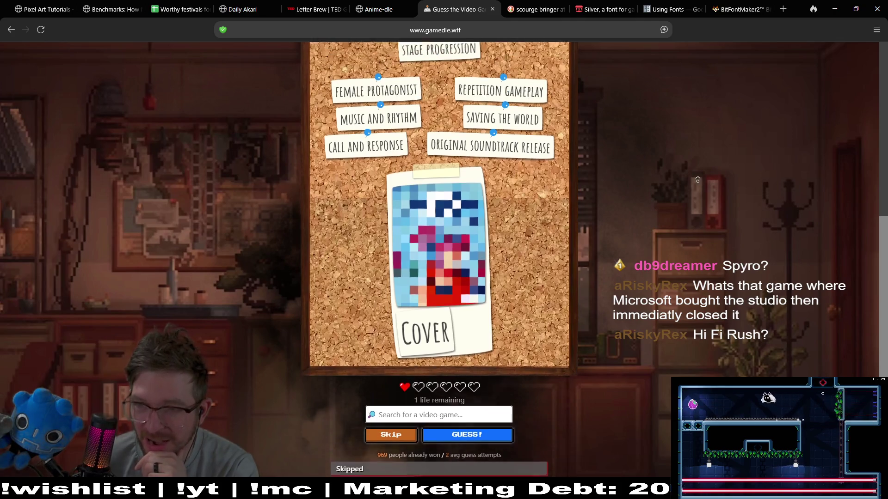
scroll(663, 264, down, 3)
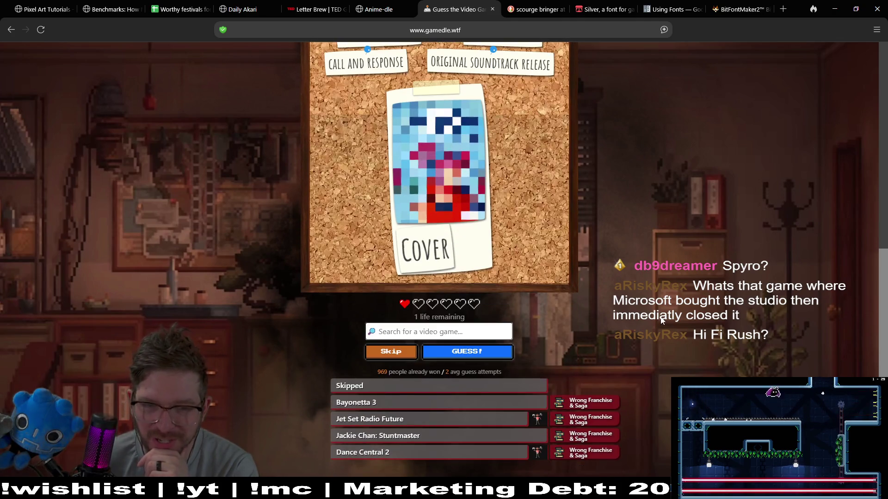
Guess Hi-Fi Rush as the final attempt and play the revealed Space Channel 5 trailer
click(483, 332)
text(hi-)
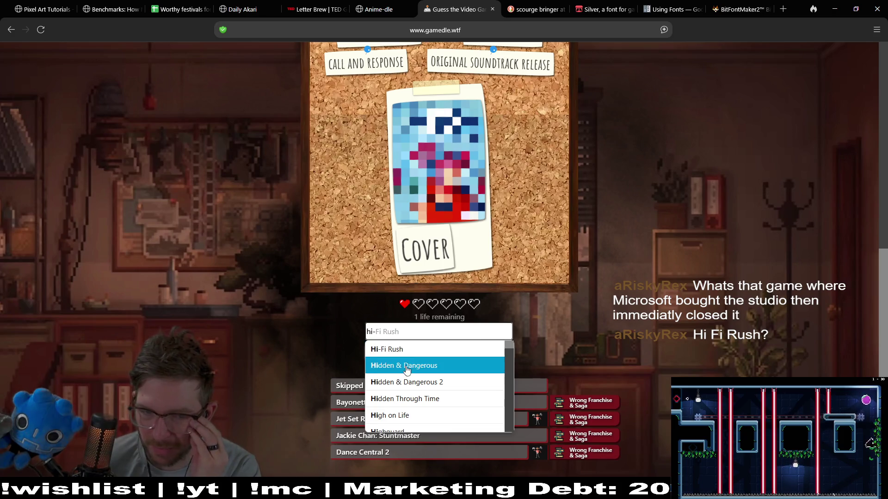
click(467, 350)
click(467, 352)
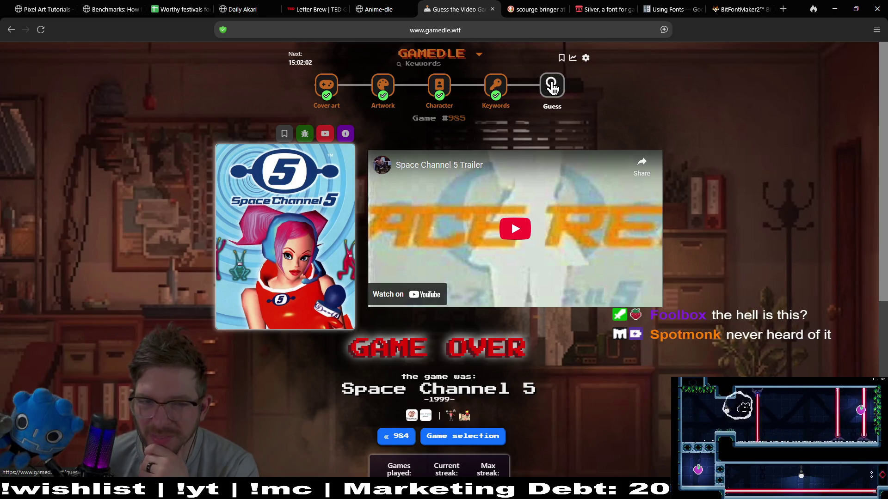
click(515, 223)
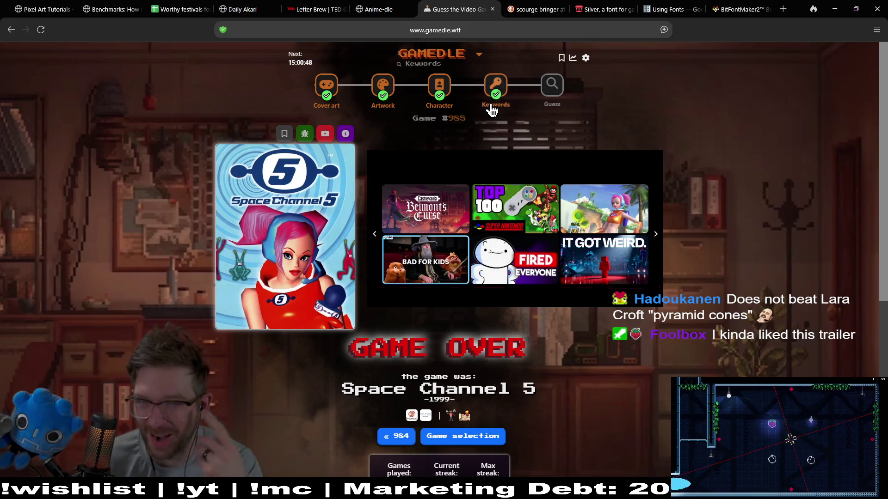
Switch to the Guess puzzle to start a new round with 10 lives
click(552, 93)
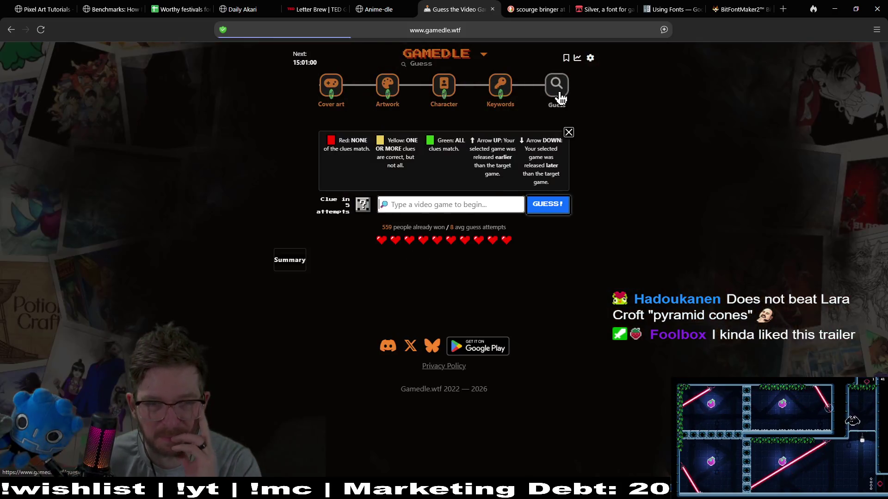
Search 'sllar pde' and guess Stellar Blade in Guess round #1239
click(446, 208)
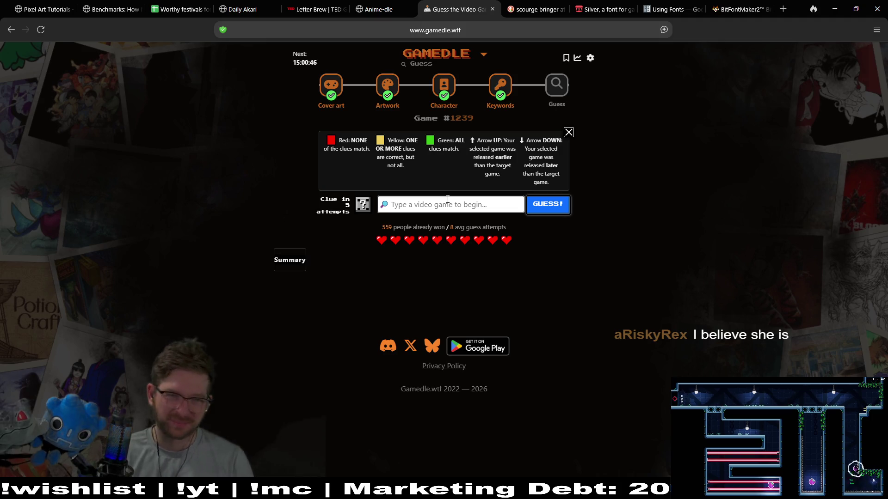
text(s)
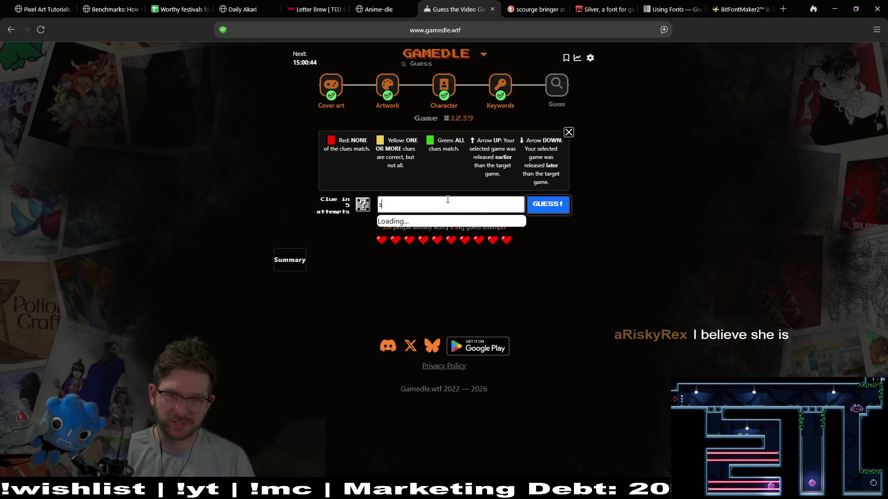
text(tellar p)
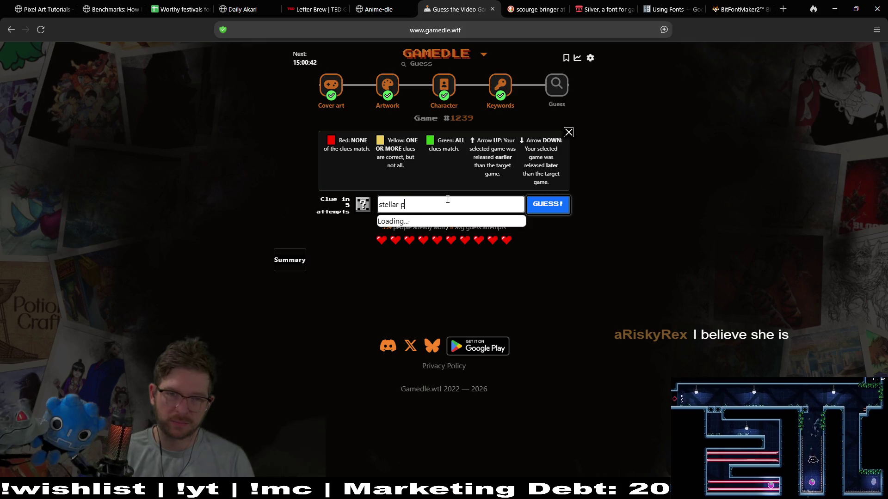
text(de)
click(440, 224)
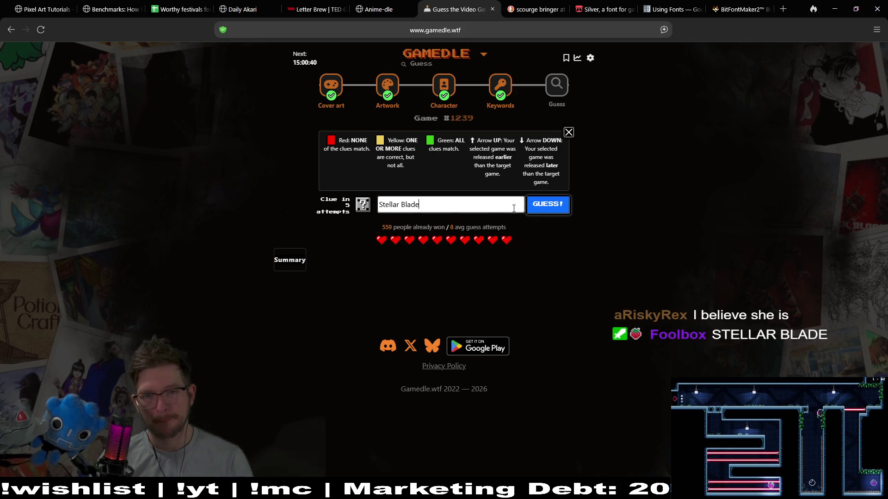
click(557, 211)
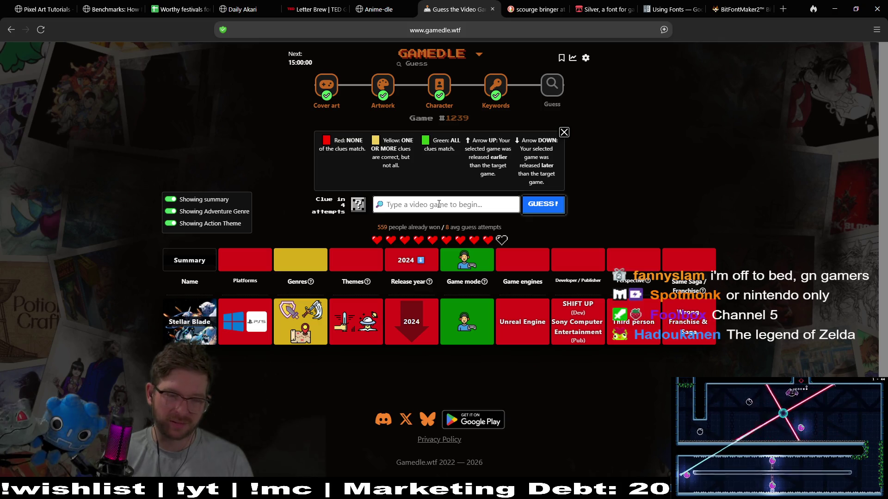
Replace a mistaken 'mari' search with 'superid' and submit Super Metroid
text(mari)
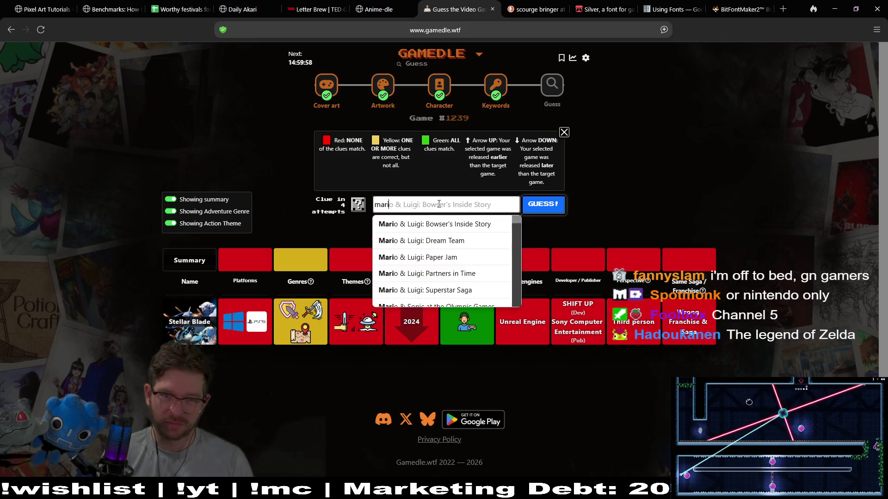
key(BackSpace)
key(BackSpace)
key(BackSpace)
key(BackSpace)
text(super me)
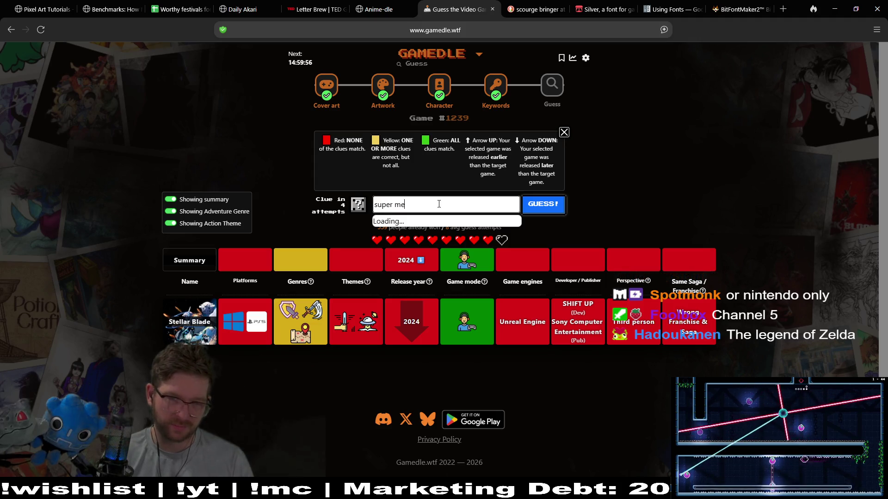
text(id)
key(Return)
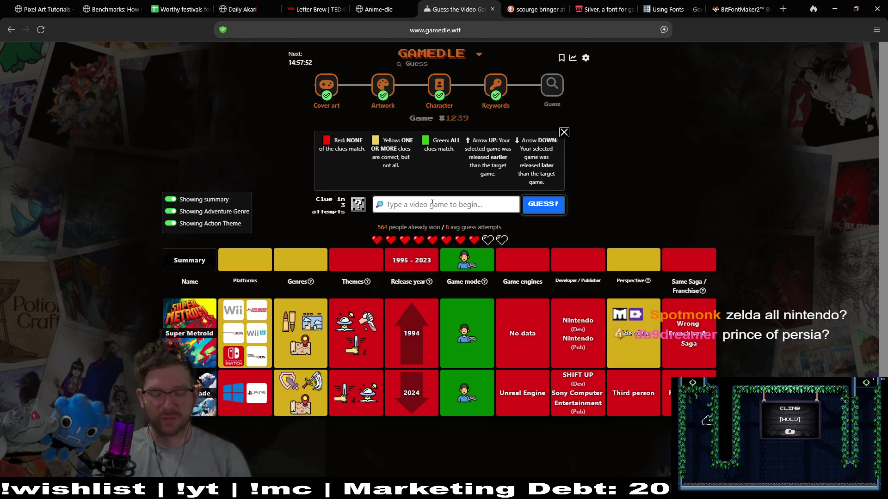
Guess Prince of Persia: The Forgotten Sands, then scroll down to review its comparison row
text(prince of persia)
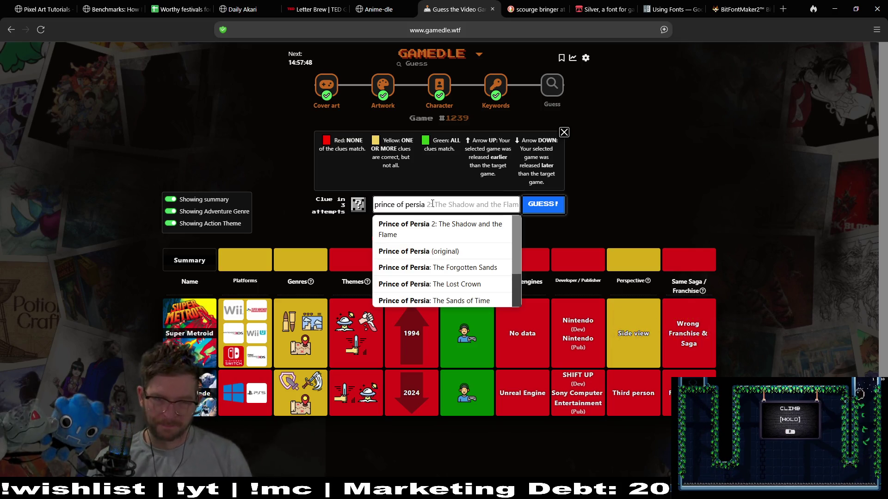
click(472, 268)
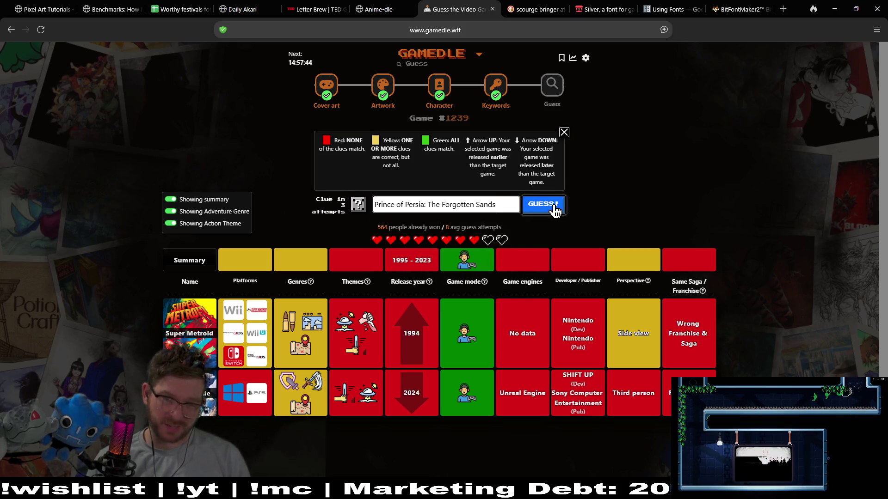
click(554, 209)
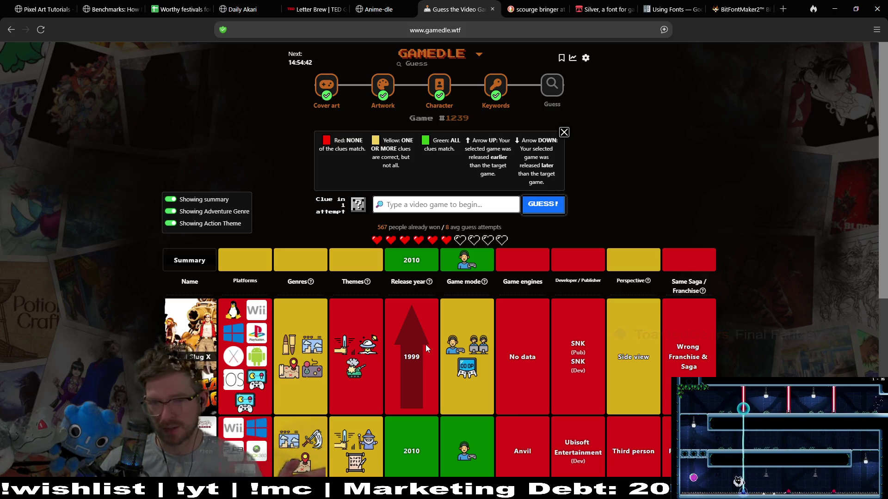
mouse_move(470, 351)
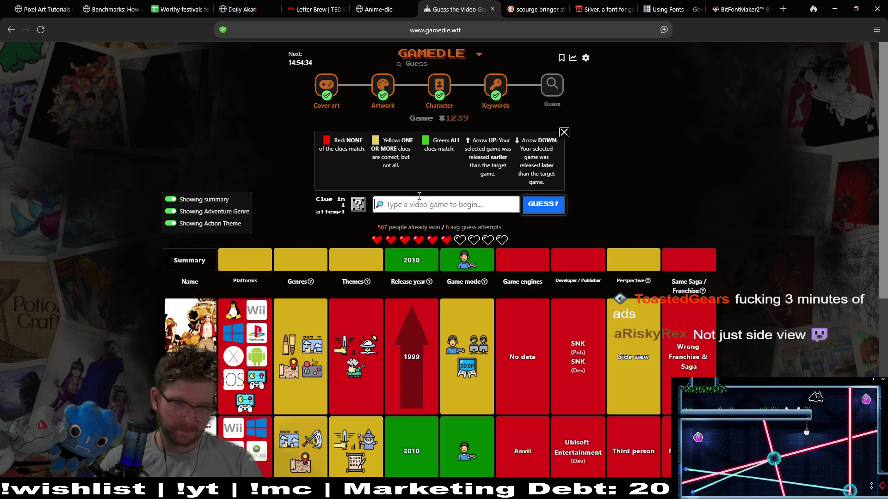
scroll(410, 301, down, 5)
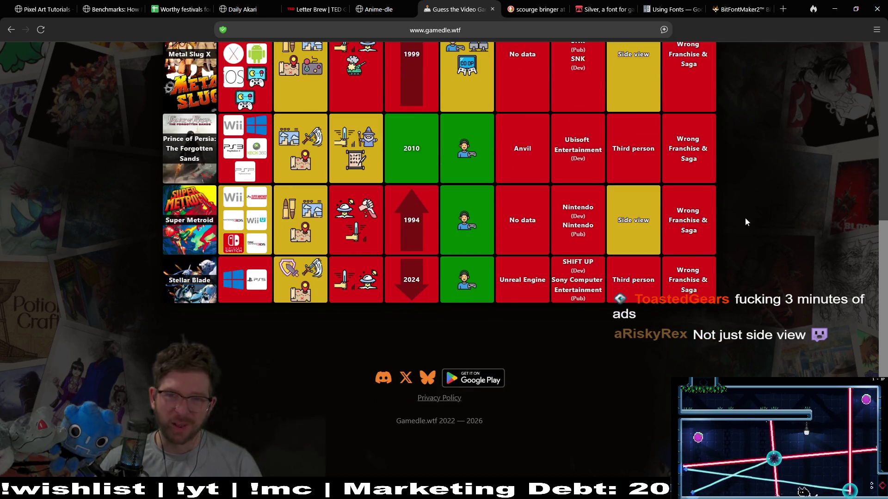
scroll(779, 180, up, 3)
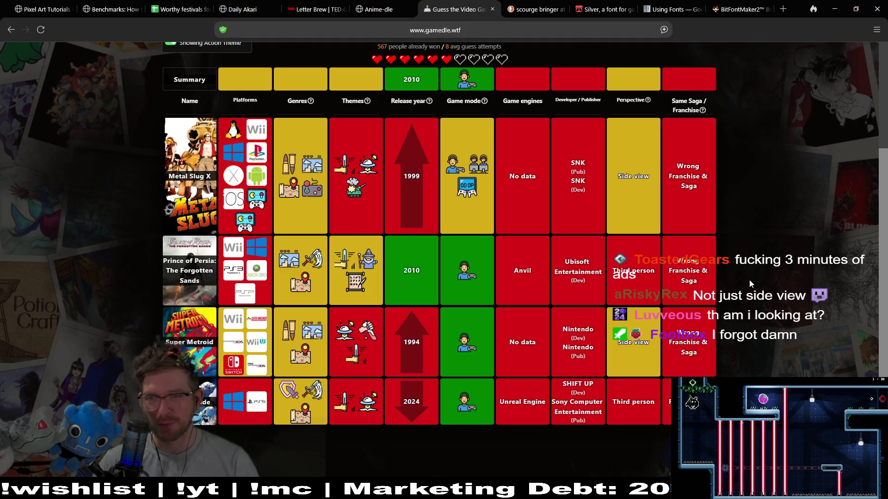
scroll(776, 293, up, 3)
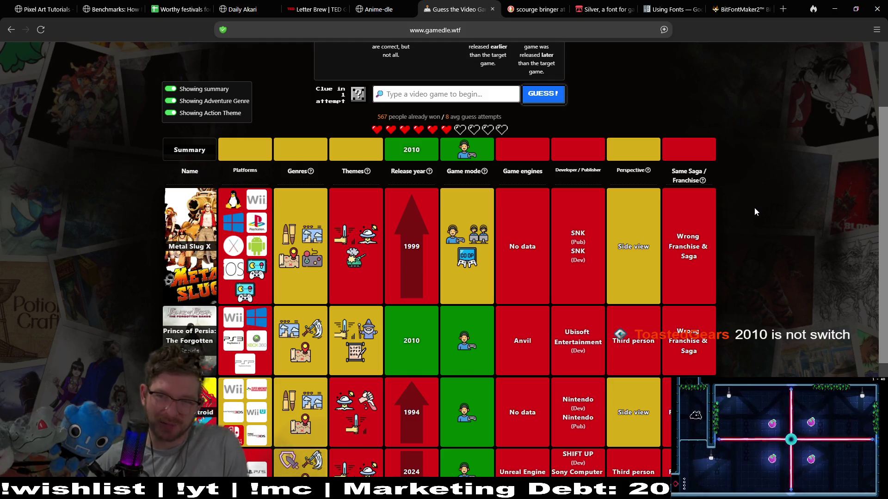
middle_click(768, 248)
scroll(767, 237, up, 1)
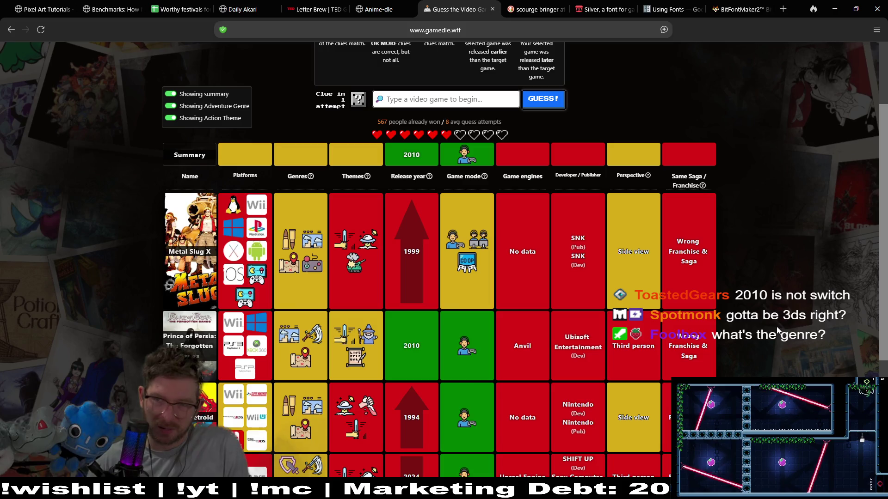
middle_click(752, 225)
right_click(754, 232)
scroll(756, 227, up, 3)
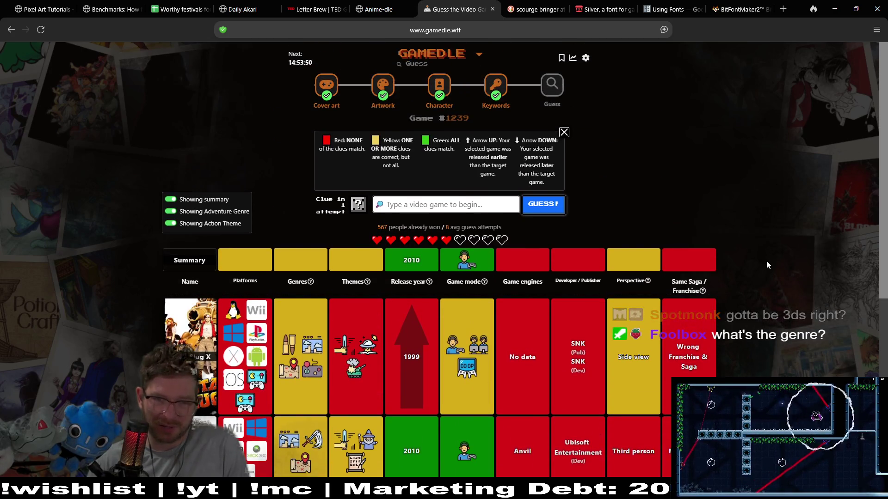
scroll(760, 305, down, 3)
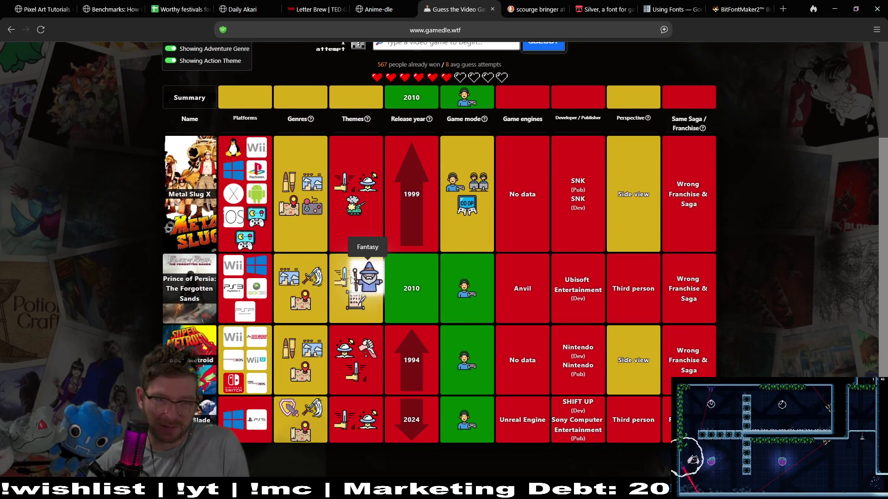
mouse_move(306, 180)
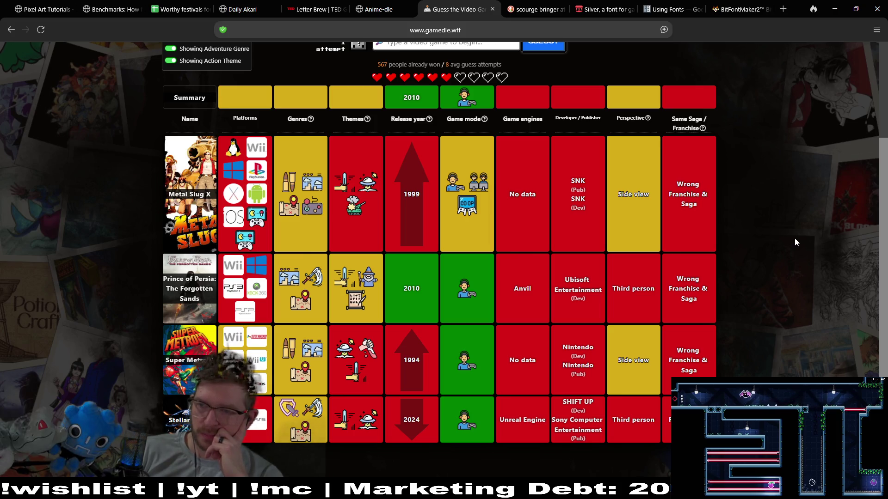
scroll(794, 232, up, 1)
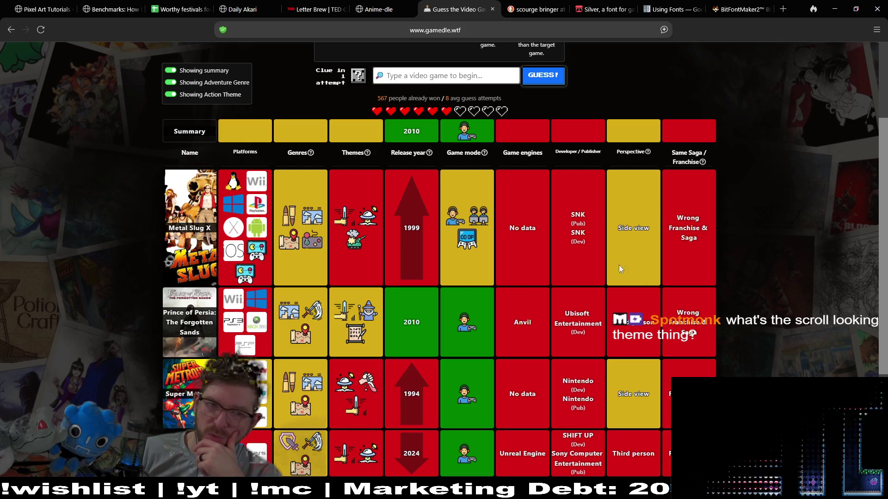
mouse_move(365, 334)
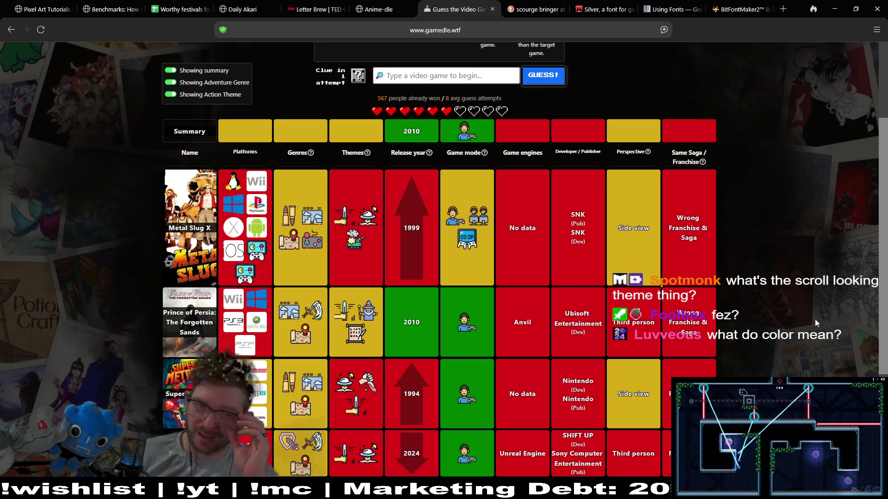
drag(885, 324, 885, 331)
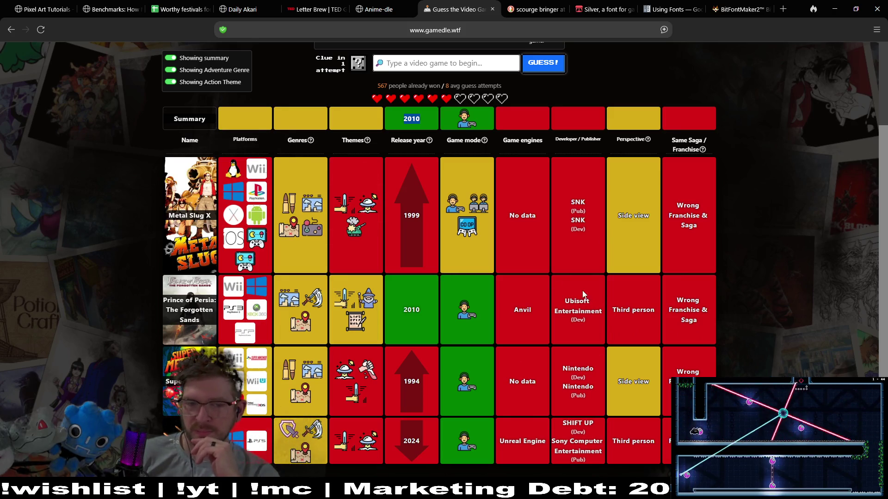
click(430, 61)
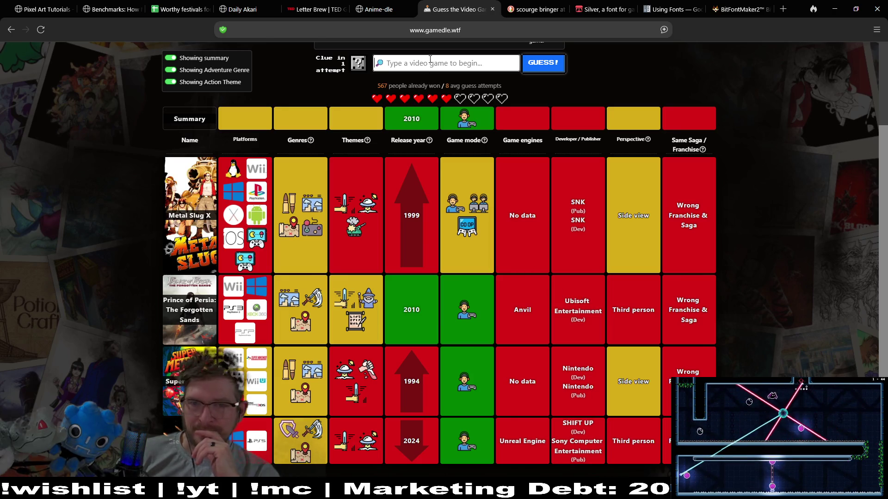
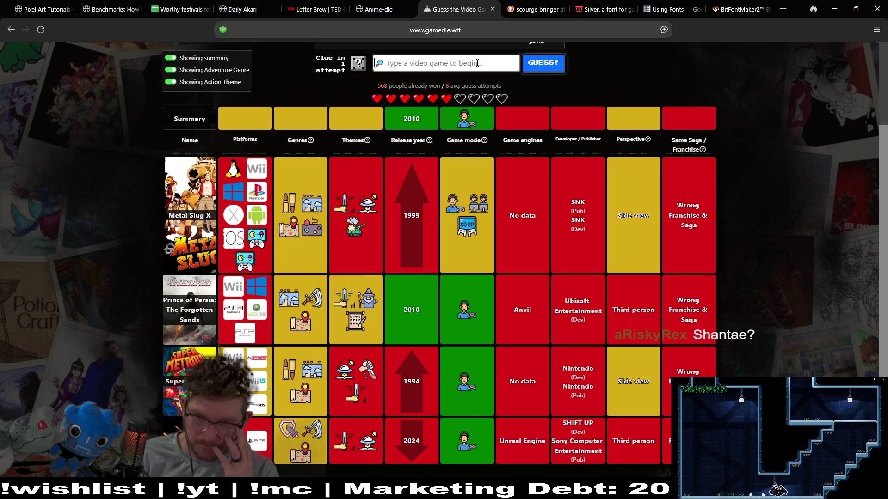
Submit Shantae as today's Gamedle guess
text(s)
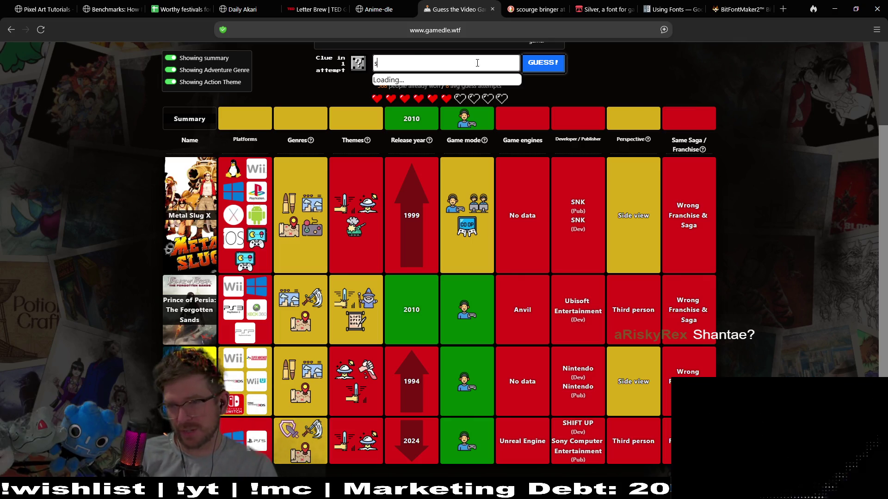
text(hantae)
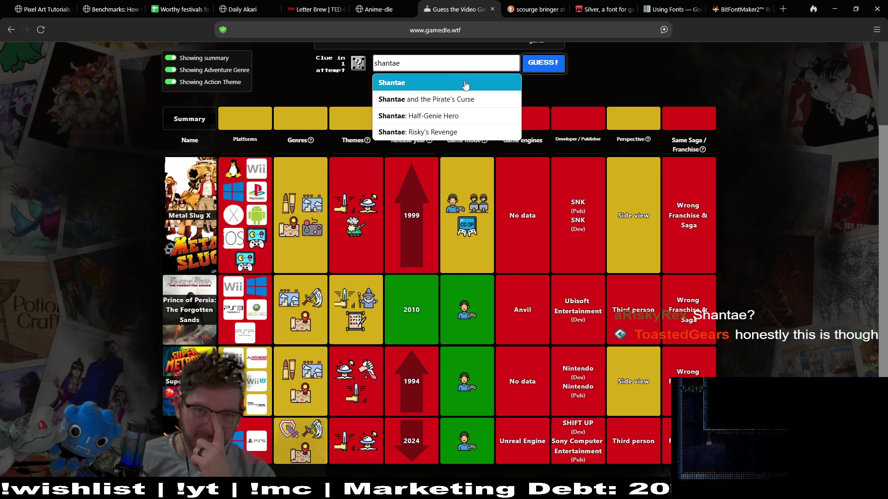
click(466, 83)
click(540, 65)
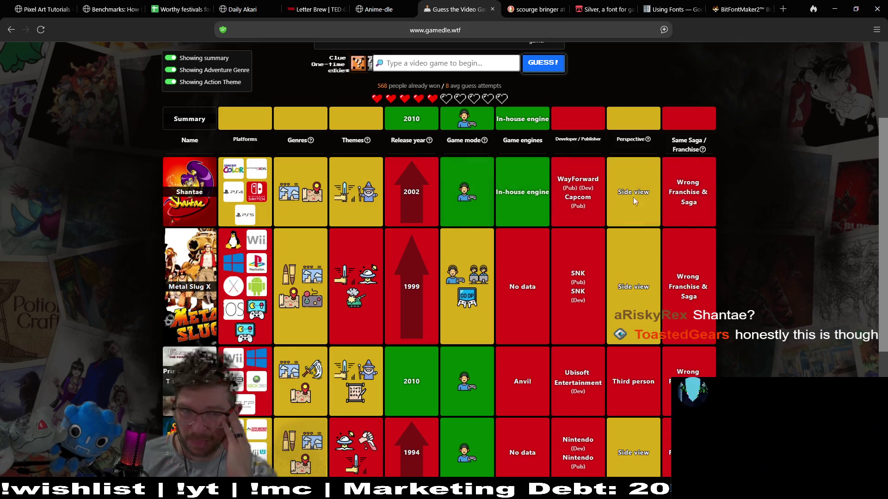
Spend a heart on the one-time Themes clue, revealing Fantasy as a matching theme
click(359, 63)
click(503, 308)
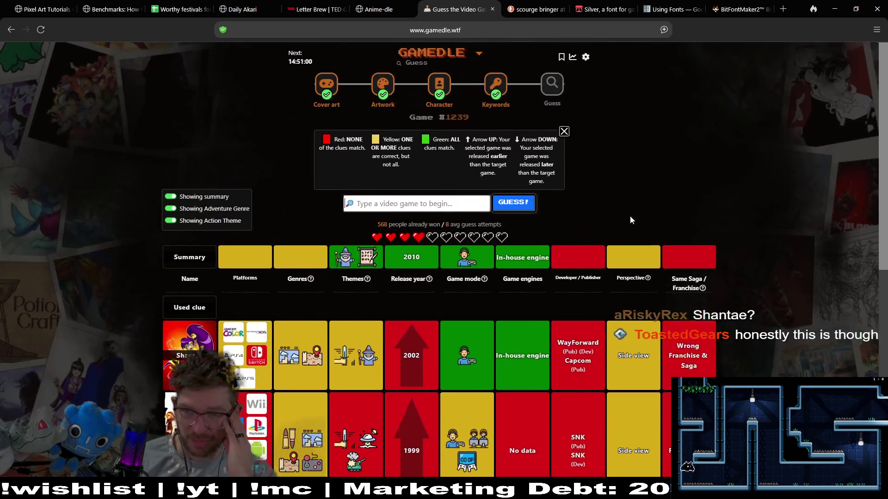
mouse_move(363, 318)
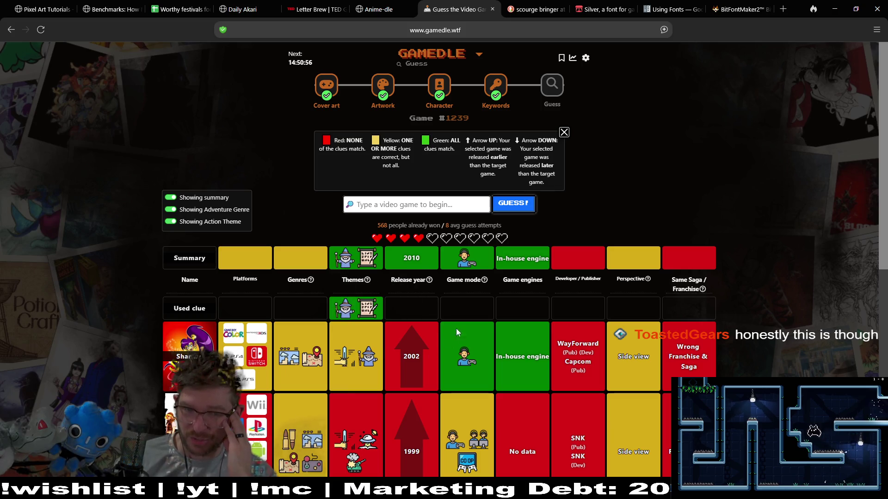
scroll(776, 190, down, 3)
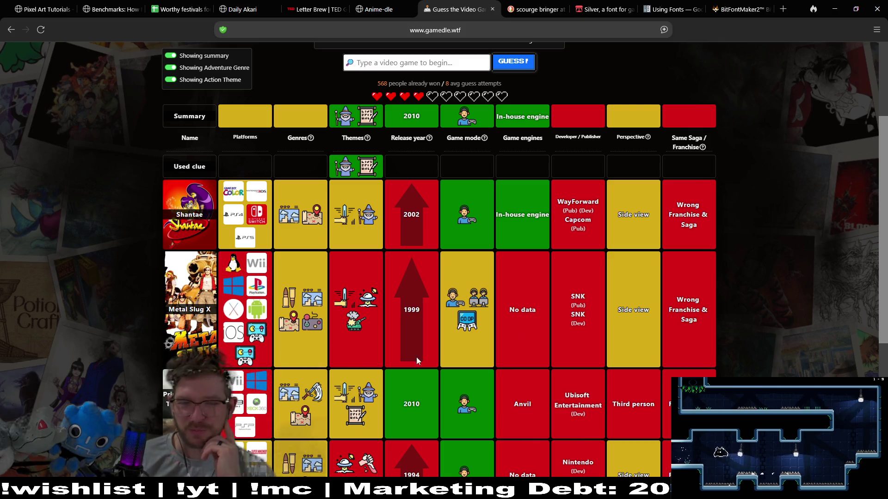
Guess Radiant Historia to solve Gamedle #1239 and start its trailer
scroll(763, 225, up, 2)
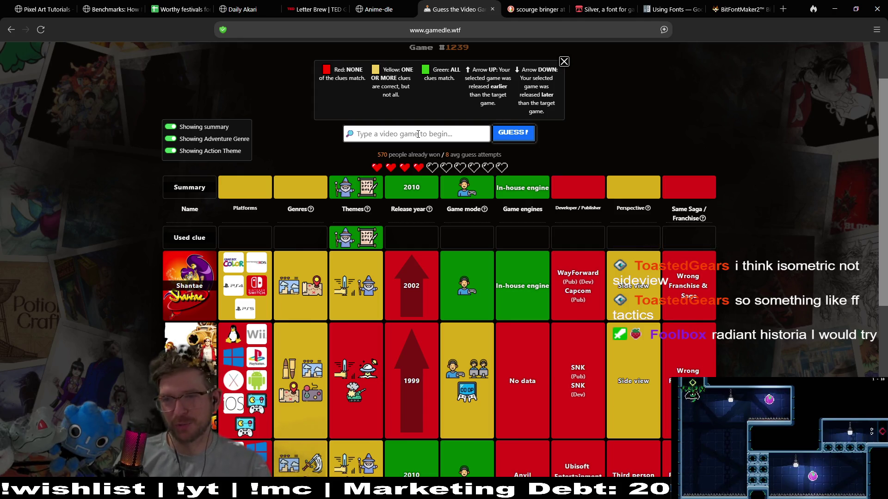
text(radiant)
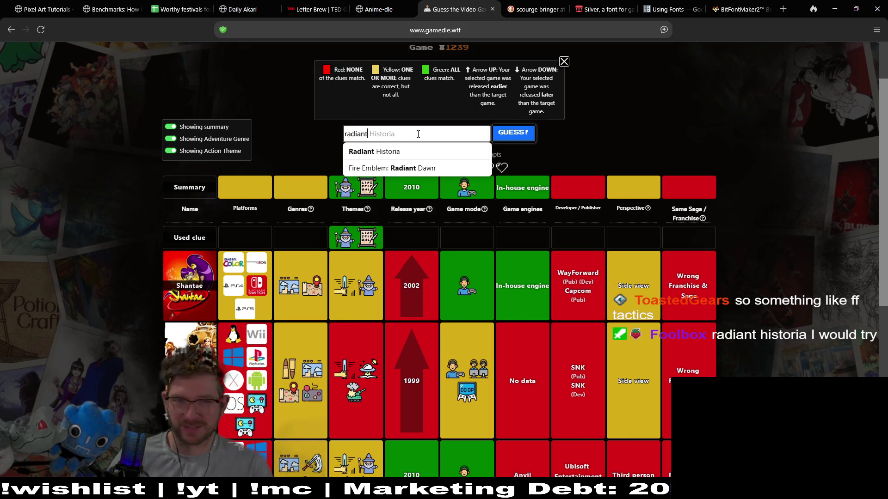
key(Return)
key(Return)
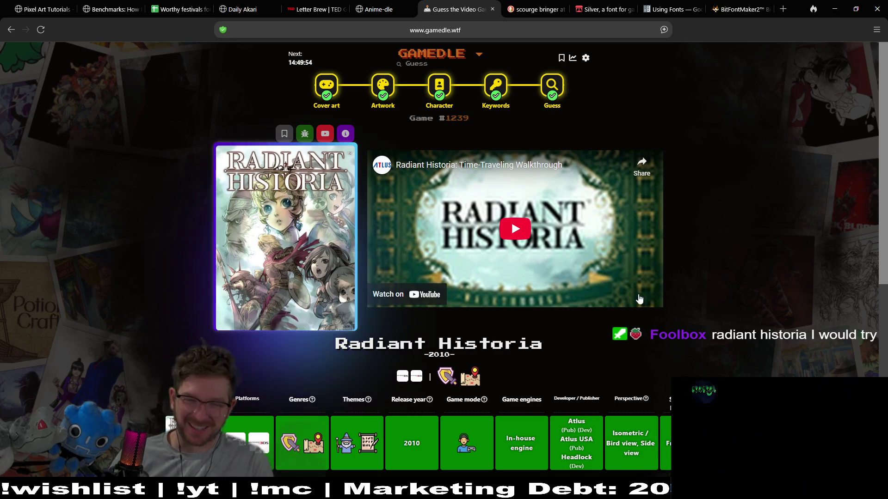
click(516, 235)
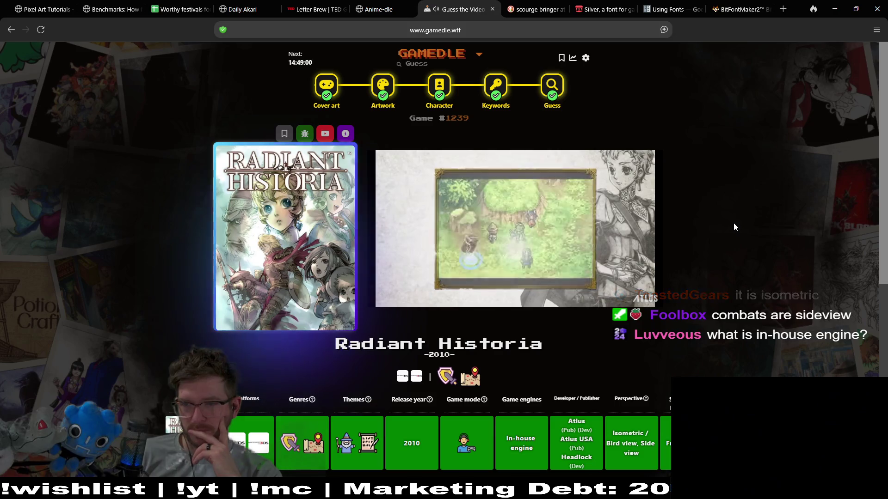
Pause the Radiant Historia trailer and return to the Godot editor
click(588, 234)
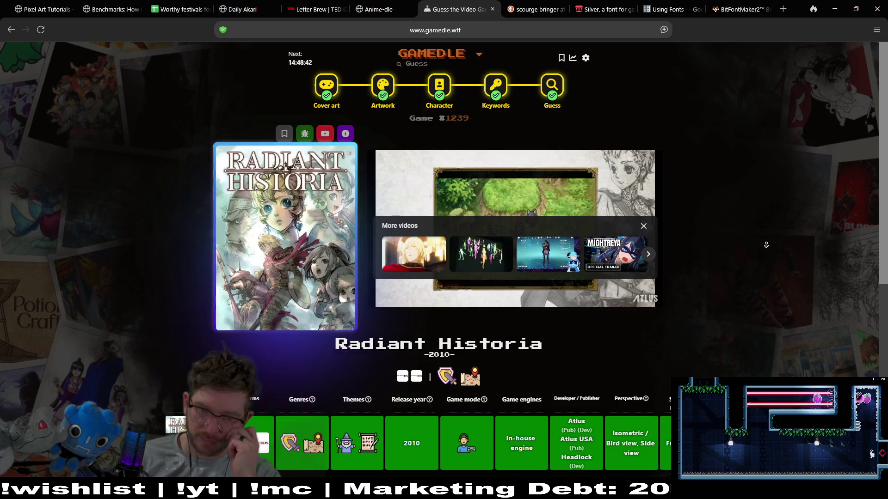
scroll(766, 245, down, 1)
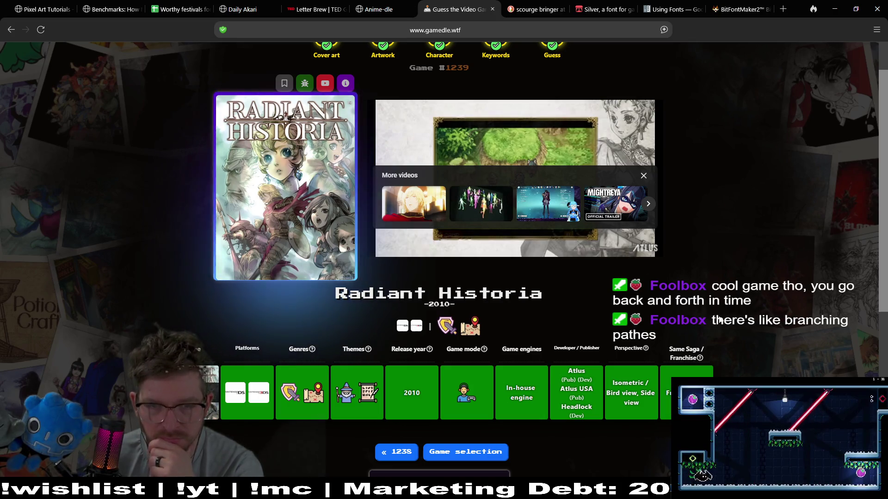
scroll(197, 146, up, 2)
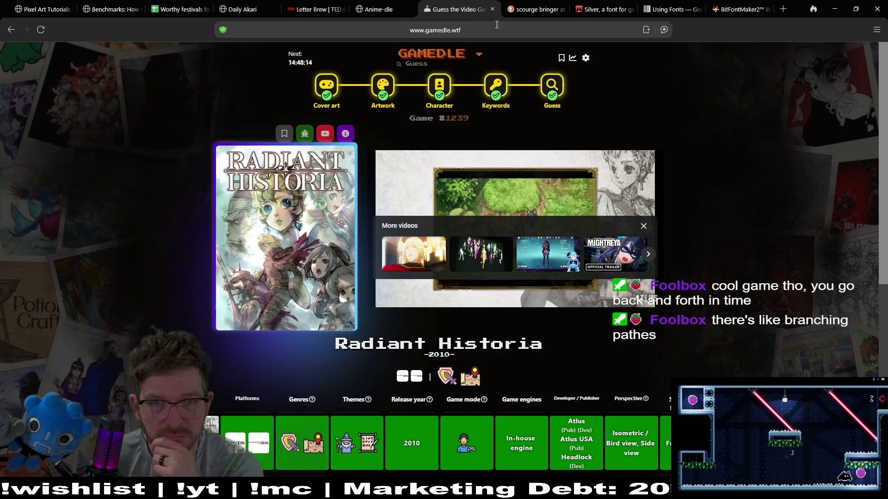
key(alt+Tab)
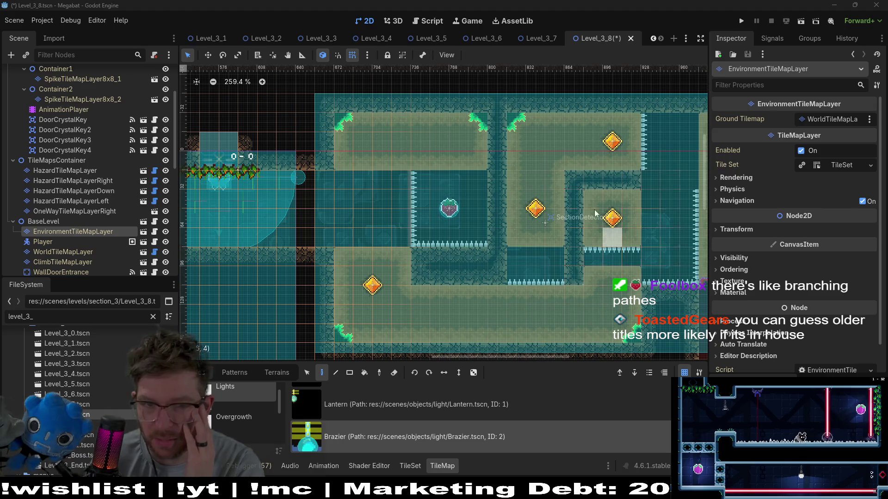
Select the Brazier scene tile in the Level_3_8 TileMap panel
drag(268, 213, 398, 201)
scroll(375, 210, down, 1)
scroll(374, 210, down, 2)
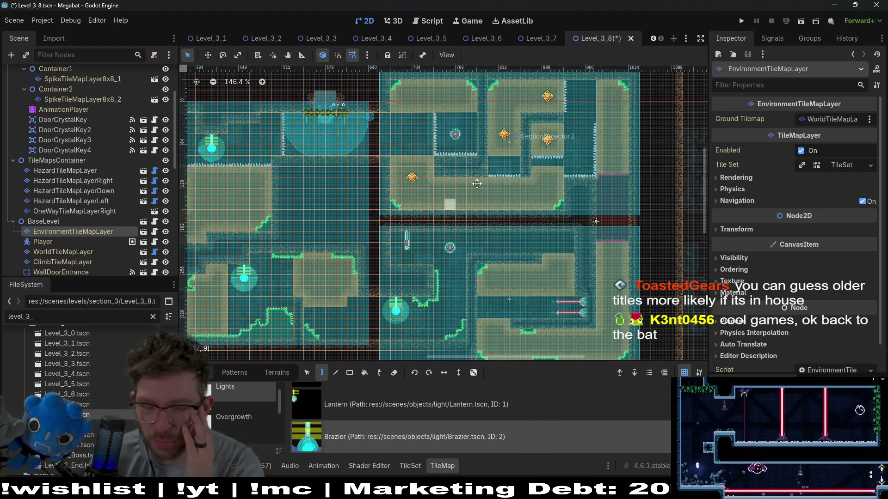
scroll(492, 190, left, 6)
scroll(492, 190, down, 2)
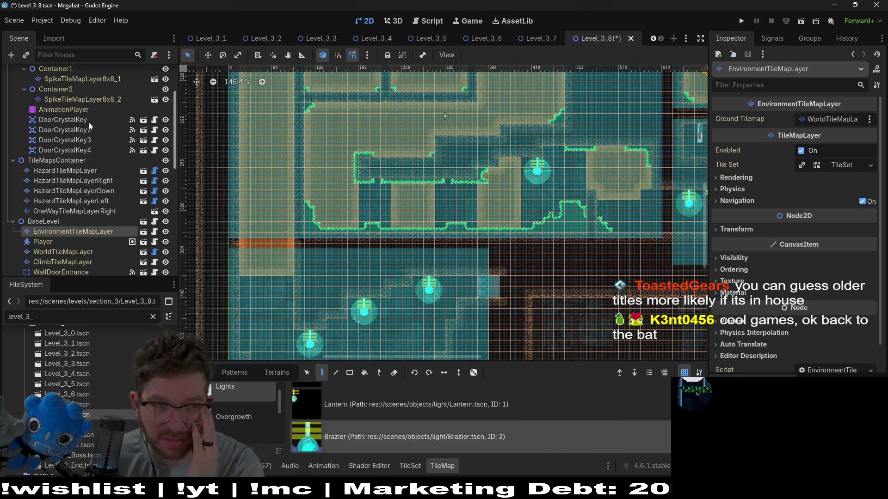
scroll(46, 126, up, 2)
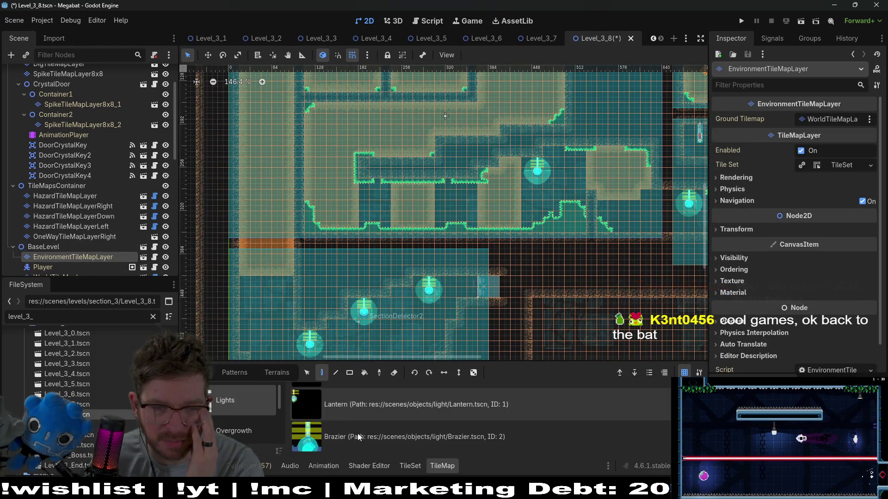
click(357, 433)
Paint a Brazier into the upper-right room, then go back to the browser
scroll(389, 213, up, 6)
mouse_move(347, 134)
mouse_down()
mouse_move(307, 186)
mouse_move(223, 218)
mouse_up()
scroll(528, 198, down, 3)
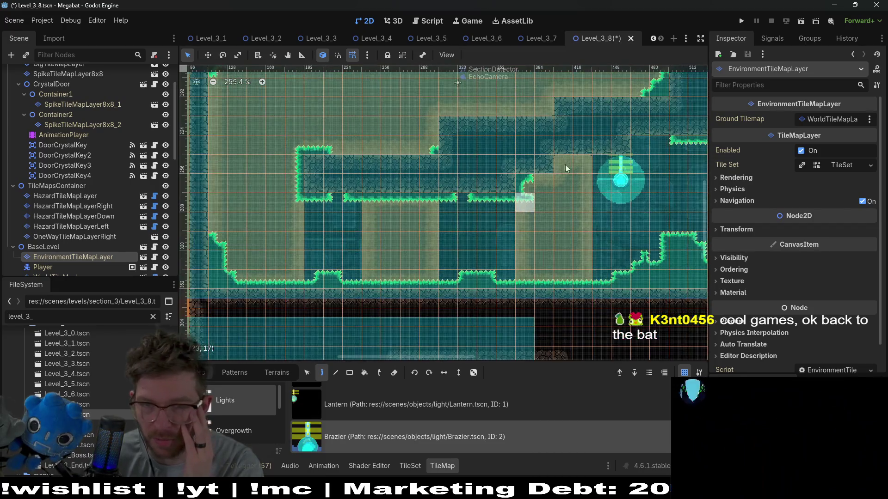
mouse_move(579, 212)
mouse_down()
mouse_move(548, 211)
mouse_move(453, 267)
mouse_up()
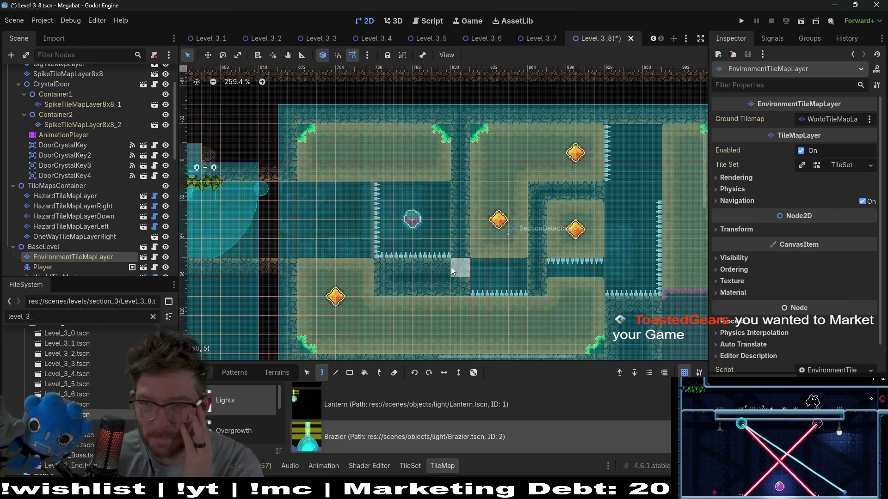
click(638, 134)
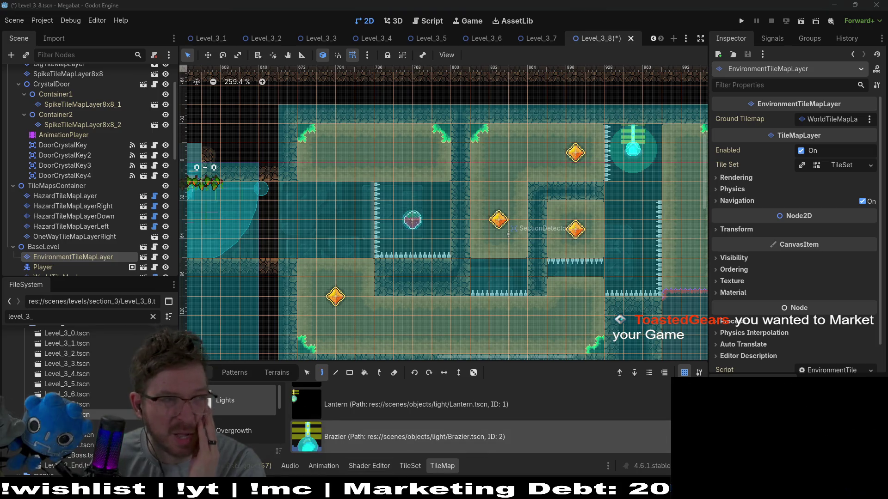
key(alt+Tab)
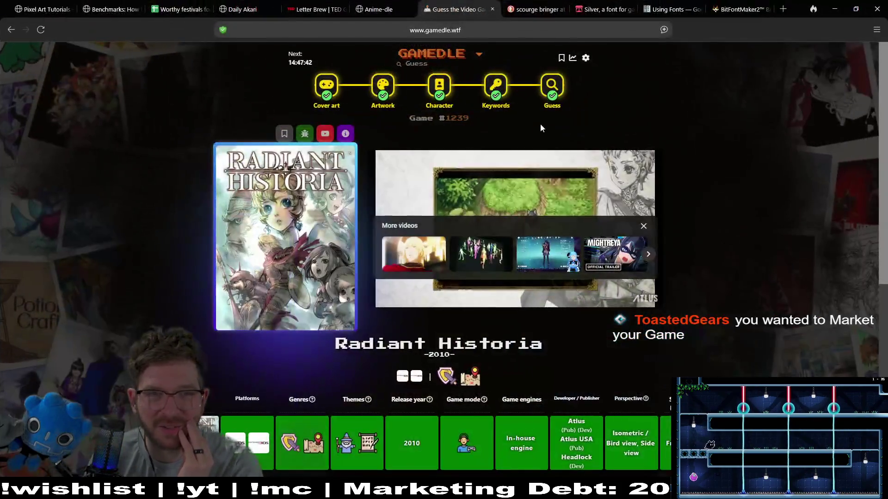
Open the Daily Akari tab and dismiss the intro card for puzzle No. 438
click(249, 13)
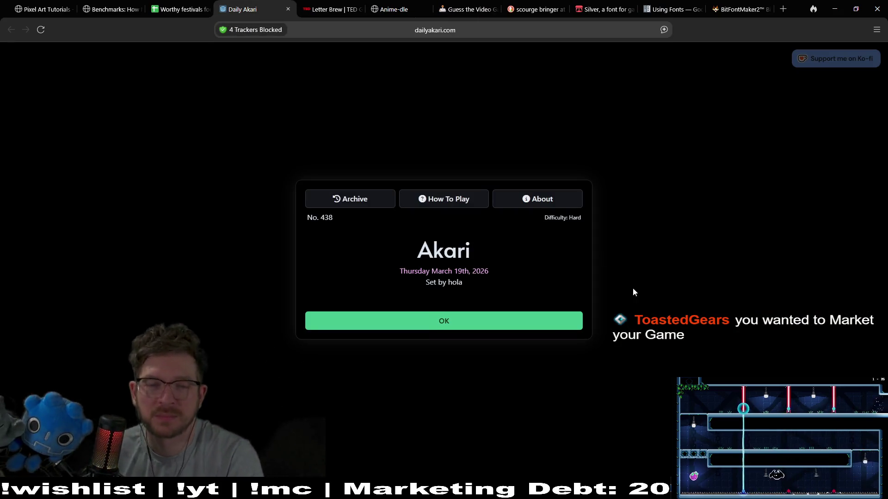
click(534, 322)
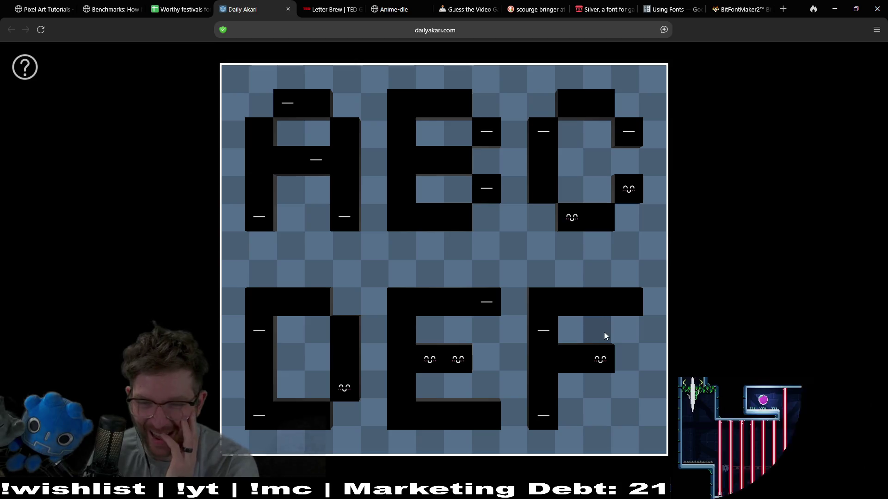
click(567, 331)
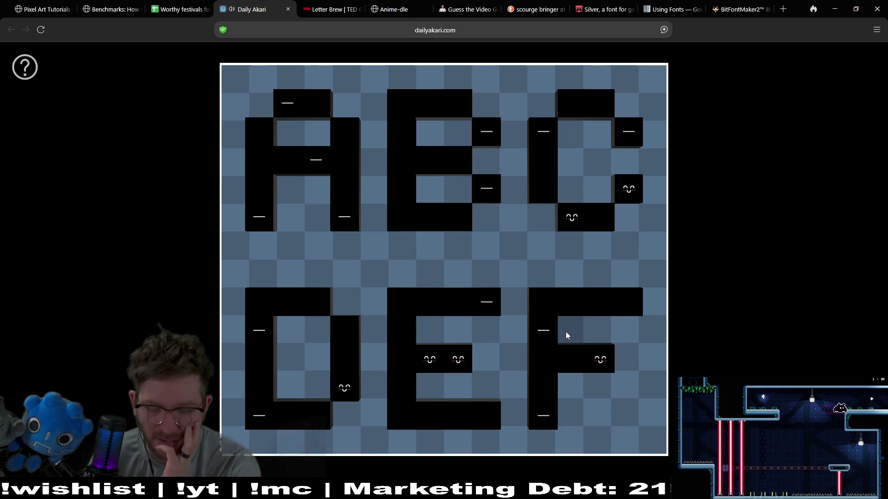
Place bulbs in the F's upper arm, the A's upper hole and both B holes
click(567, 333)
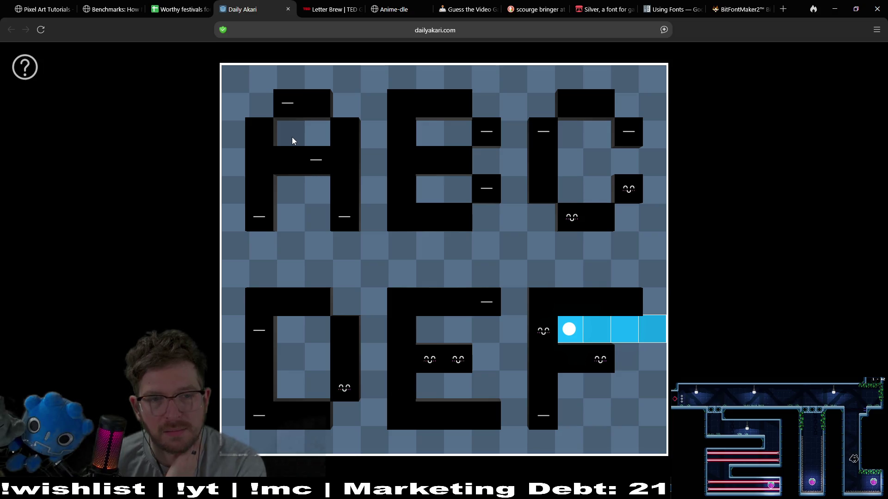
click(322, 143)
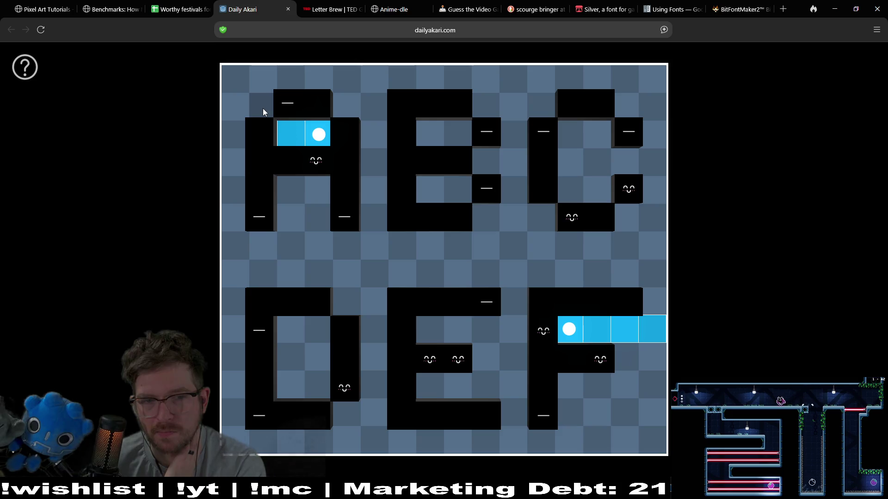
click(457, 135)
click(464, 198)
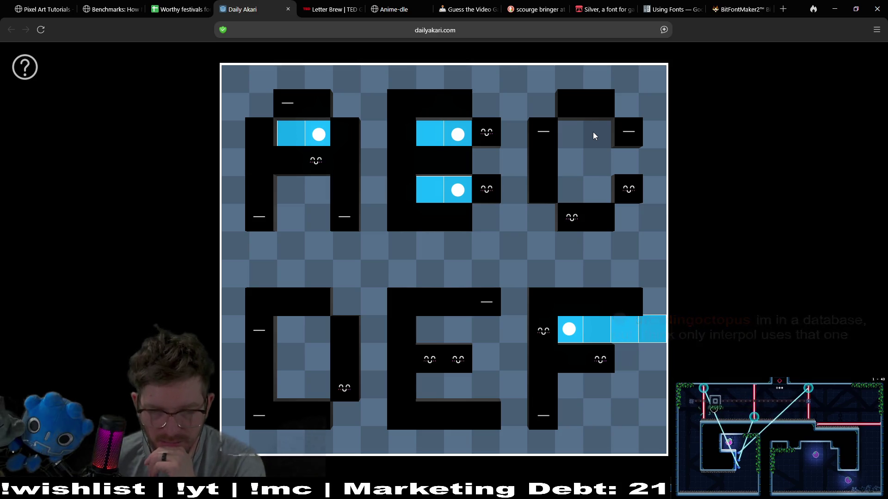
Place bulbs around the E, F and lower-left letters to light the bottom rows
click(487, 332)
click(515, 387)
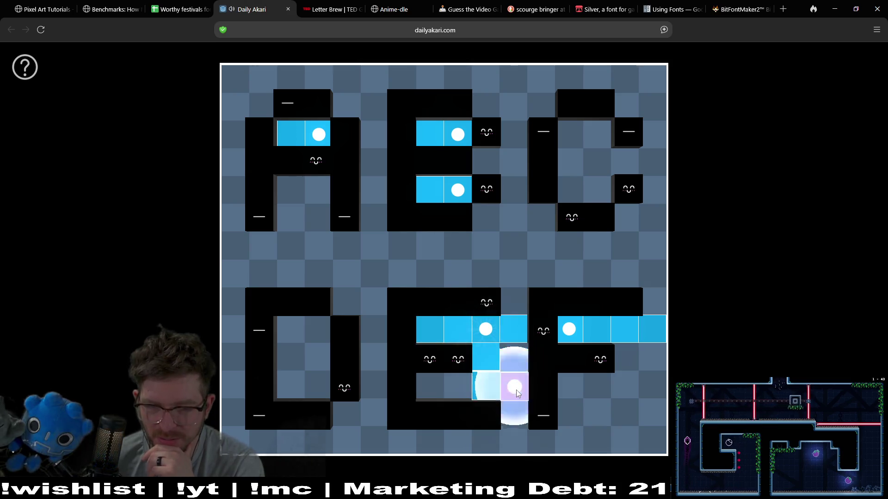
click(567, 422)
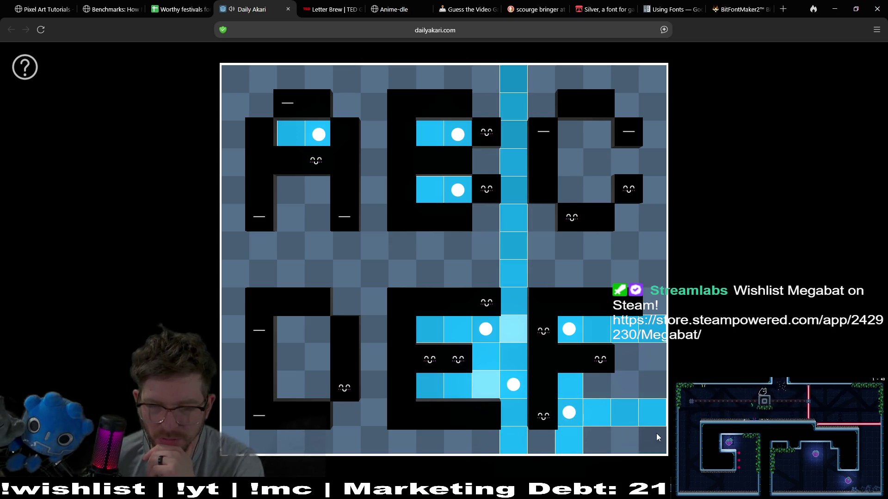
click(592, 440)
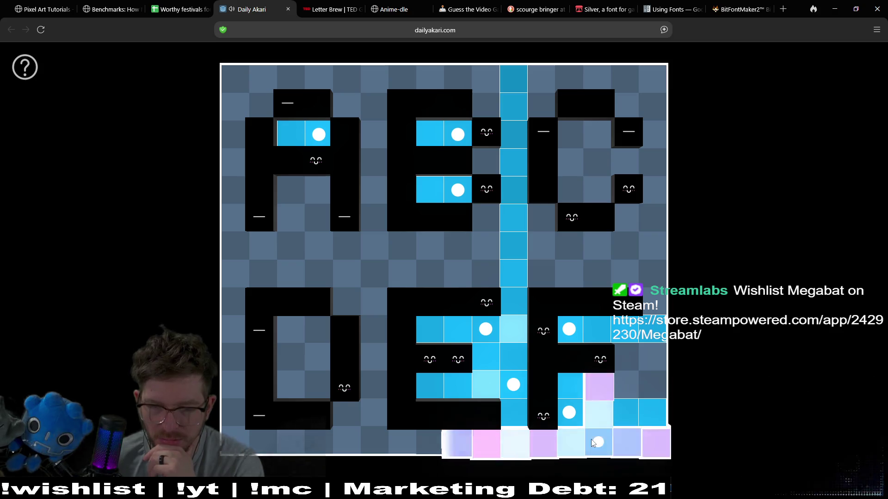
click(237, 415)
click(290, 334)
click(317, 357)
click(373, 412)
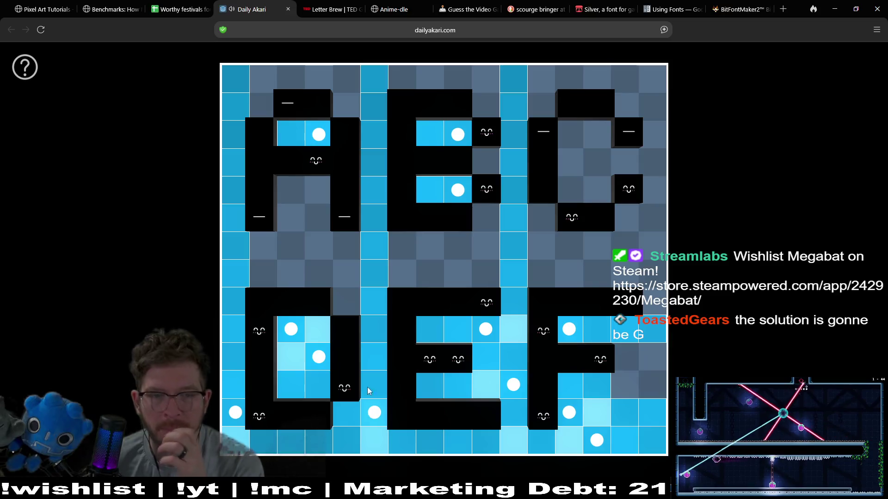
Add bulbs inside and above the A, beside the C, and in the middle row
click(340, 283)
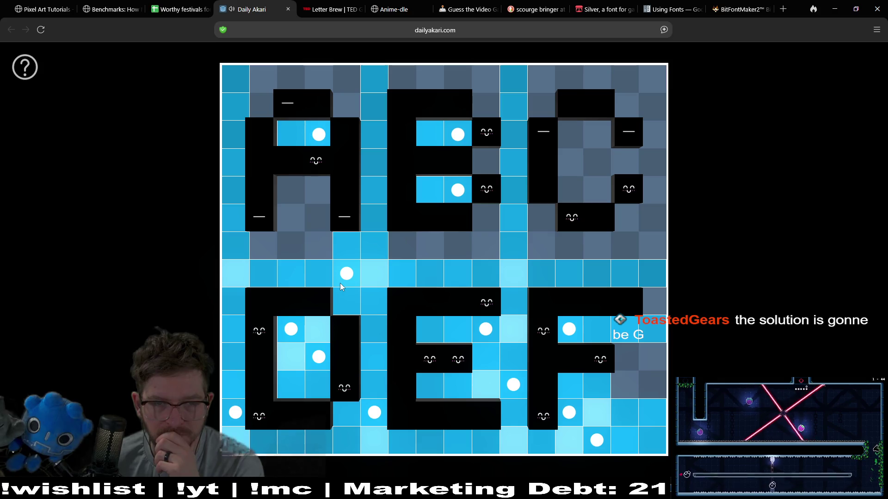
click(316, 227)
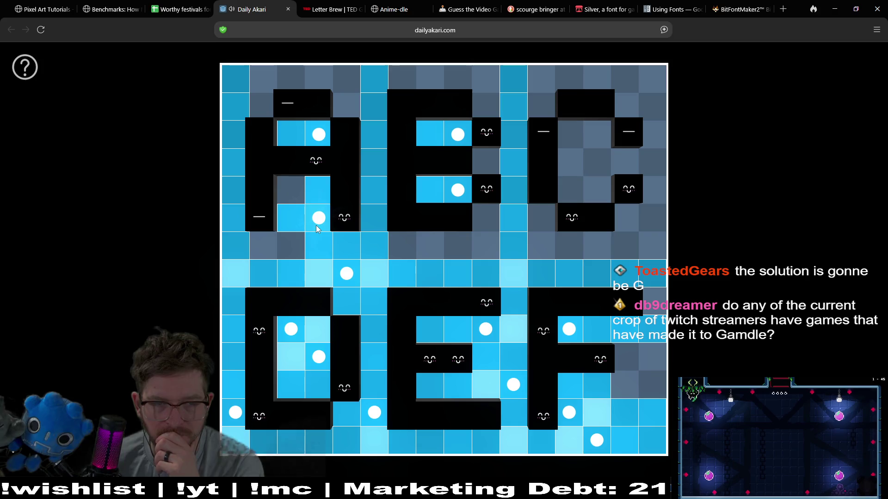
click(255, 245)
click(289, 199)
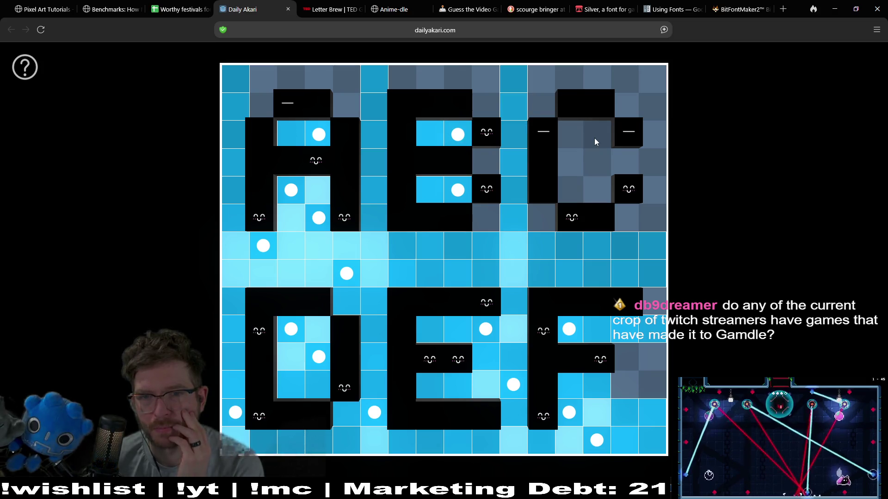
click(544, 114)
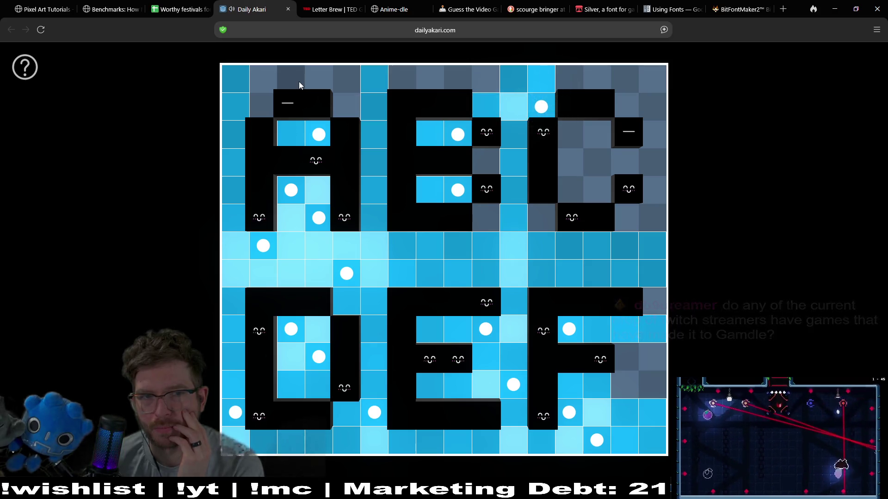
click(262, 100)
click(346, 85)
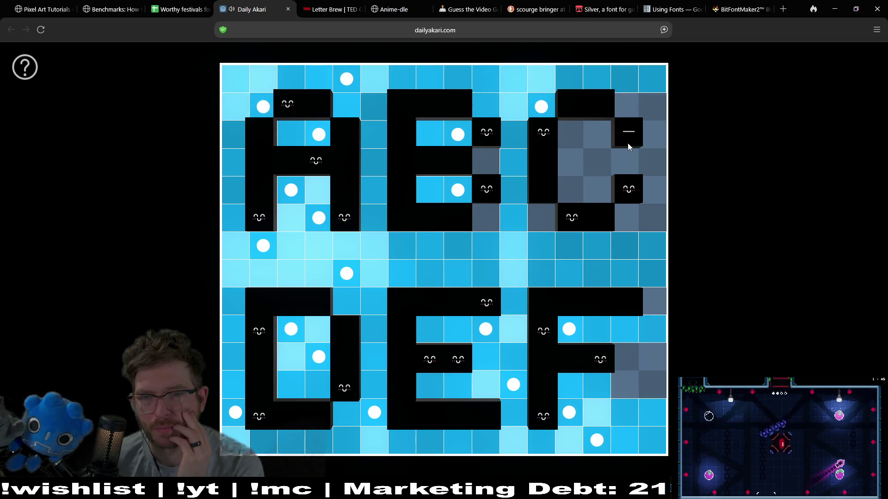
Light the C and the right corners, then swap two middle-row bulbs for one at the left end
click(598, 131)
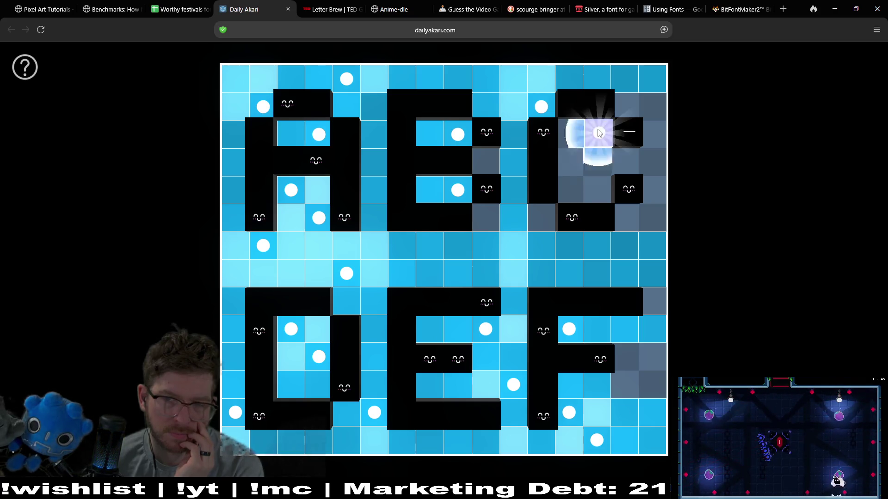
click(573, 160)
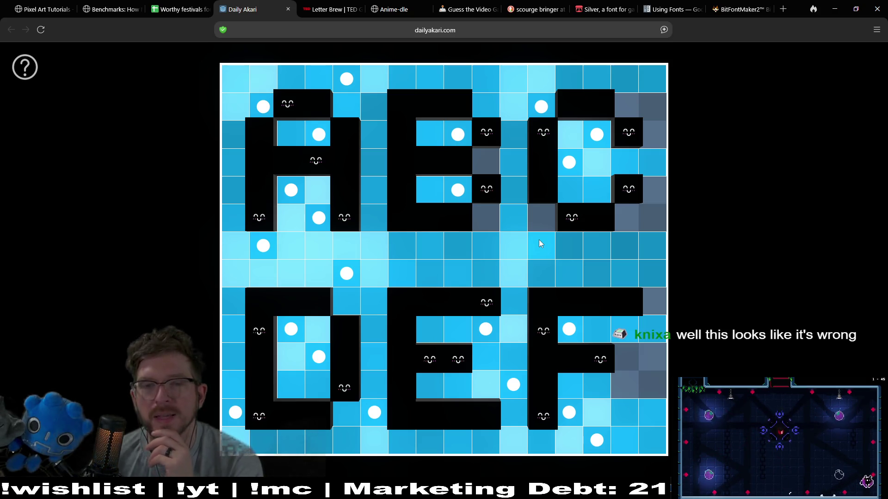
click(648, 119)
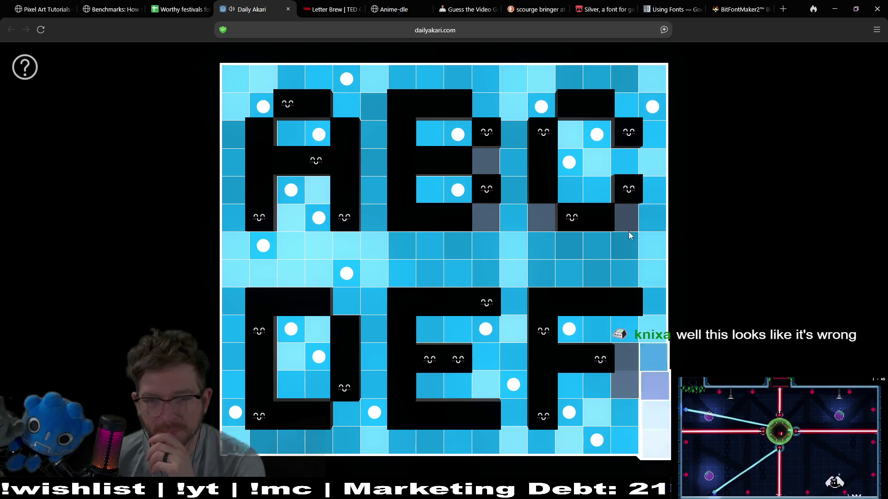
click(625, 382)
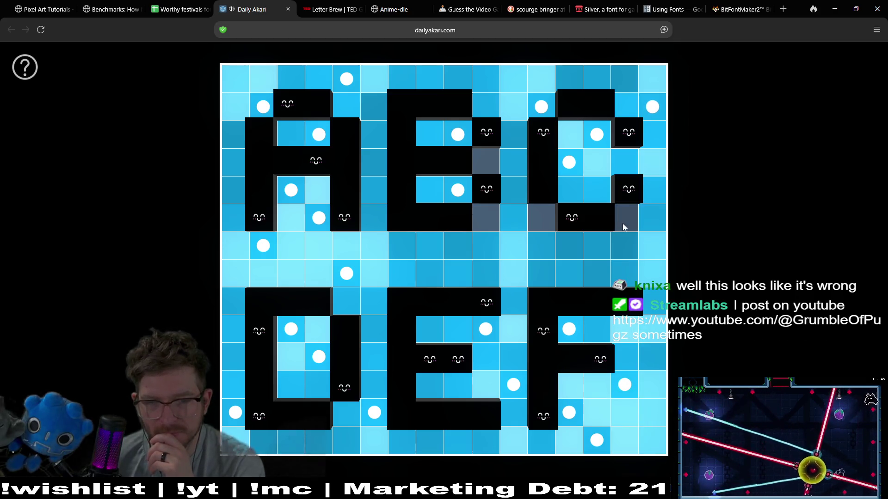
click(348, 279)
click(272, 248)
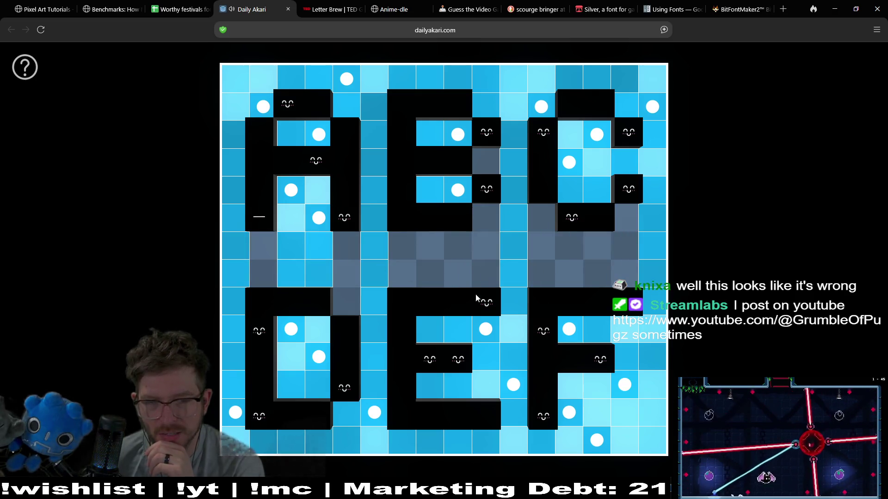
click(258, 250)
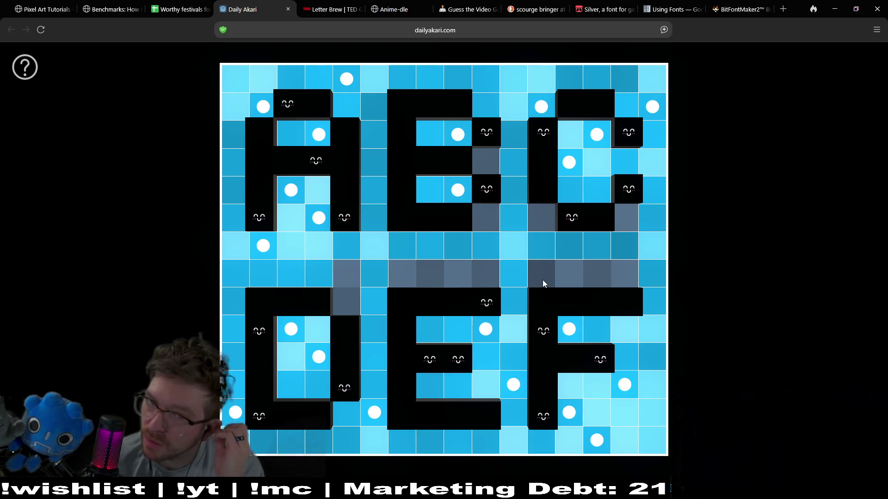
Clear the A's bulbs and the left-end bulb, keeping one in the A's bottom-left cell
click(263, 245)
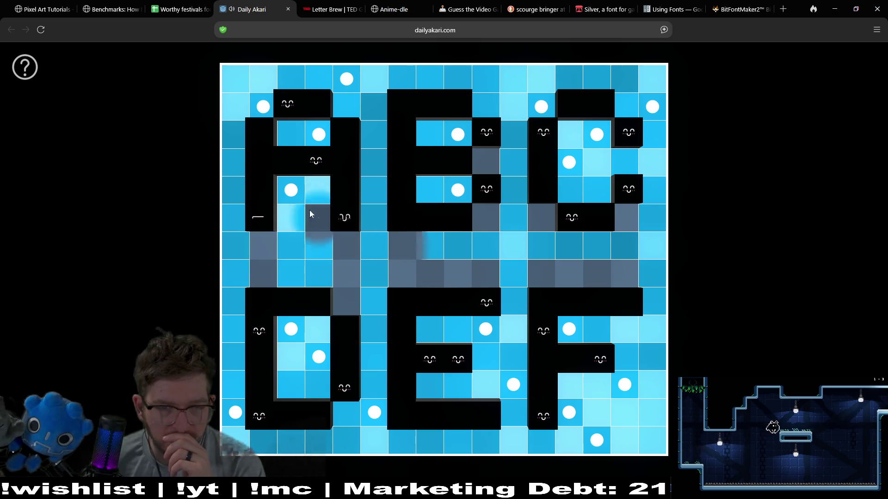
click(318, 218)
click(291, 190)
click(319, 218)
click(318, 218)
click(318, 218)
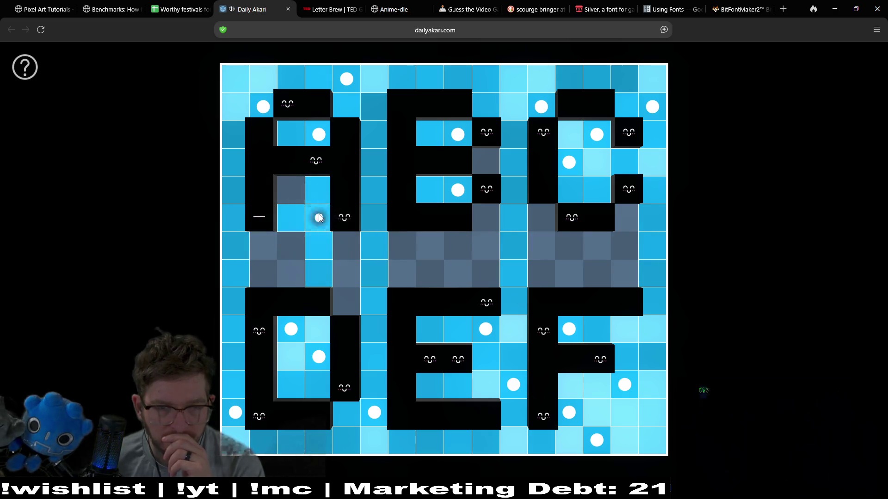
click(291, 217)
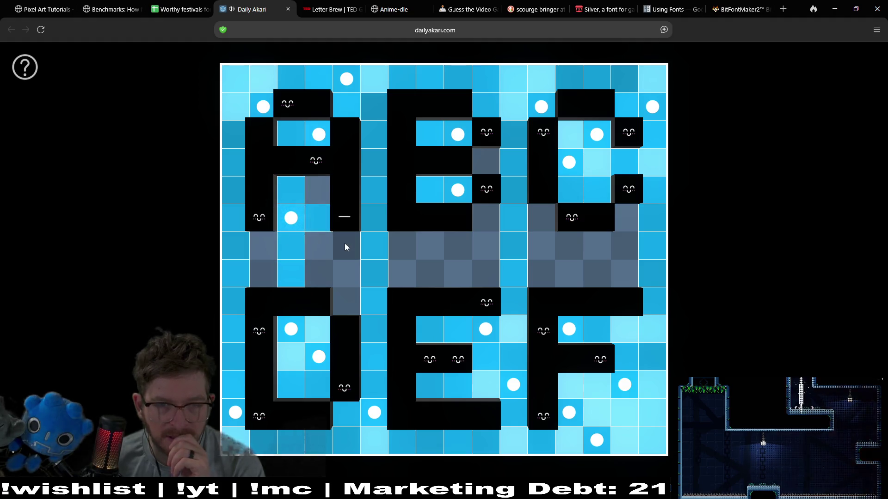
Test bulbs beside the A, then place two inside the A and one at the middle row's left end
click(374, 412)
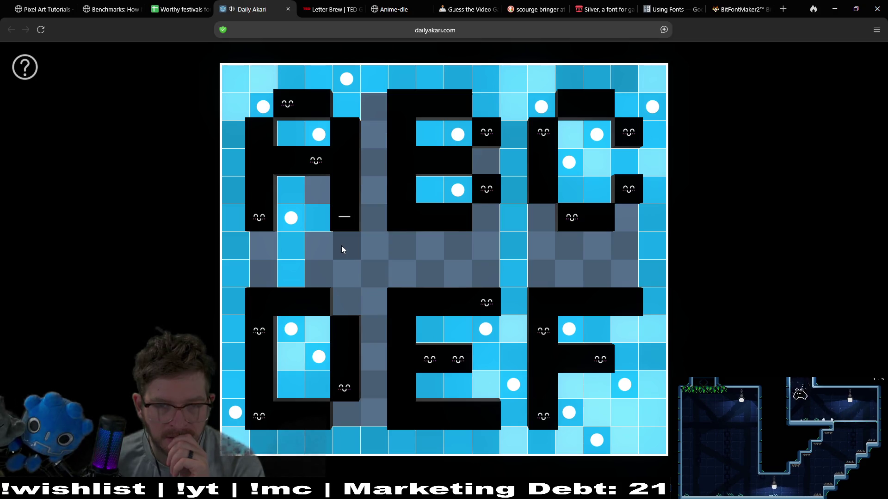
click(376, 223)
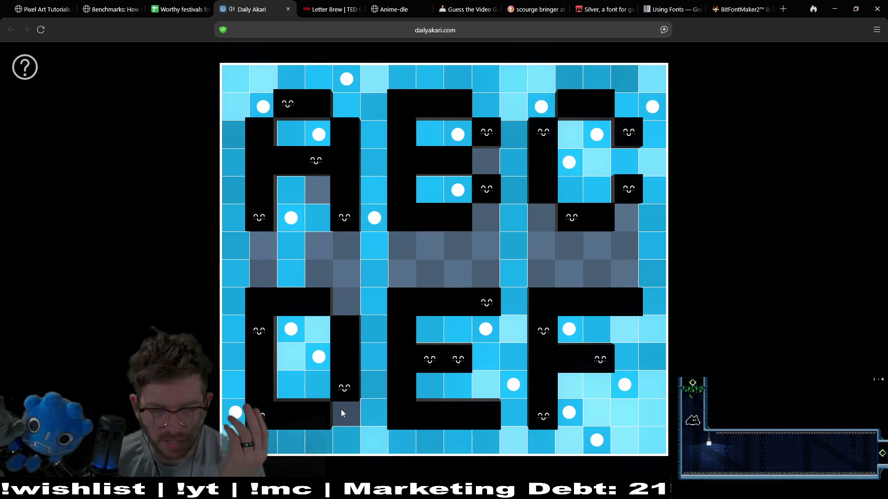
click(376, 220)
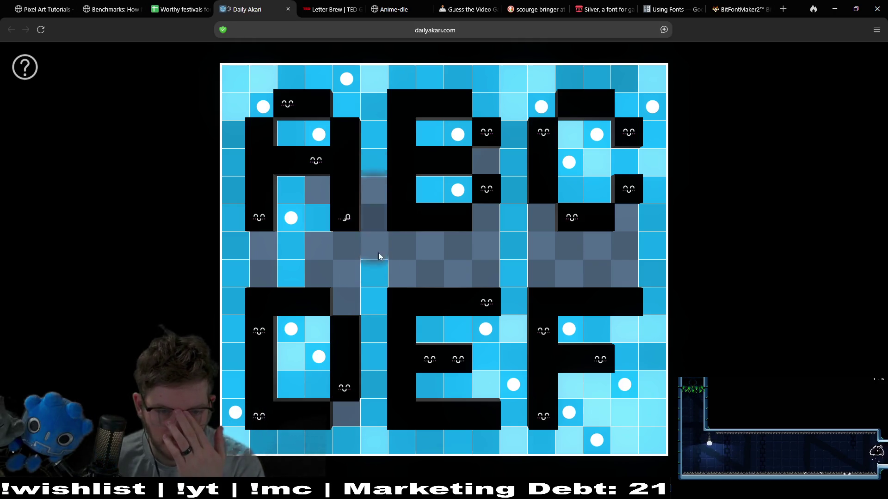
click(376, 423)
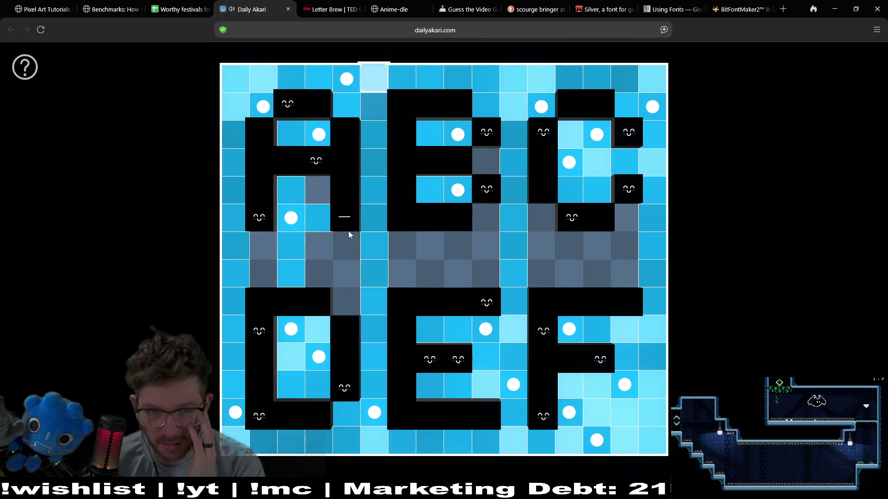
click(343, 249)
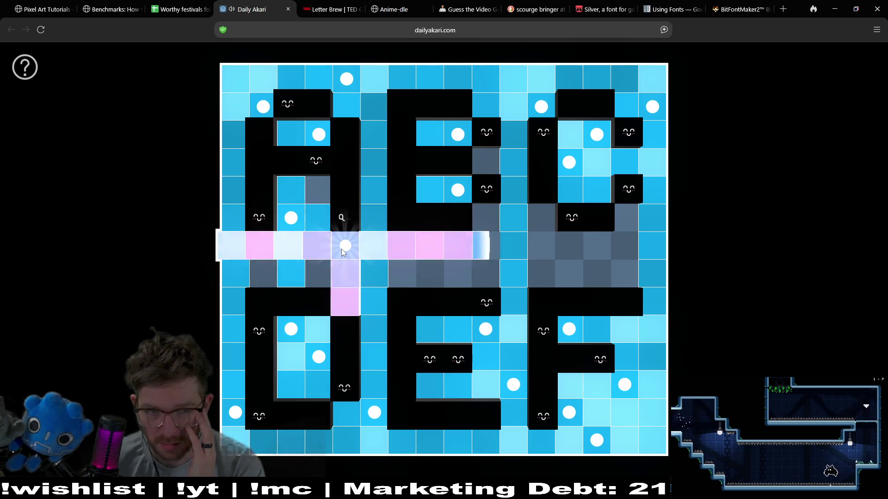
click(341, 249)
click(307, 227)
click(285, 213)
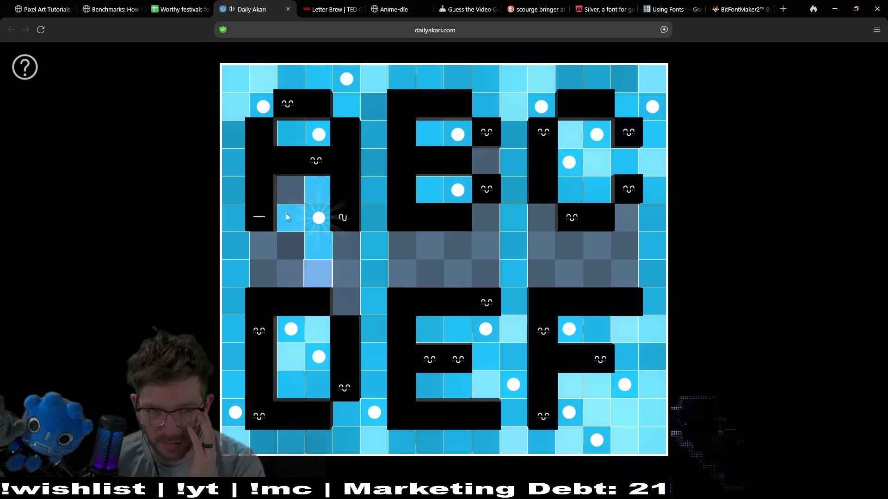
click(284, 193)
click(258, 242)
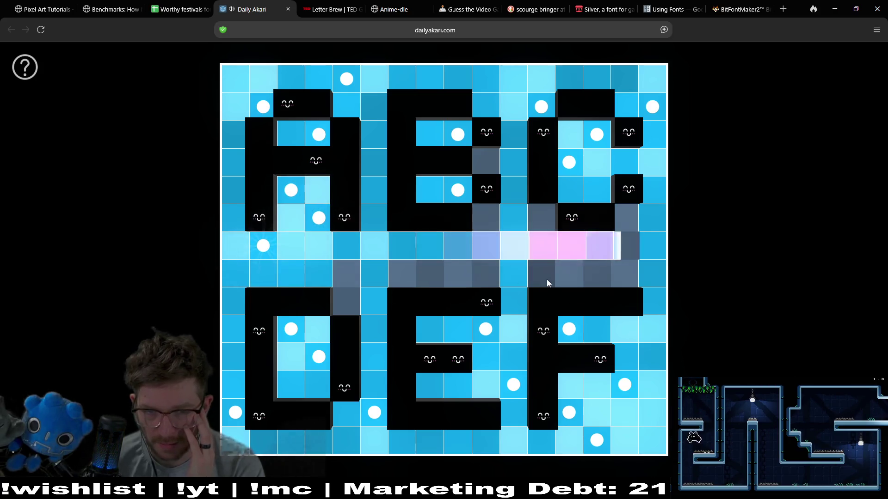
Remove the C's bulbs, add one in the lower middle row, and shift the B's bulbs
click(568, 162)
click(597, 138)
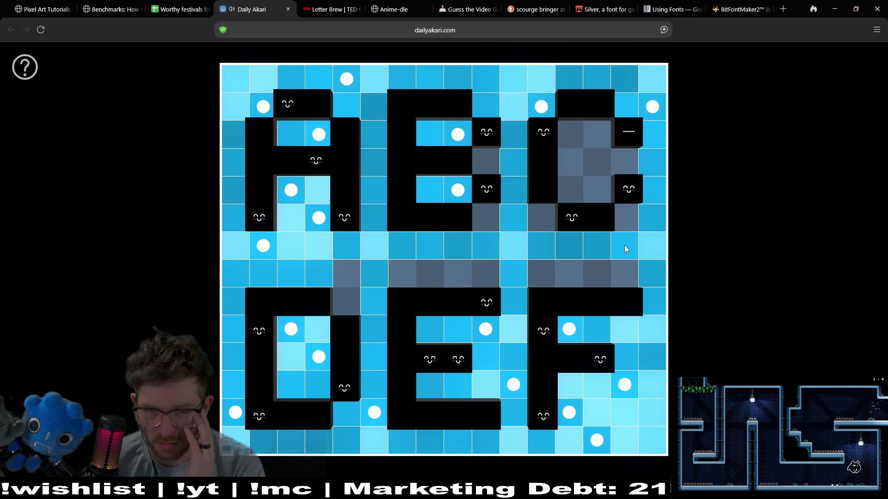
click(546, 276)
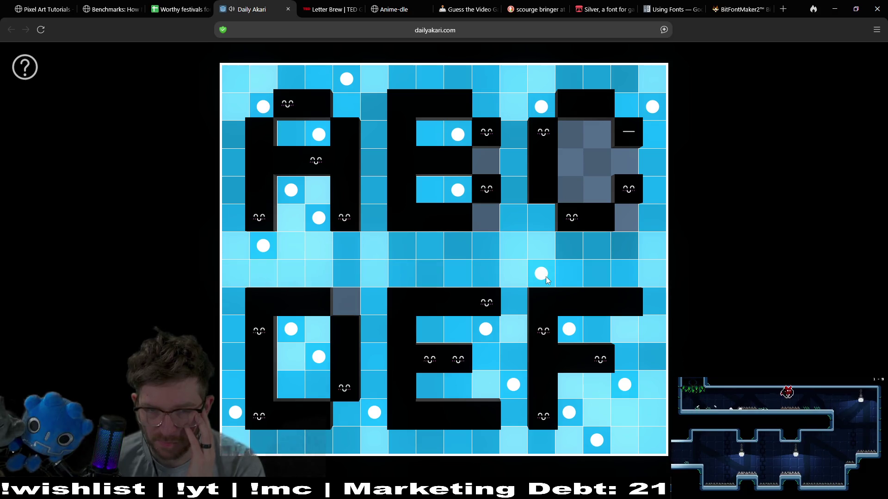
click(457, 190)
click(485, 218)
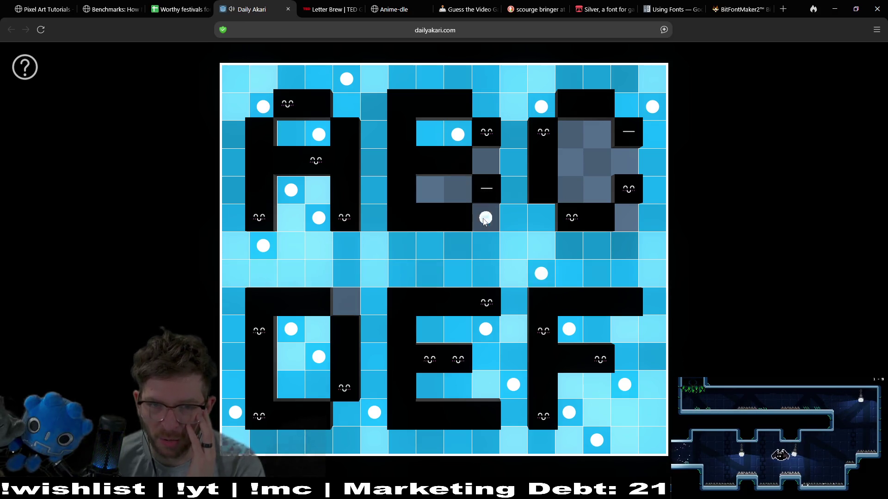
click(459, 136)
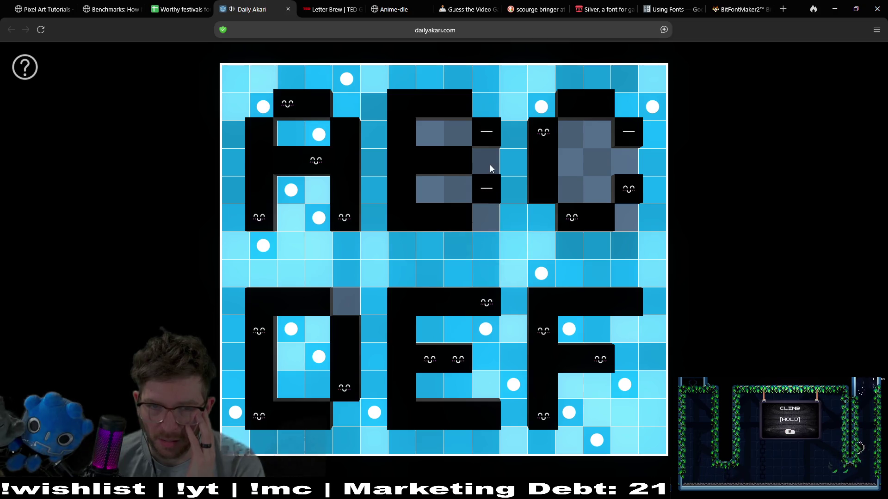
Clear the top-row bulbs, re-place bulbs above the B and in both B gaps, removing two lower bulbs
click(541, 107)
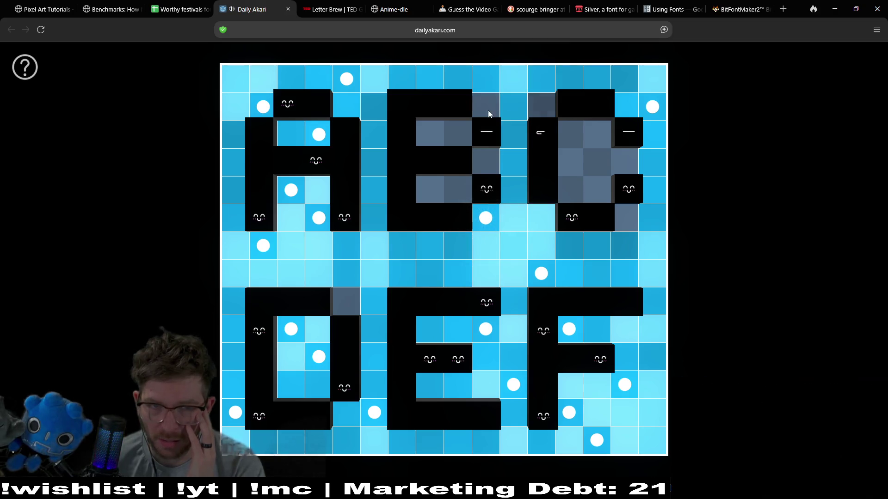
click(348, 79)
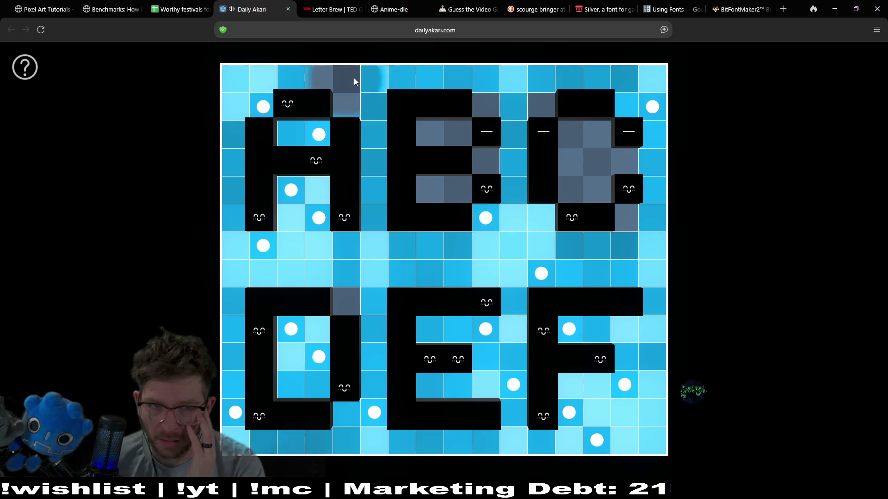
click(491, 115)
click(439, 139)
click(428, 187)
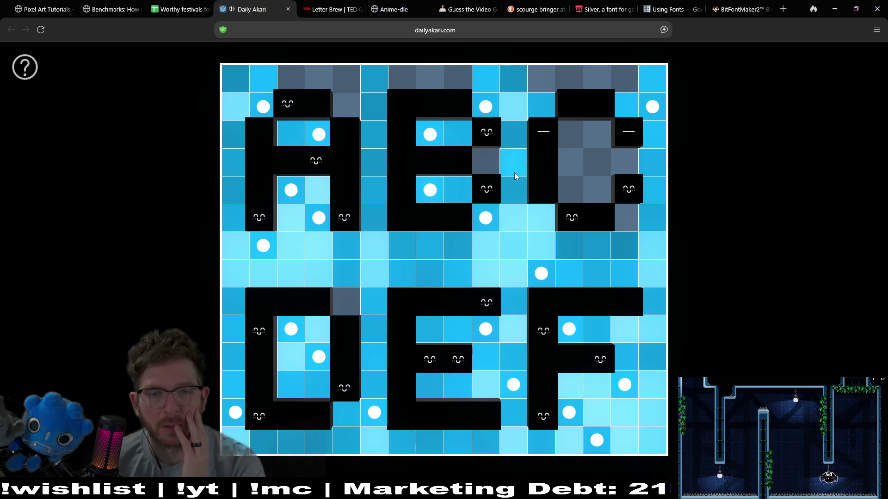
click(517, 380)
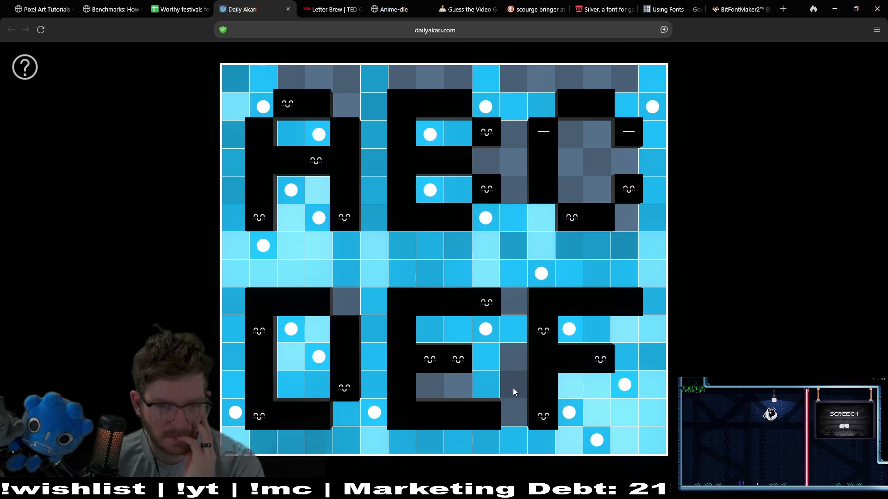
click(485, 330)
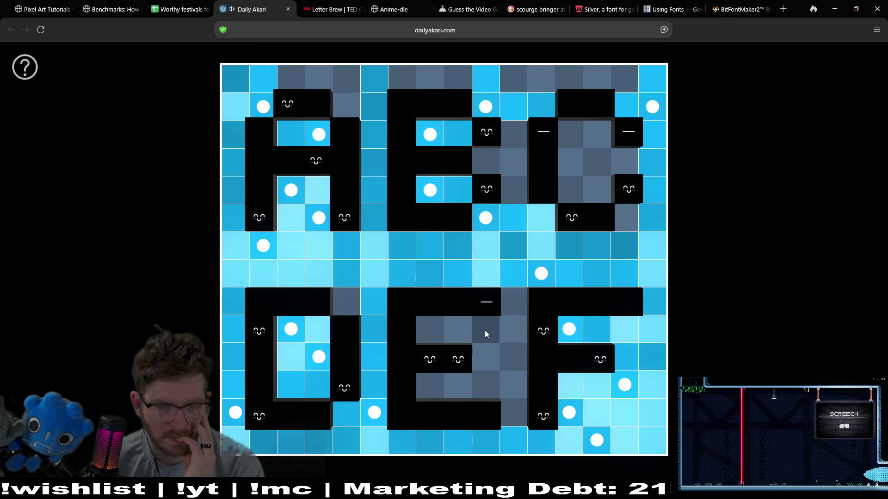
Move the gap-column bulb to the bottom and shift the top-middle letter's bulb upward
click(518, 168)
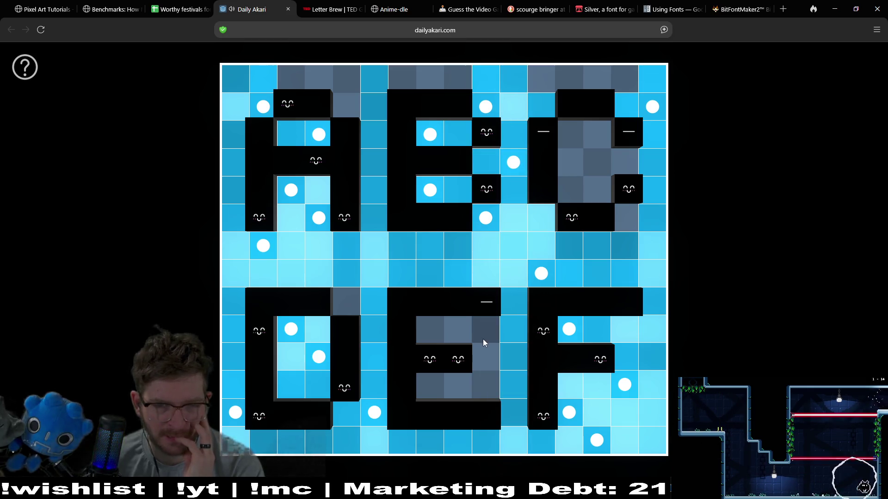
click(483, 339)
click(514, 167)
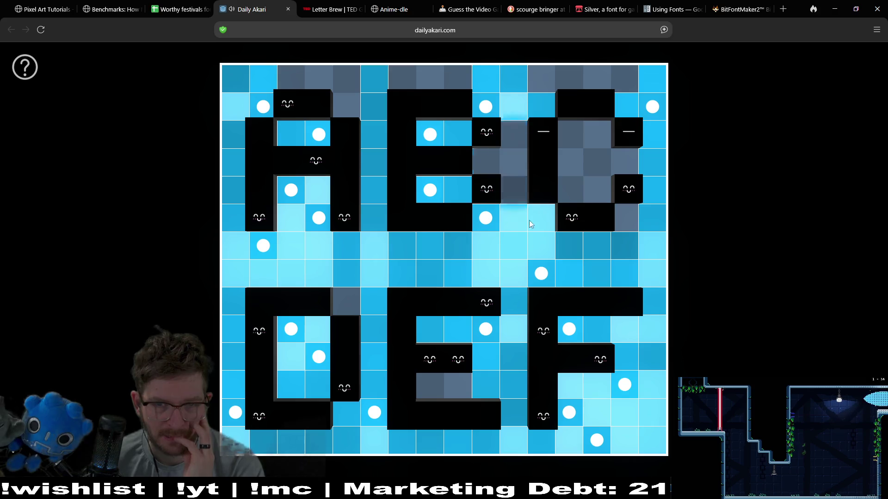
click(520, 386)
click(485, 107)
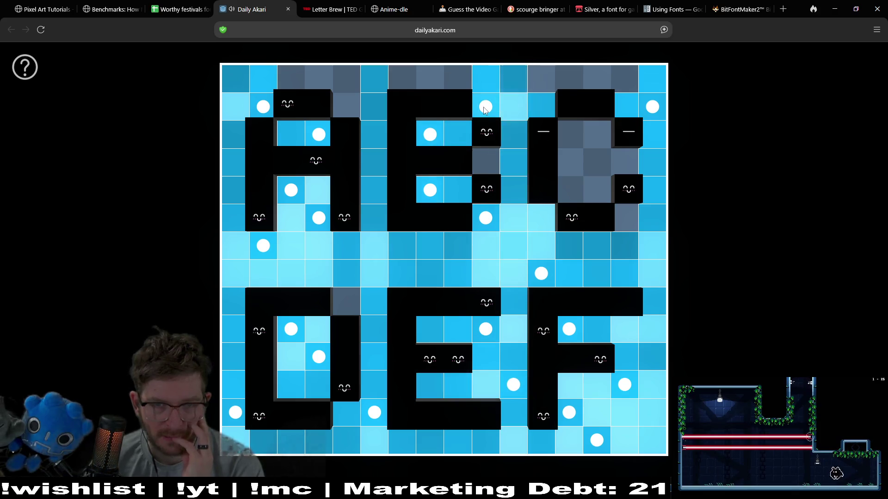
click(484, 215)
click(485, 163)
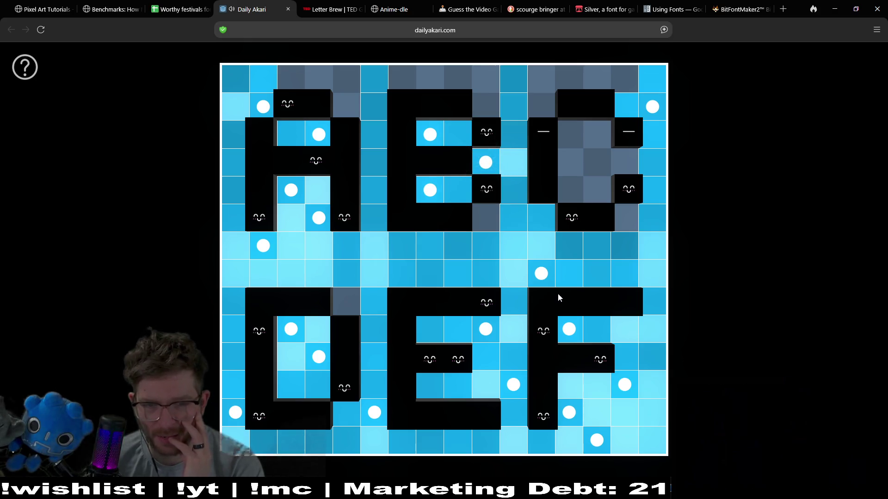
Fill the C's interior with three bulbs and add one lighting the top row
click(540, 109)
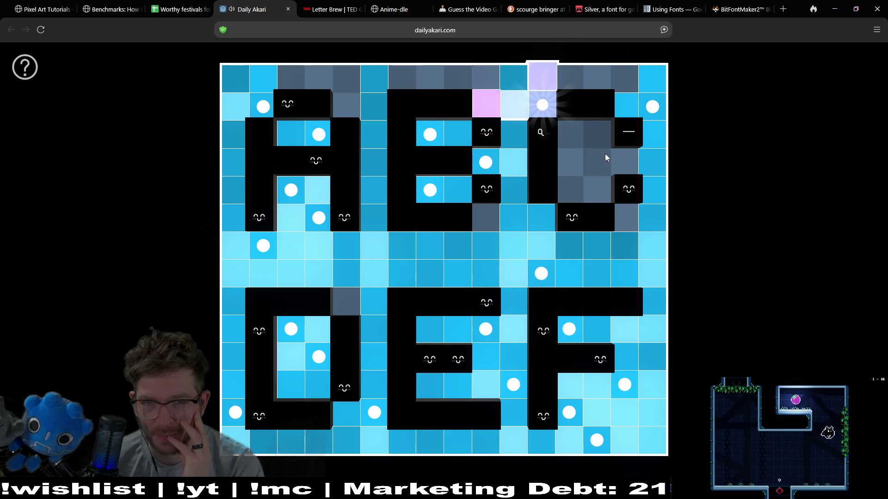
click(597, 135)
click(570, 163)
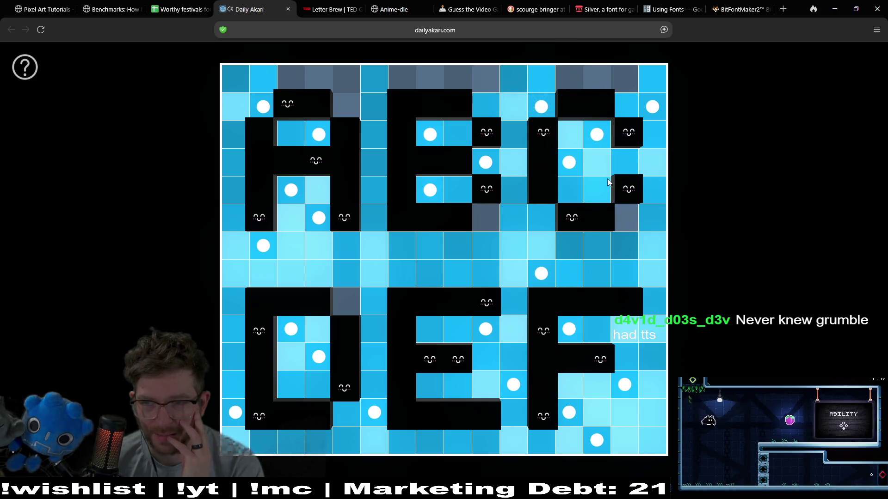
click(345, 79)
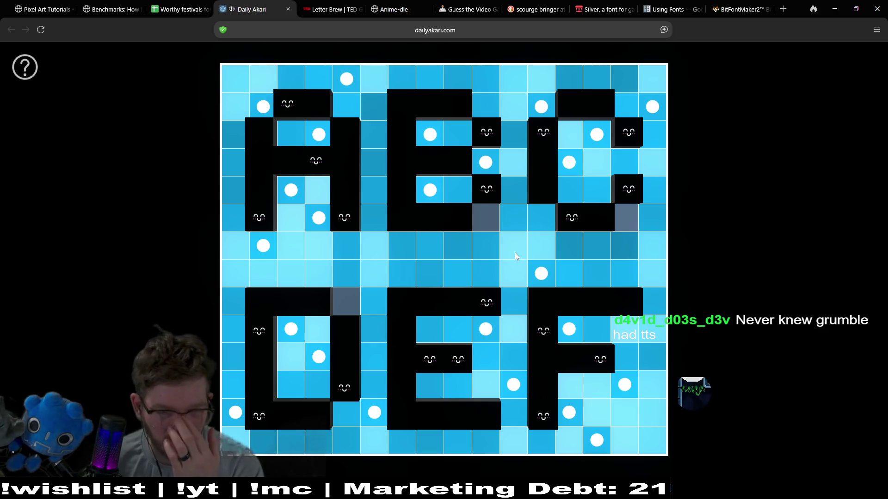
Light the cell above the bottom-left letter, move the band bulb to its right end, and rework the B's bulbs
click(354, 304)
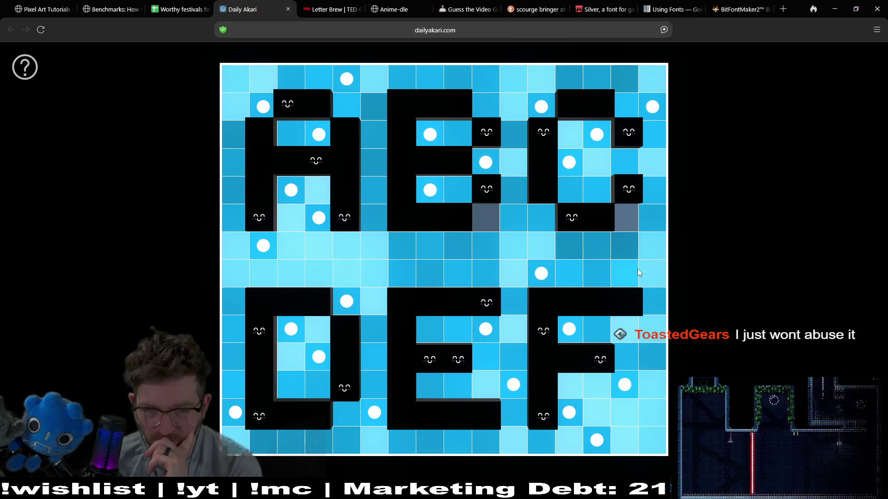
click(549, 280)
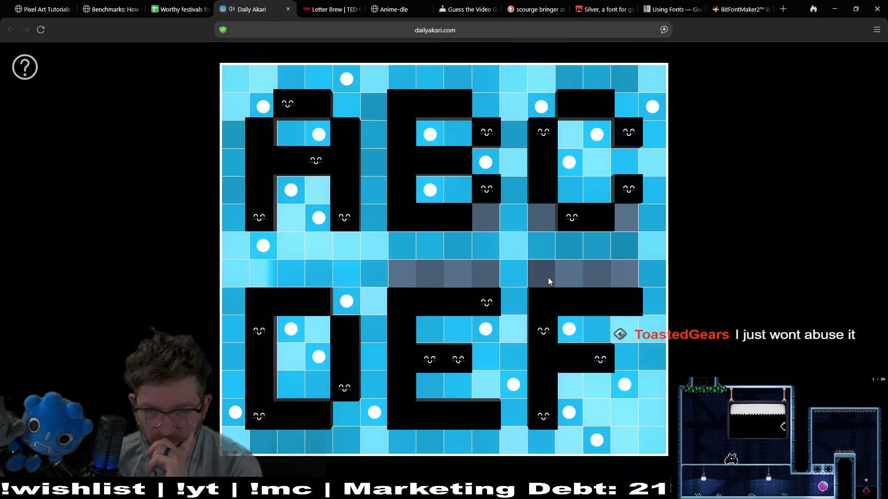
click(622, 280)
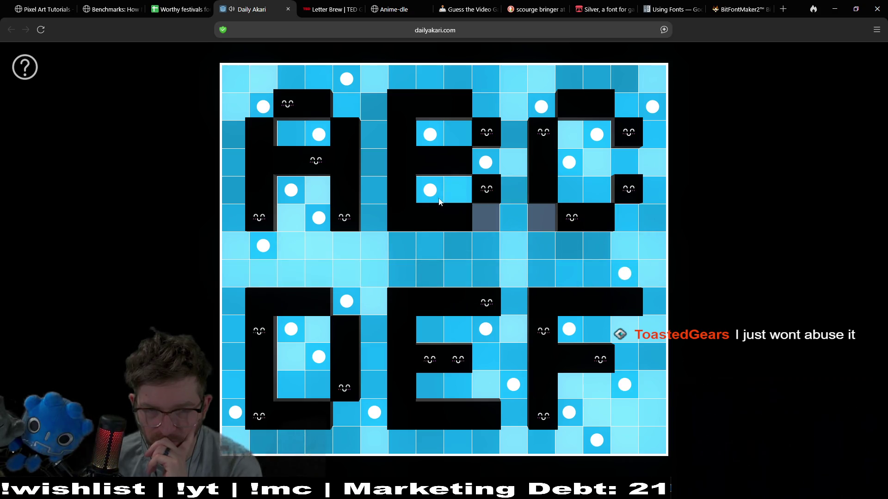
click(486, 162)
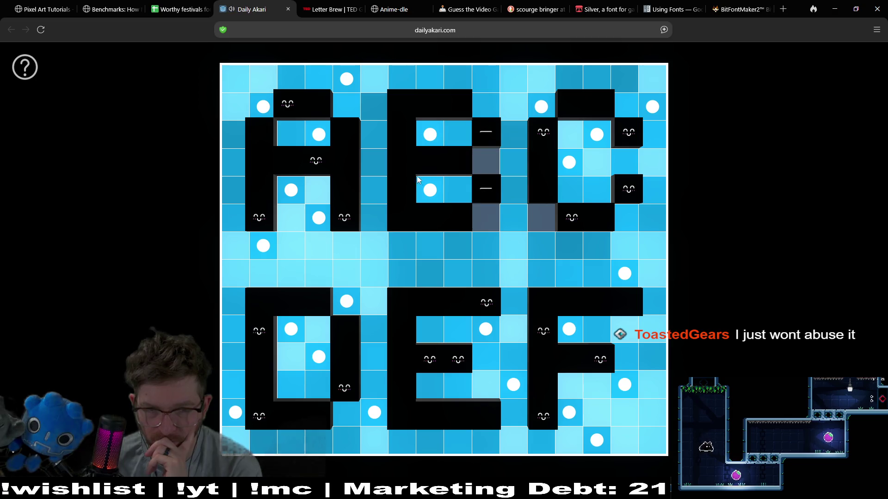
click(431, 136)
click(486, 217)
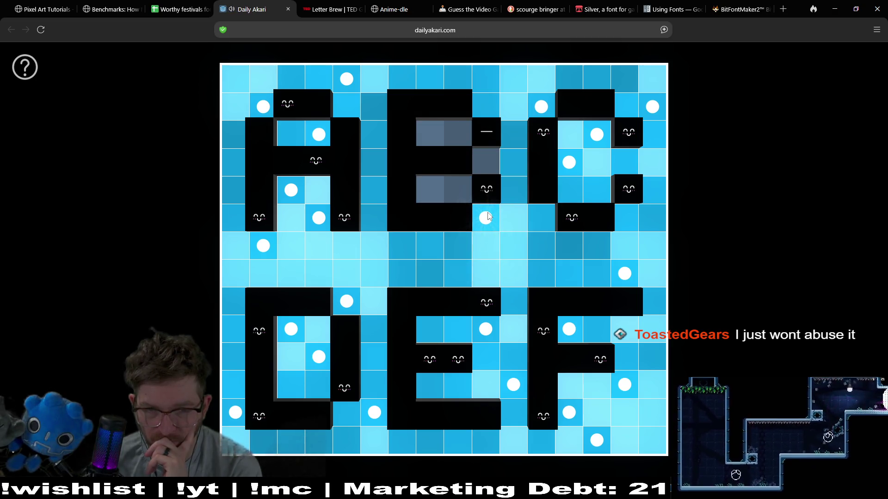
click(431, 189)
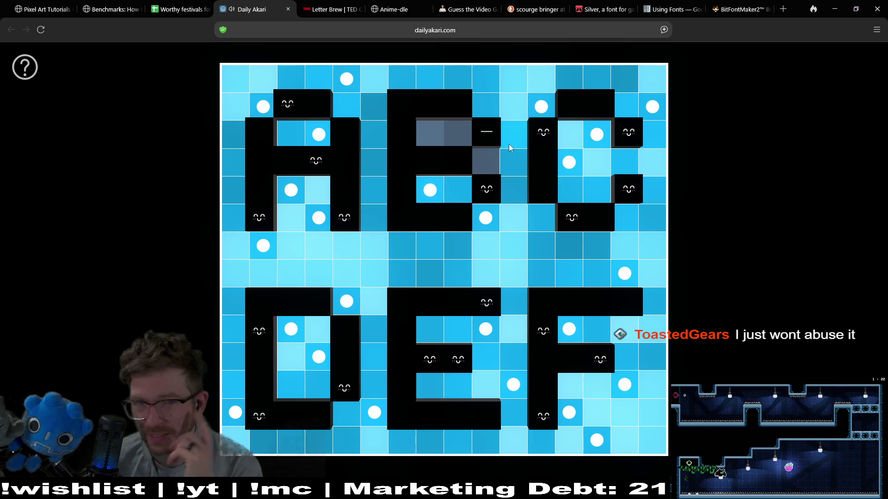
click(465, 141)
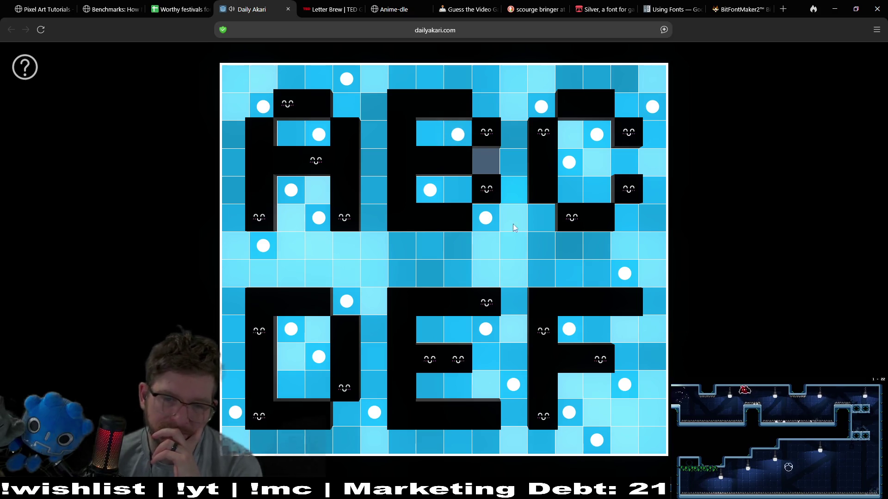
Shuffle the gap-column bulb and the bulbs inside the bottom-middle letter
click(515, 385)
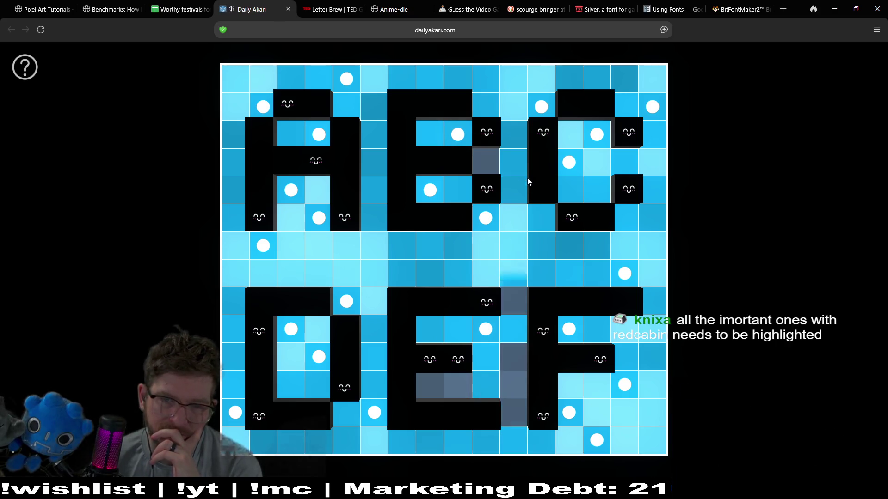
click(515, 163)
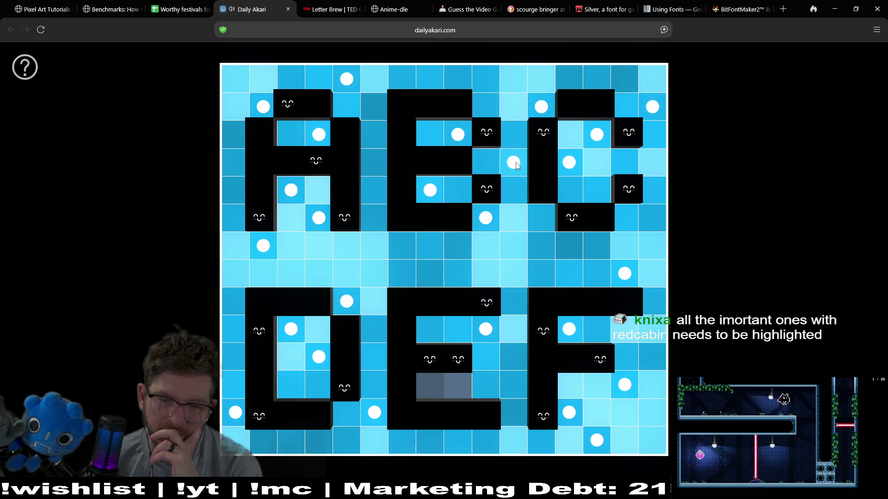
click(490, 332)
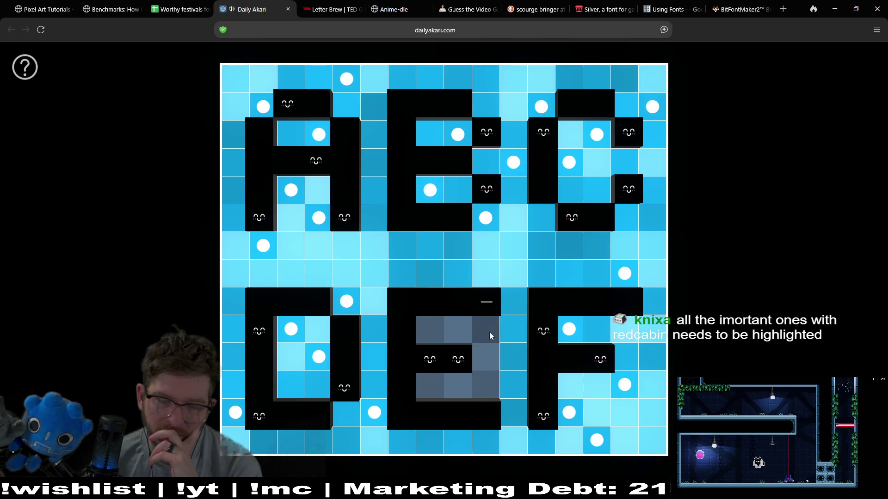
click(485, 385)
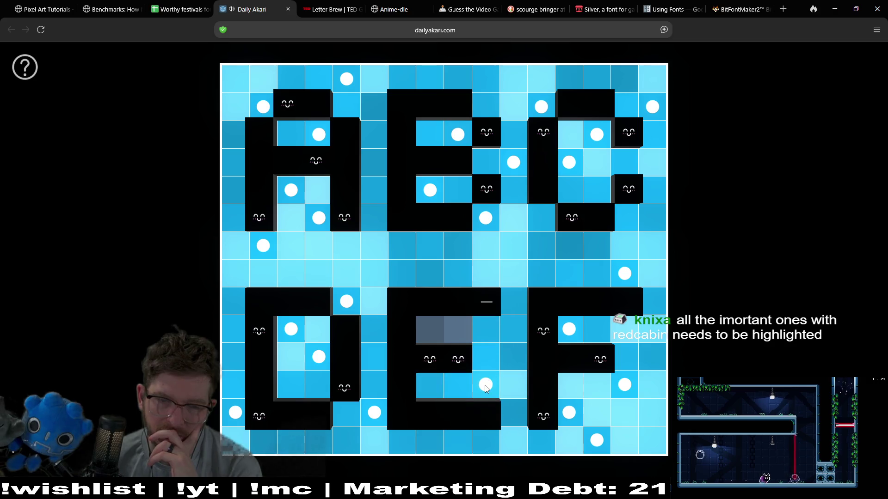
click(488, 327)
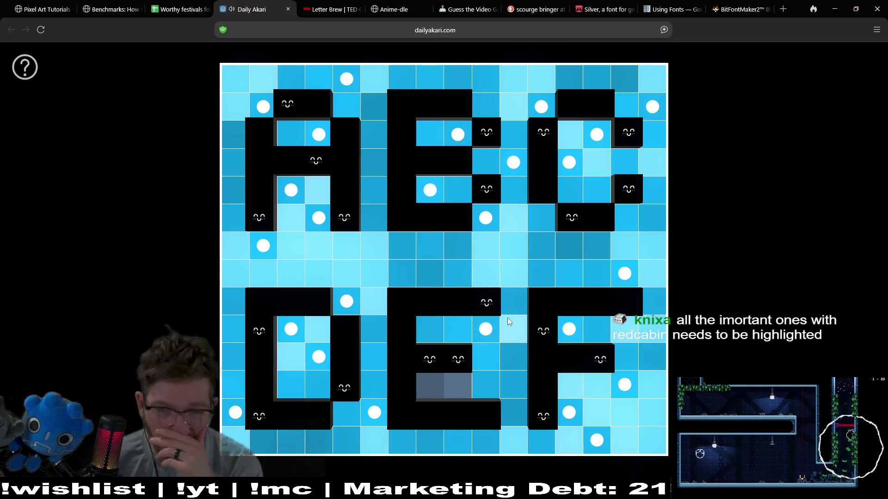
click(515, 182)
click(517, 394)
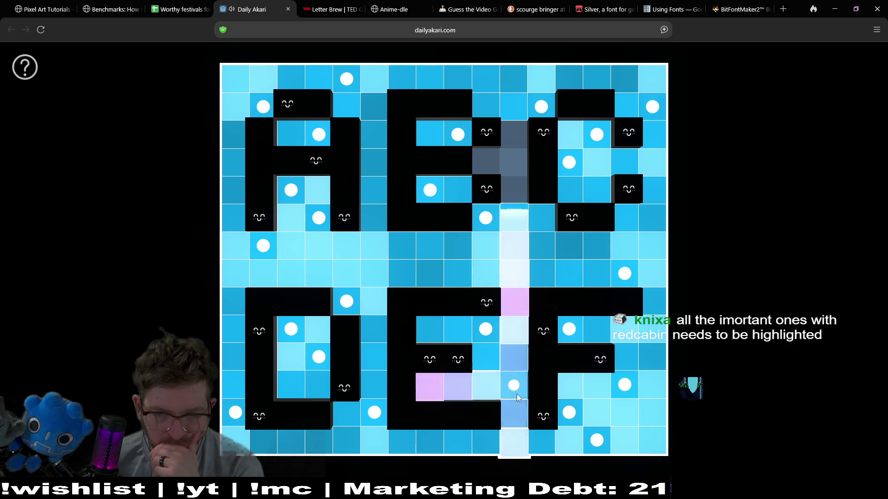
Settle a bulb in the B's middle gap and remove the left-edge bulb, leaving the middle band unlit
click(485, 217)
click(488, 163)
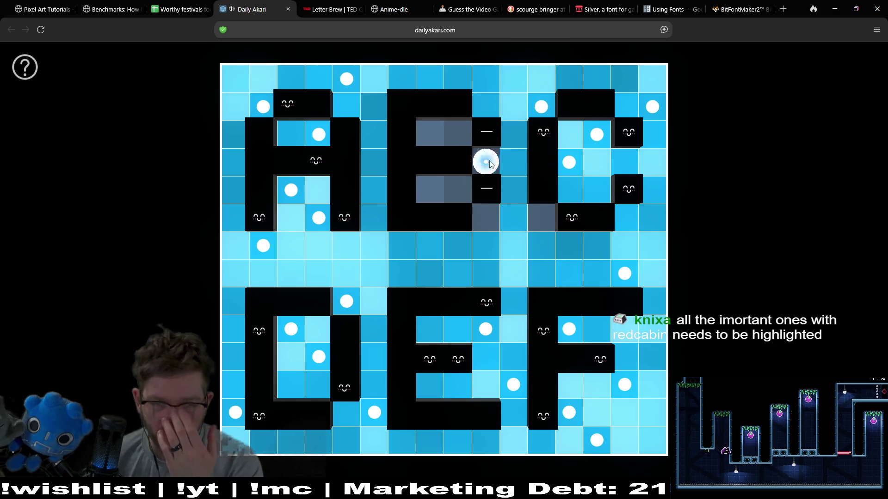
click(427, 183)
click(430, 134)
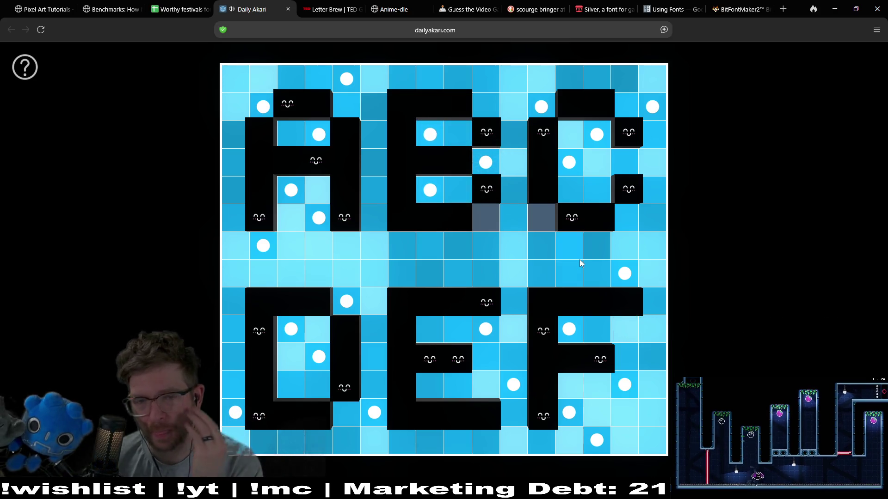
click(624, 274)
click(264, 242)
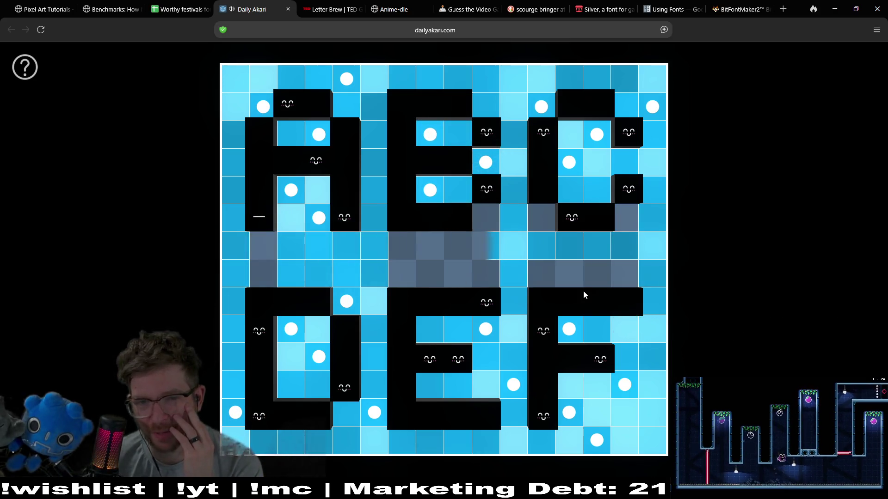
click(540, 278)
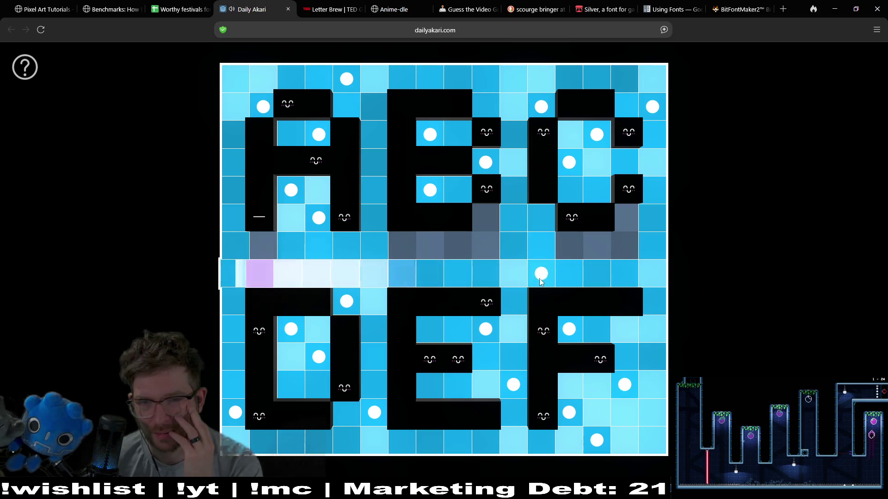
click(538, 275)
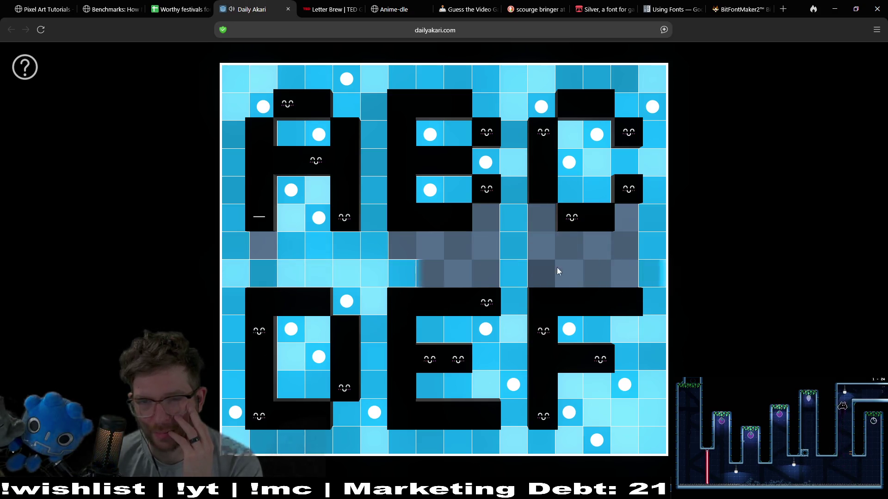
Clear two bulbs from the top-right letter and place bulbs in the band below the top letters
click(597, 144)
click(569, 163)
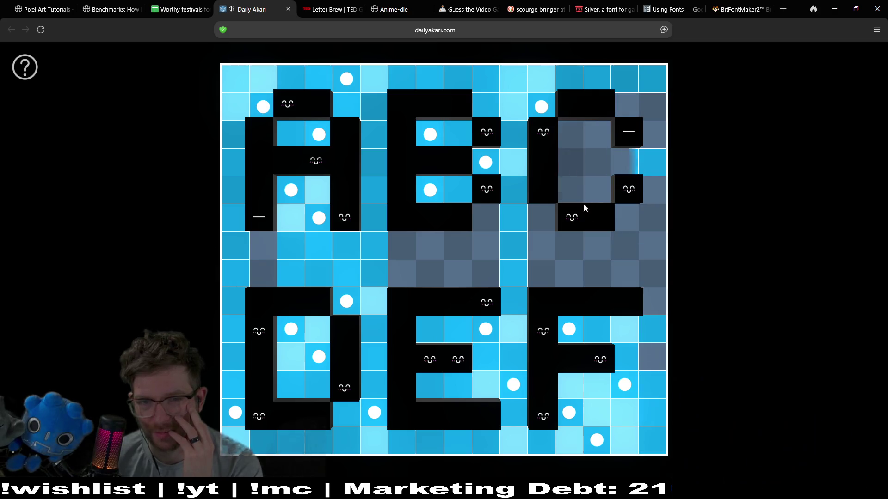
click(540, 247)
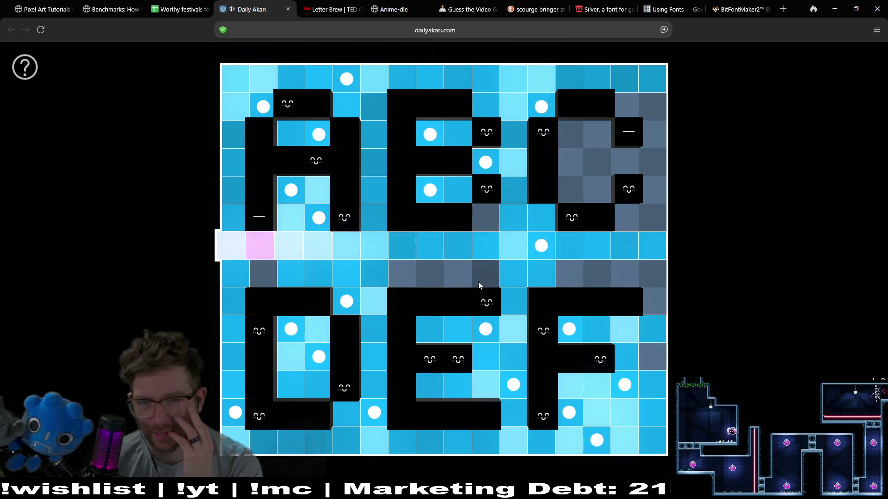
click(551, 251)
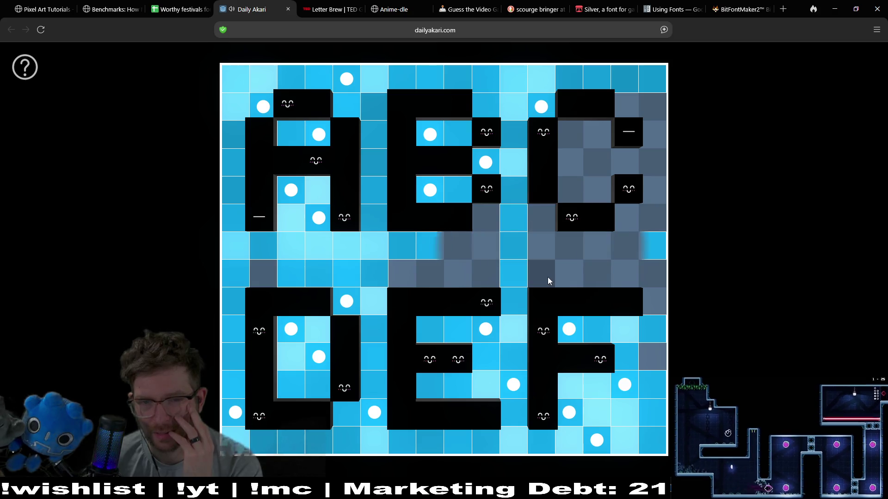
click(547, 278)
click(496, 252)
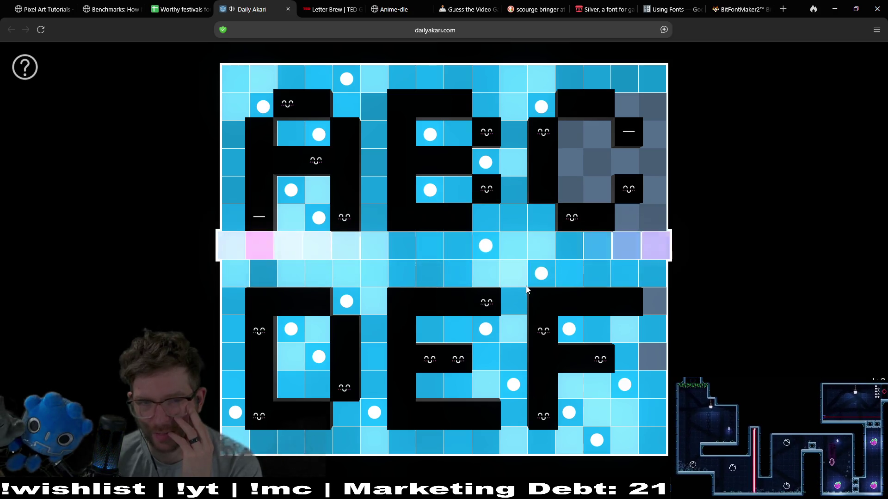
Replace the two bulbs inside the A with one in its lower inner row, shifted right
click(291, 190)
click(319, 218)
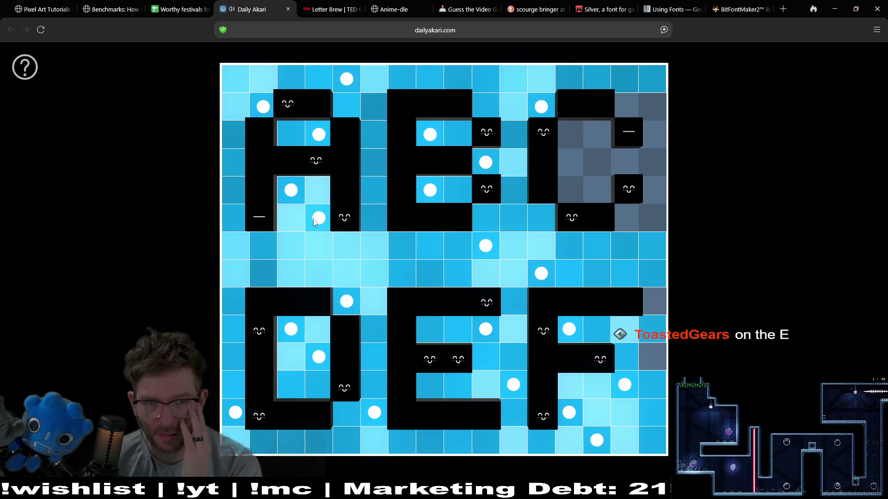
click(287, 221)
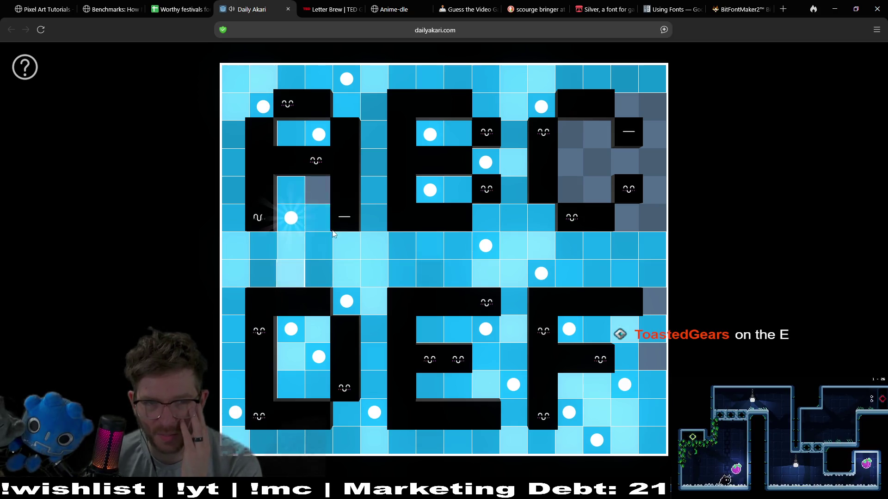
click(319, 218)
click(290, 218)
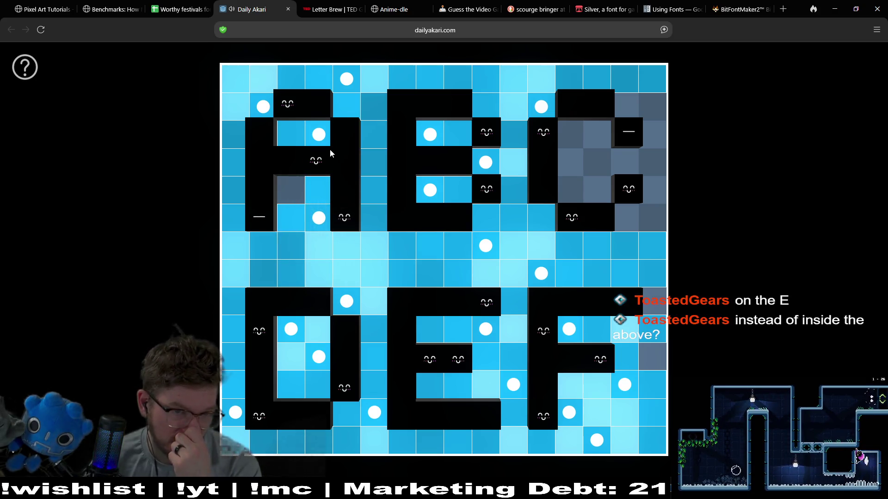
Clear the A's upper and lower bulbs, then place new ones in its upper opening and lower cell
click(318, 135)
click(263, 107)
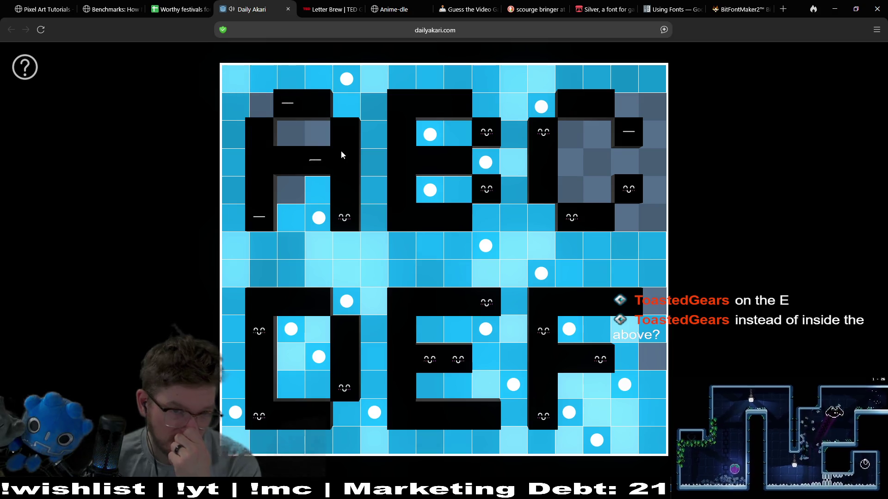
click(319, 220)
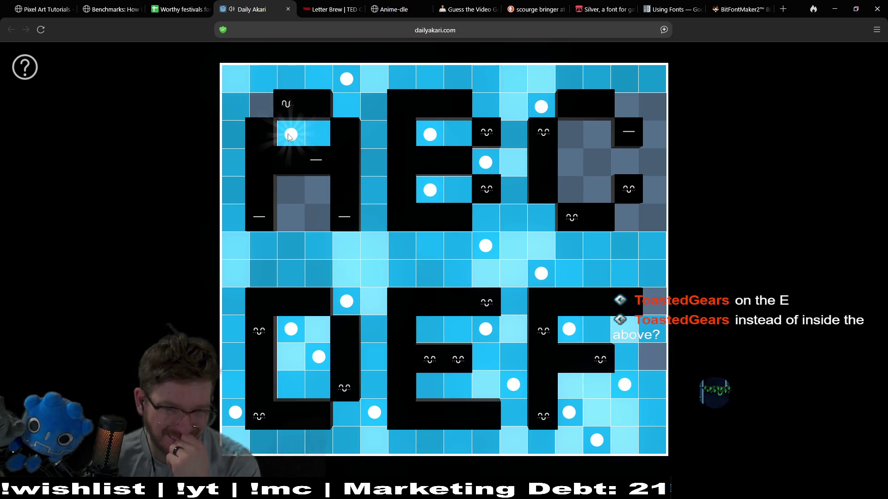
click(347, 79)
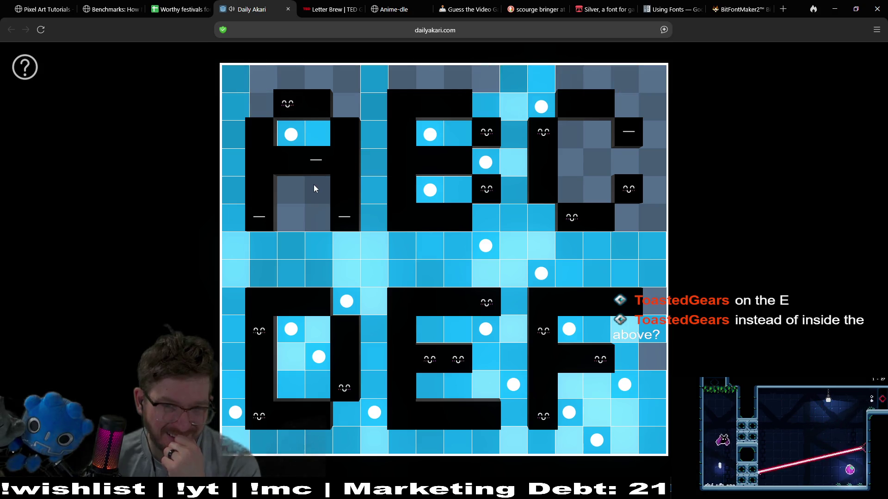
click(310, 220)
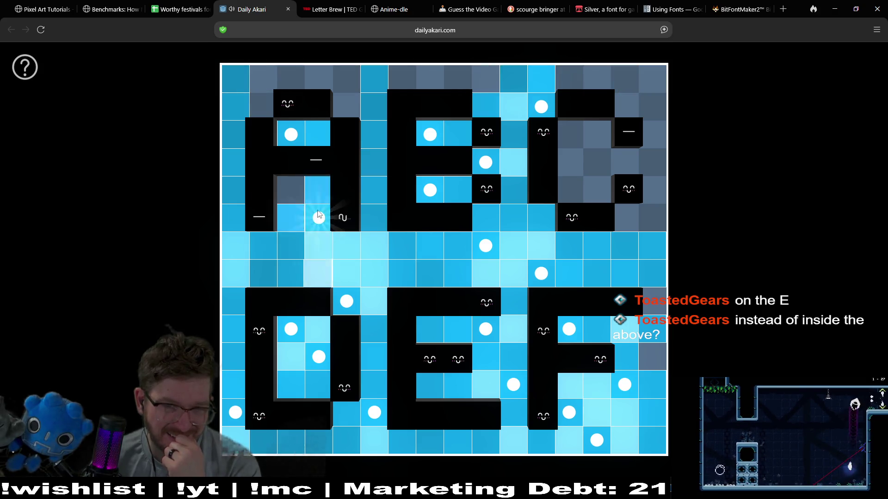
click(319, 190)
click(319, 218)
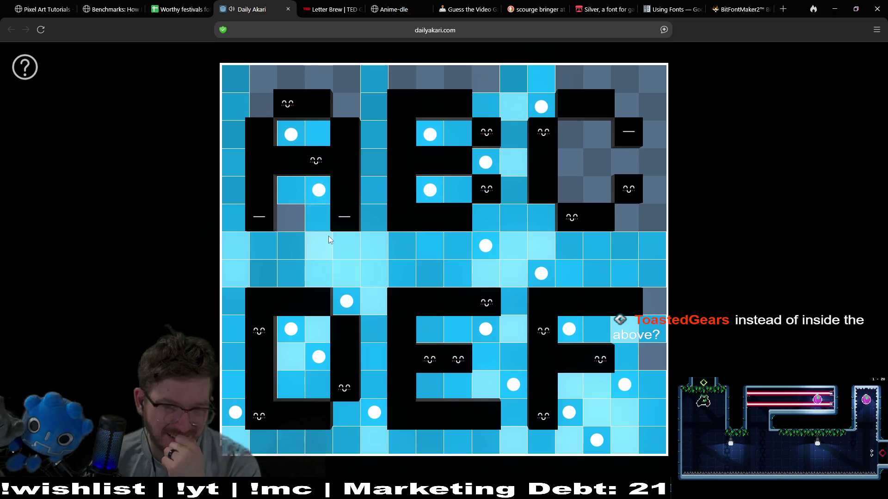
Move bulbs beside the A and into its lower-left, drop the bottom-right bulb, and light the top rows
click(376, 416)
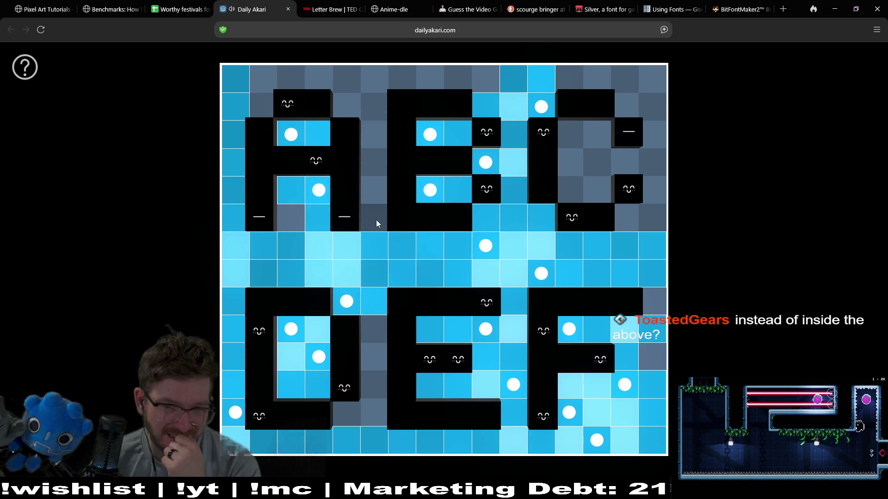
click(376, 220)
click(285, 223)
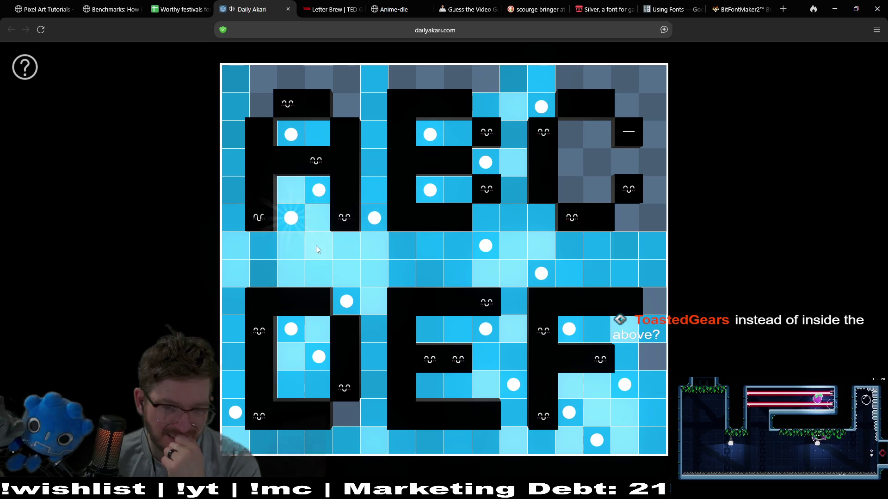
click(592, 442)
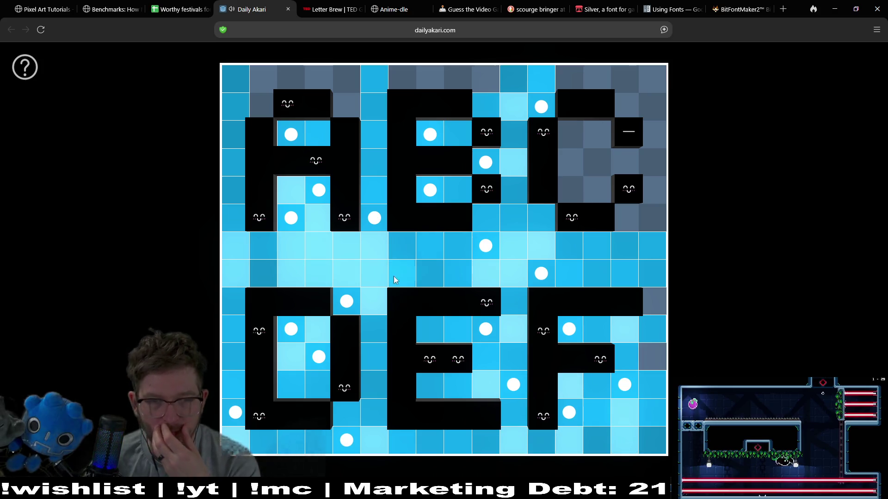
click(263, 80)
Light the top rows, then try and remove two bulbs inside the C letter
click(346, 107)
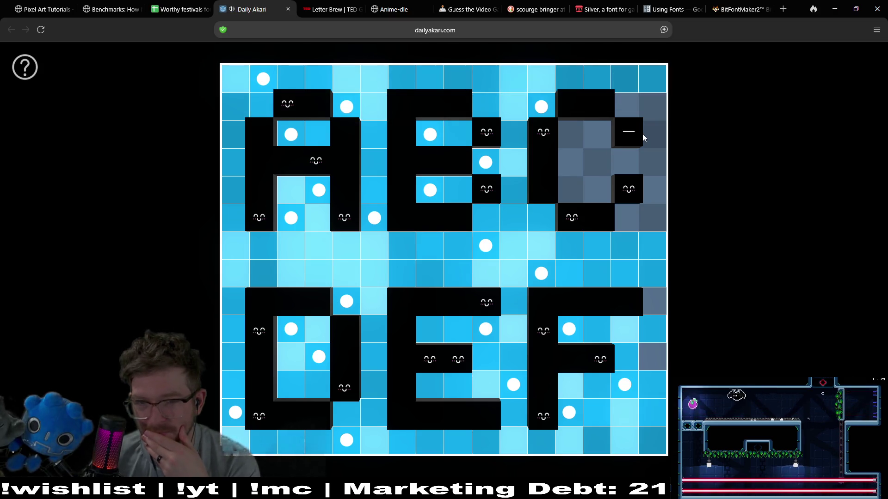
click(597, 135)
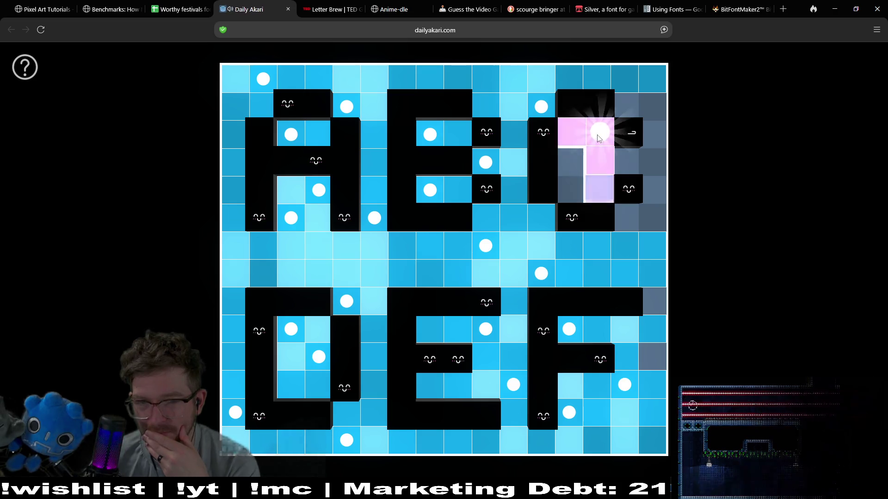
click(576, 166)
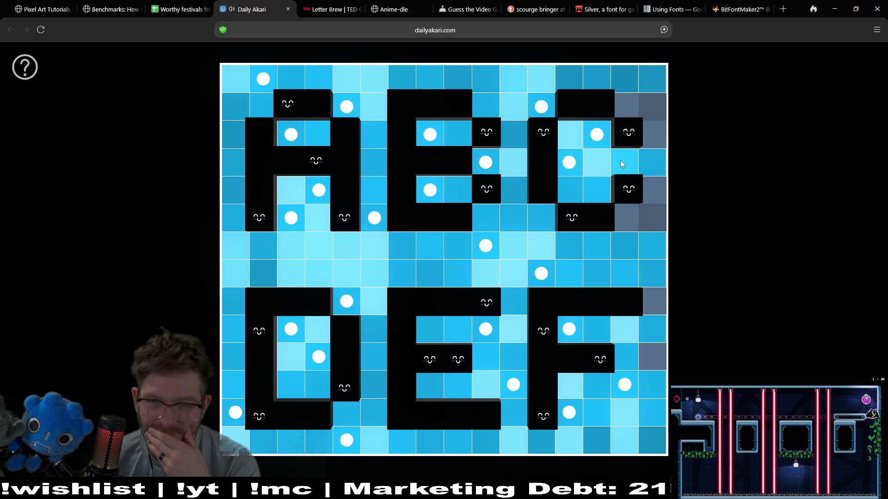
click(565, 168)
click(597, 142)
Place a bulb at the board edge beside the C and test bulbs in the C's middle and top rows
click(628, 111)
click(570, 161)
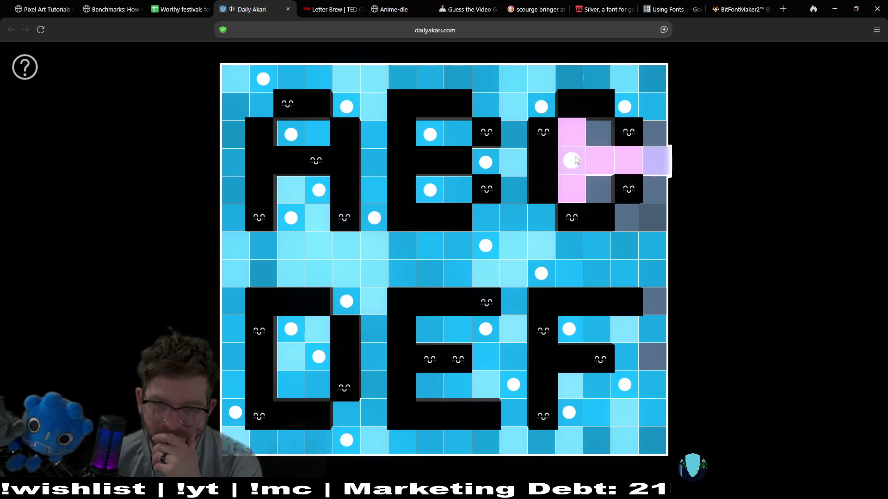
click(570, 161)
click(594, 164)
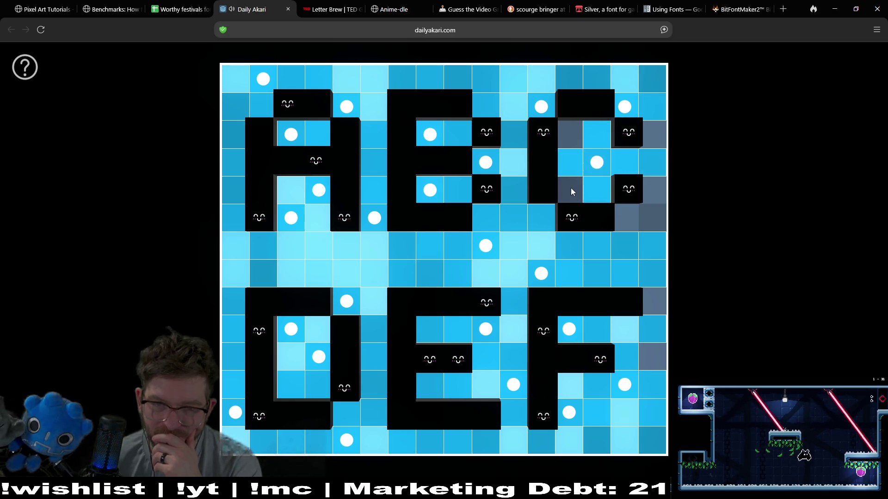
click(548, 112)
click(576, 134)
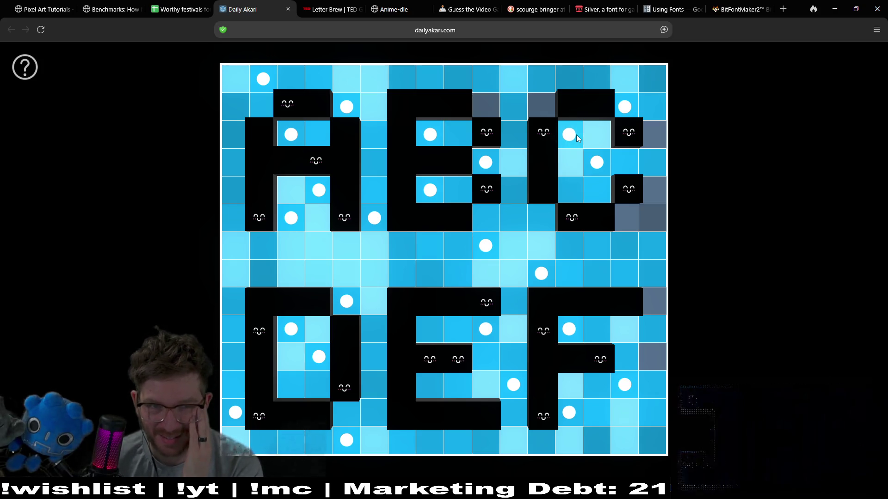
click(577, 134)
click(544, 109)
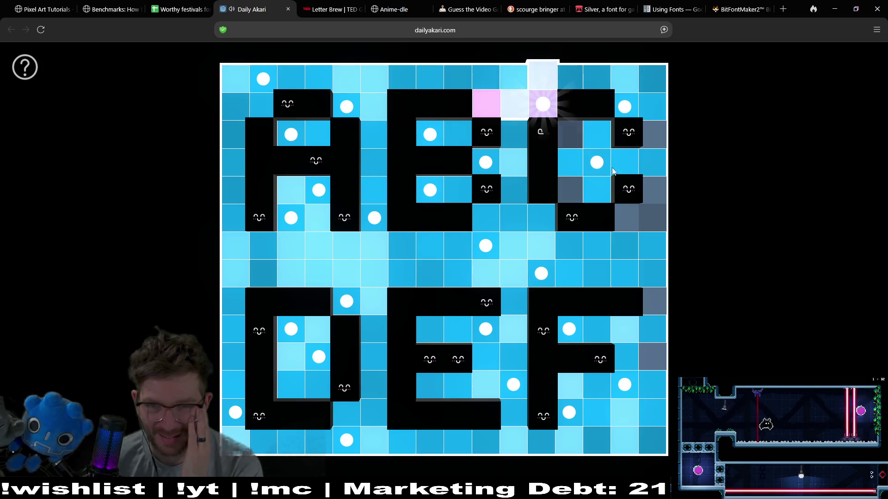
Clear the C's middle-row bulbs and place bulbs in the C's inner cells
click(597, 163)
click(571, 162)
click(575, 165)
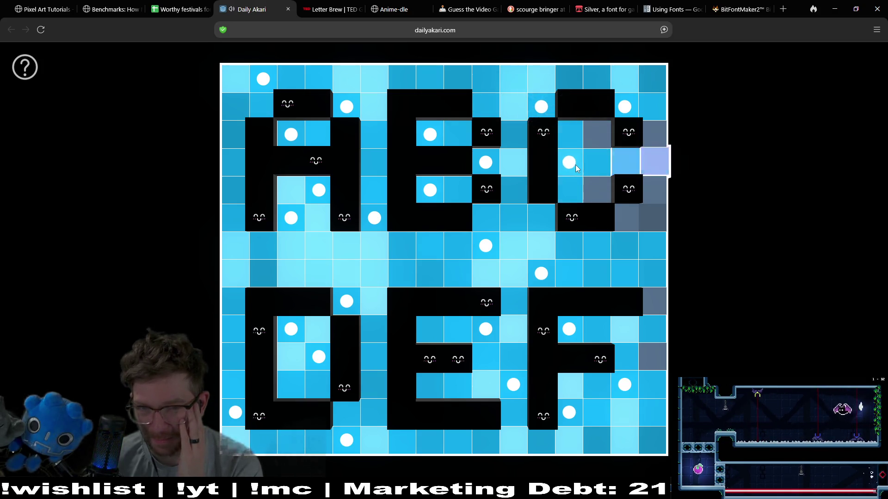
click(625, 107)
click(596, 134)
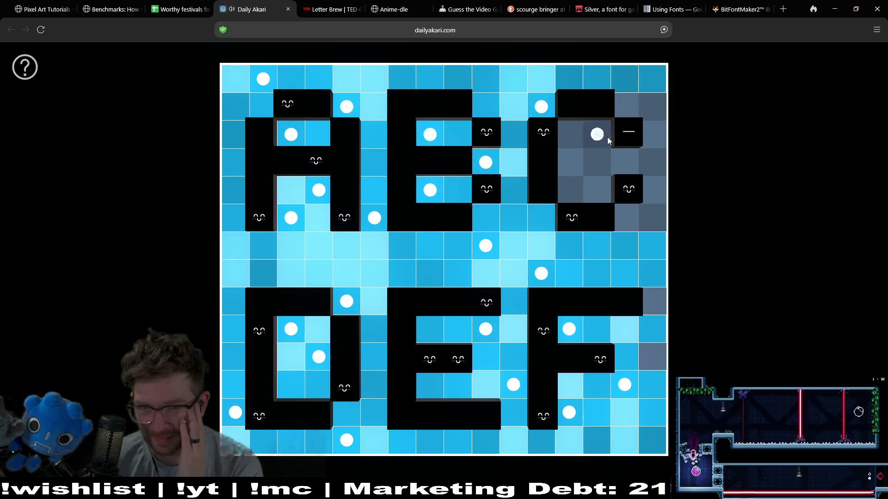
click(570, 163)
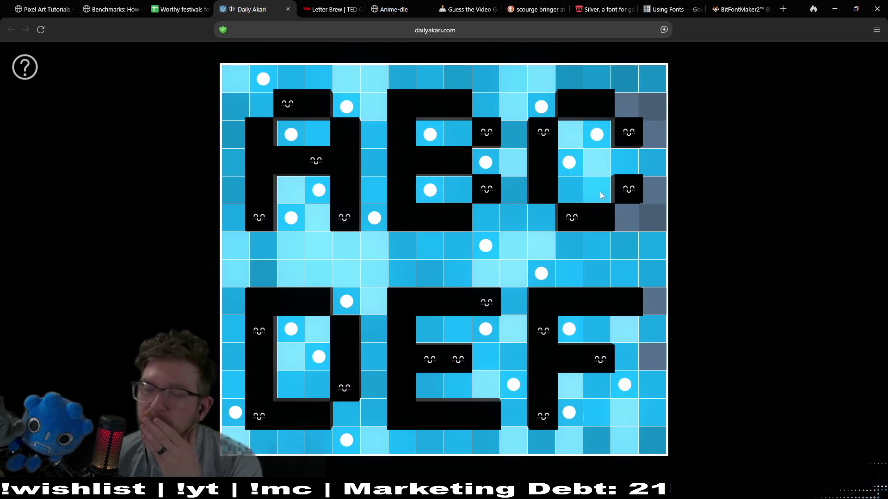
Place a bulb on the right edge beside the C and remove the middle gap row bulb
click(652, 221)
click(651, 221)
click(651, 107)
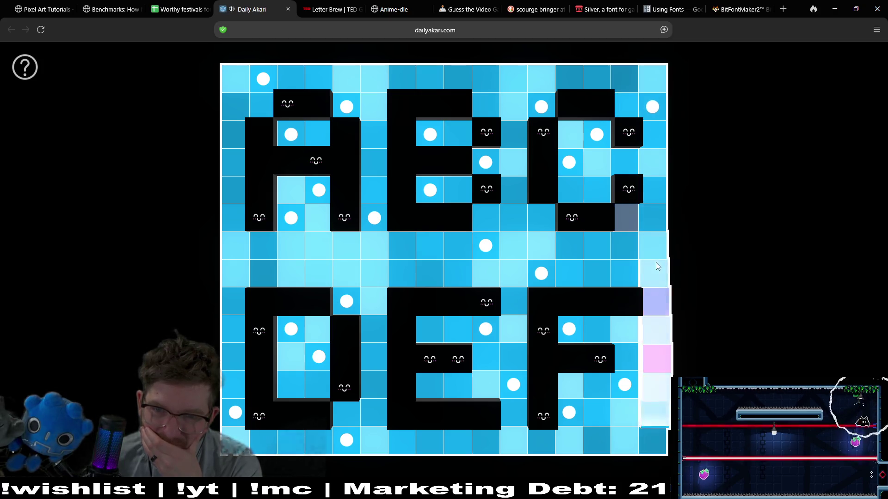
click(490, 246)
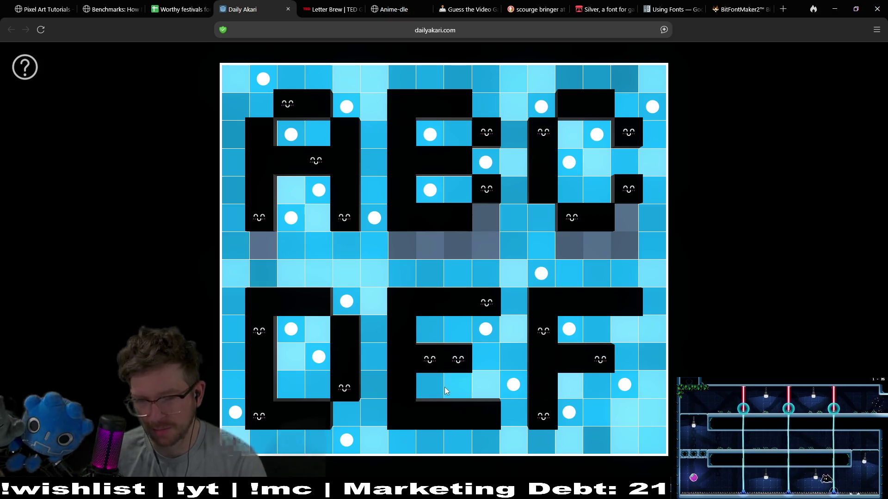
Clear the E letter's bulbs and re-place them in its middle and lower-right cells
click(456, 386)
click(514, 385)
click(487, 330)
click(458, 385)
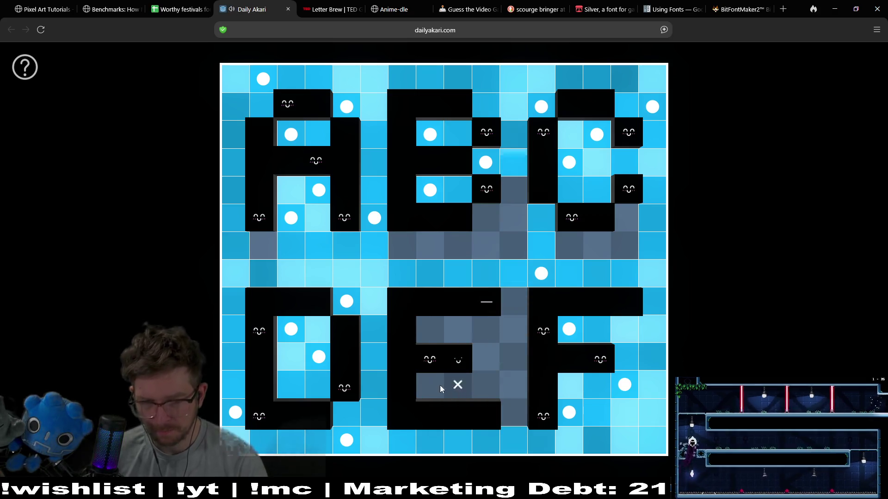
click(430, 384)
click(491, 321)
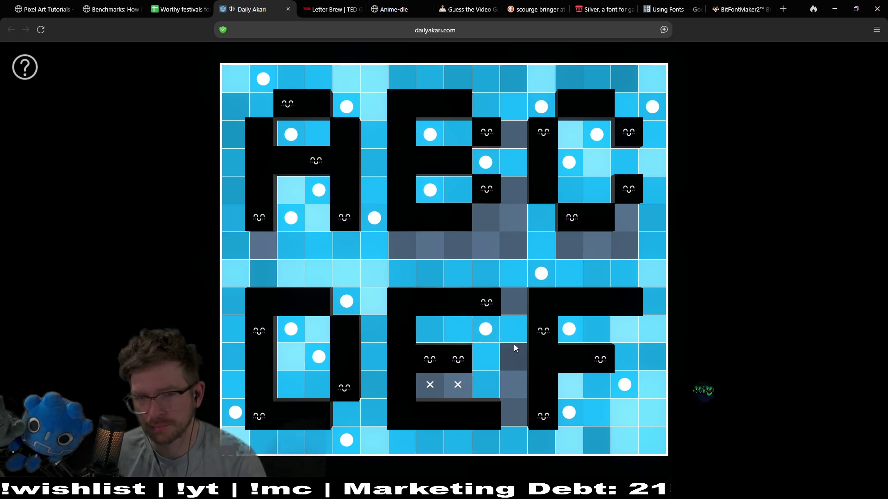
click(512, 375)
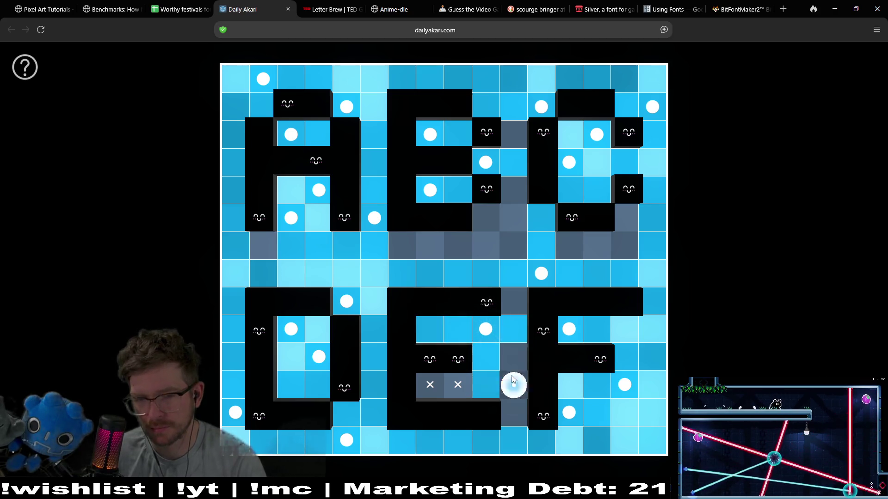
Add a bulb on the middle gap row's right side and rearrange the bulbs in and below the B
click(634, 248)
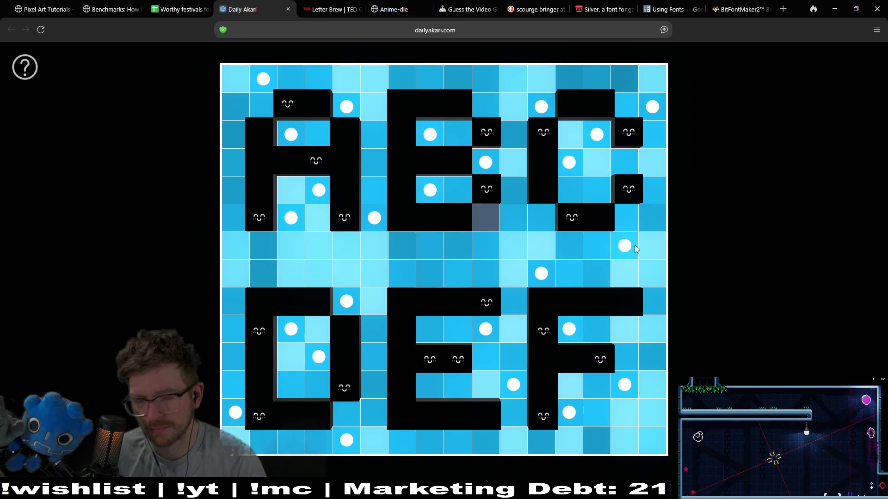
click(487, 171)
click(490, 214)
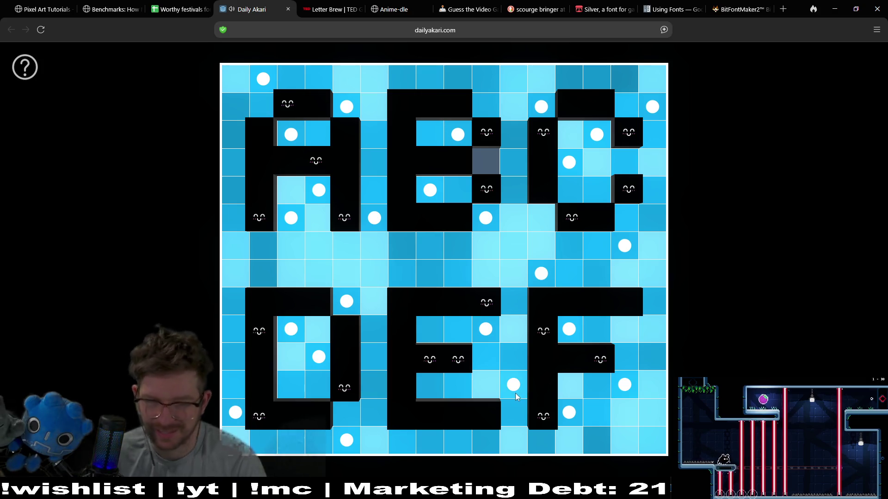
click(434, 191)
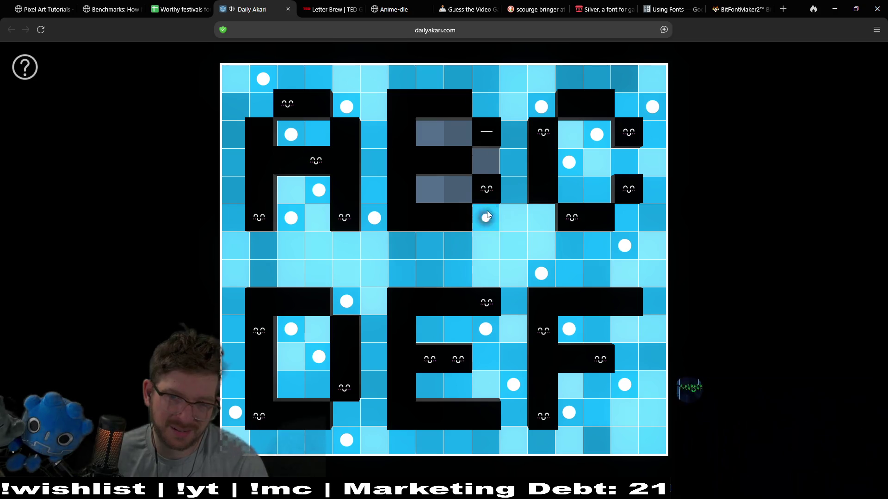
click(487, 215)
click(486, 161)
click(428, 186)
click(434, 139)
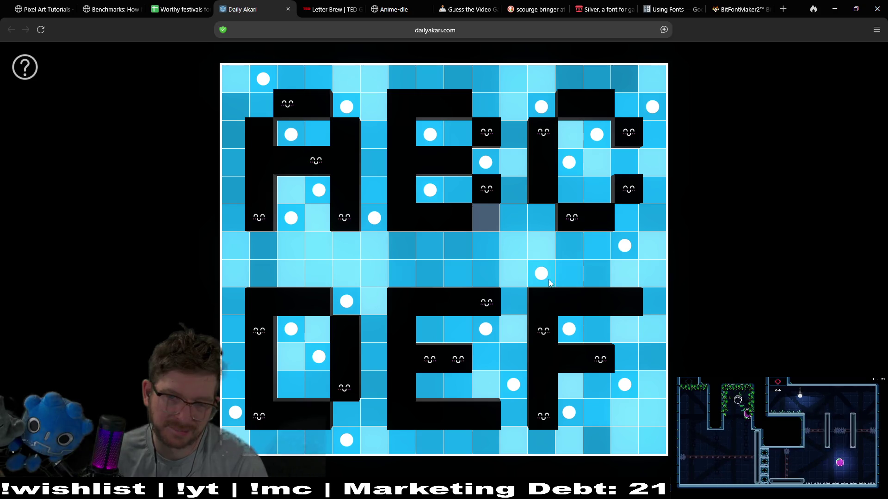
Move the two centre-row bulbs to new positions to relight the centre rows
click(531, 273)
click(627, 248)
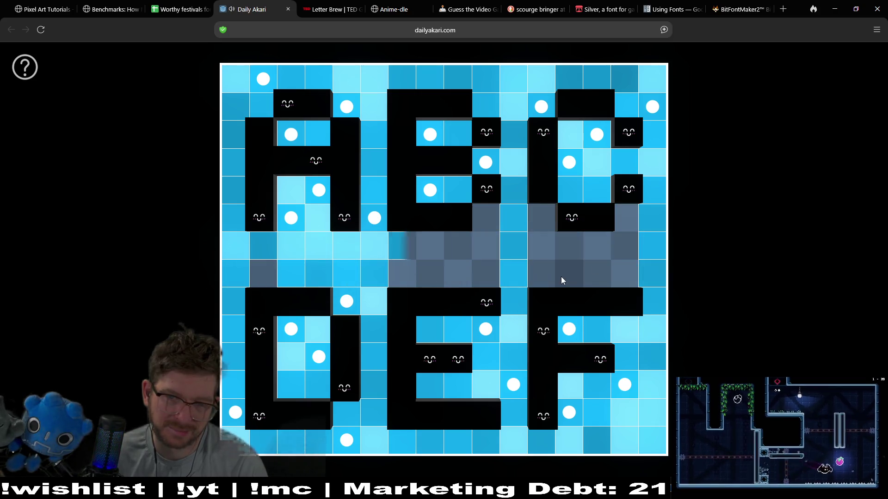
click(479, 243)
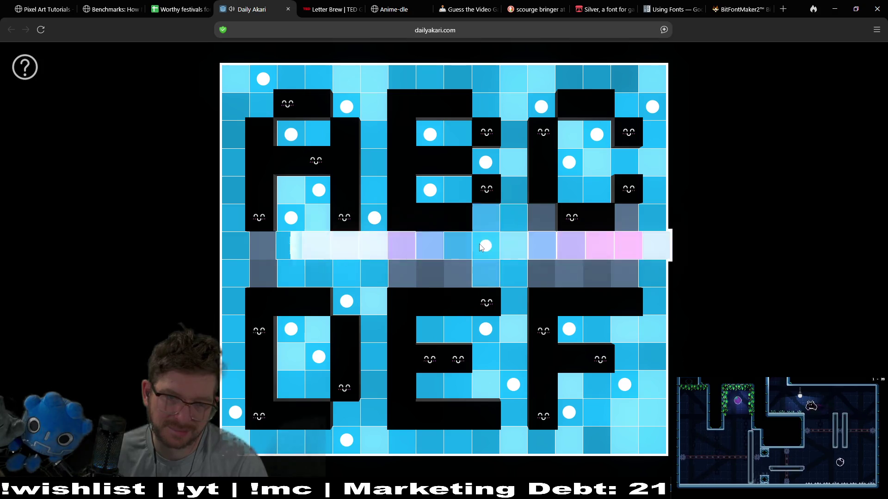
click(543, 278)
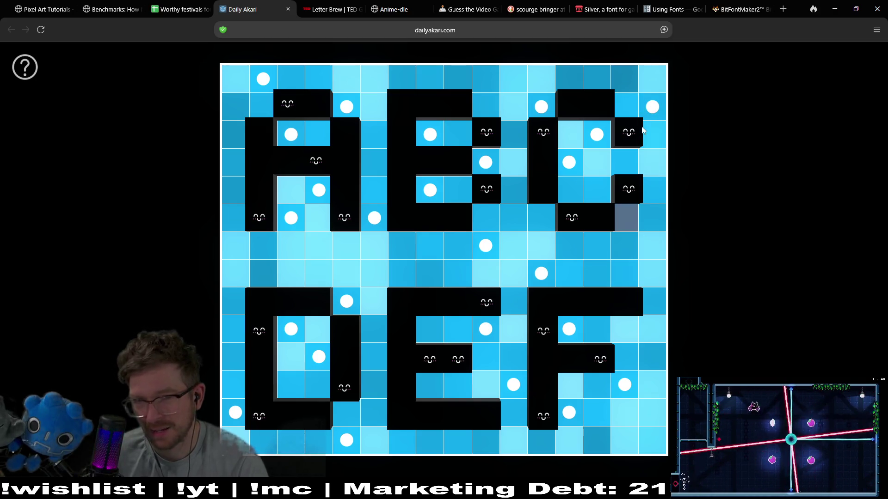
Rework the bulbs around the top-right letter and mark two cells as bulb-free
click(653, 113)
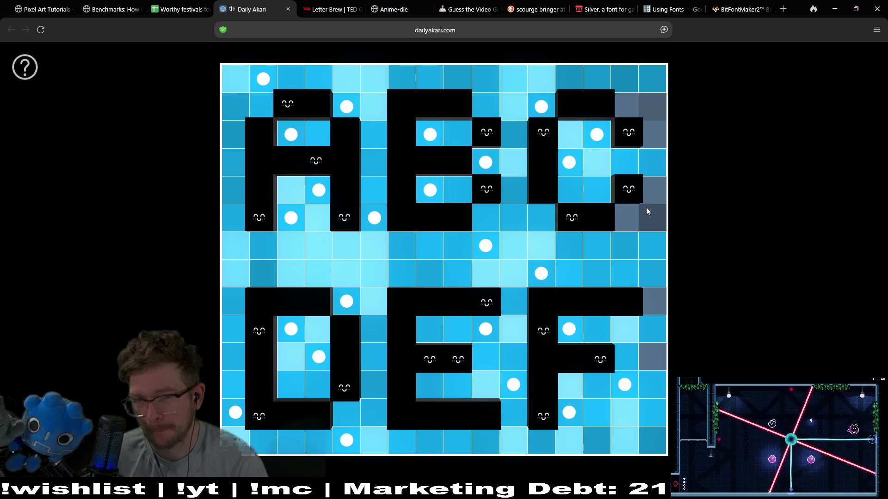
click(597, 134)
click(624, 107)
click(657, 217)
click(596, 163)
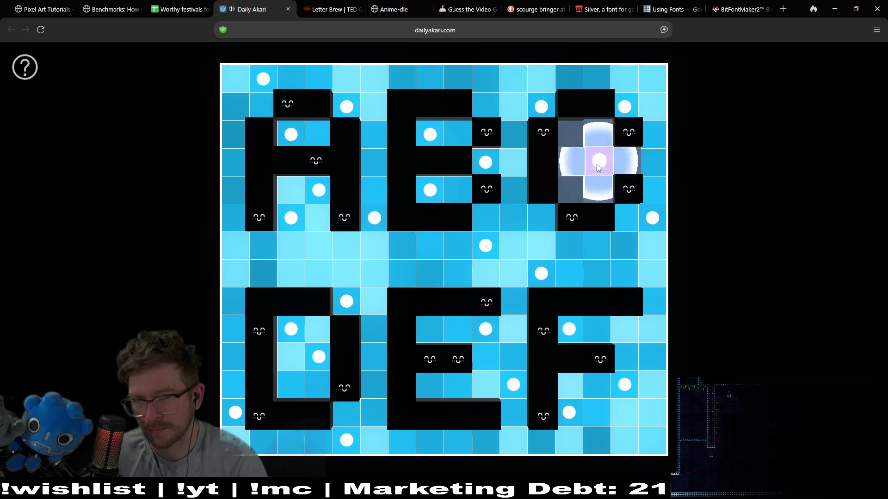
right_click(569, 190)
right_click(569, 134)
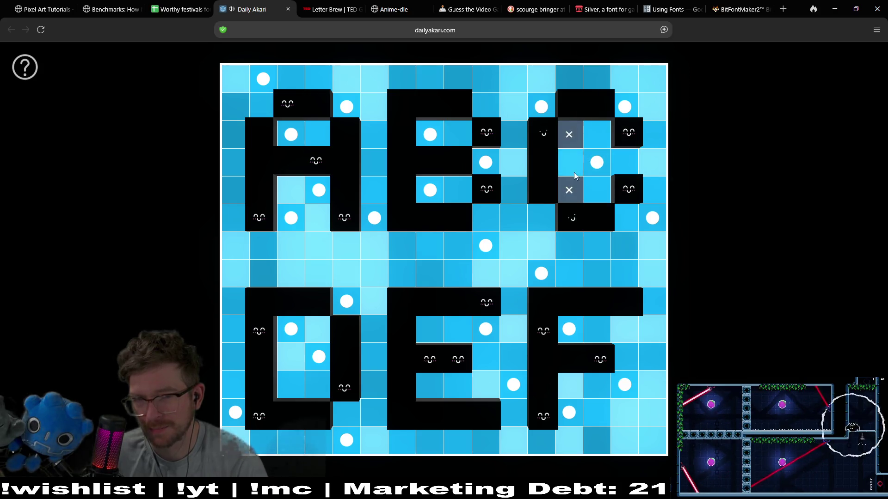
click(541, 107)
click(571, 139)
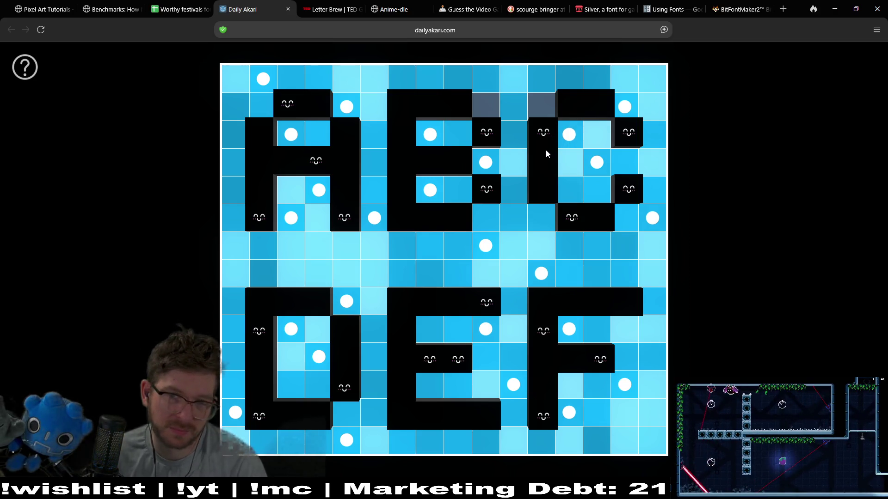
Rearrange the bulbs in and around the top-middle letter's gaps and clue block
click(438, 137)
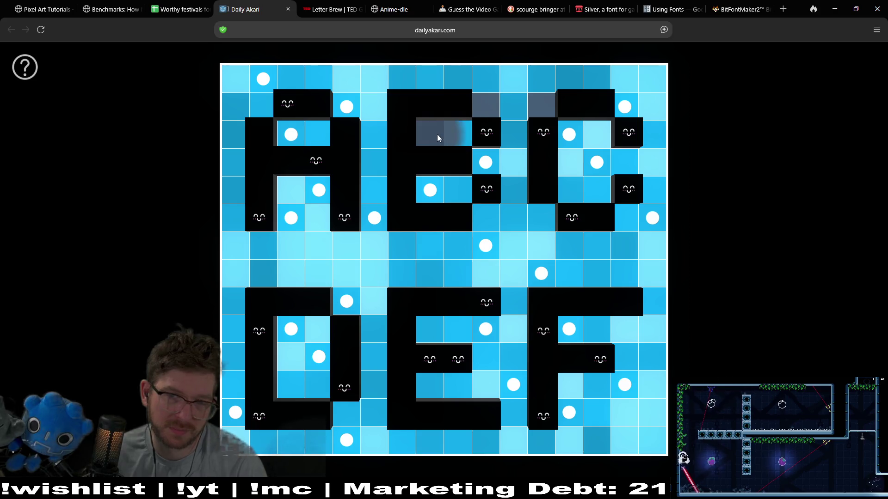
click(497, 153)
click(494, 110)
click(429, 189)
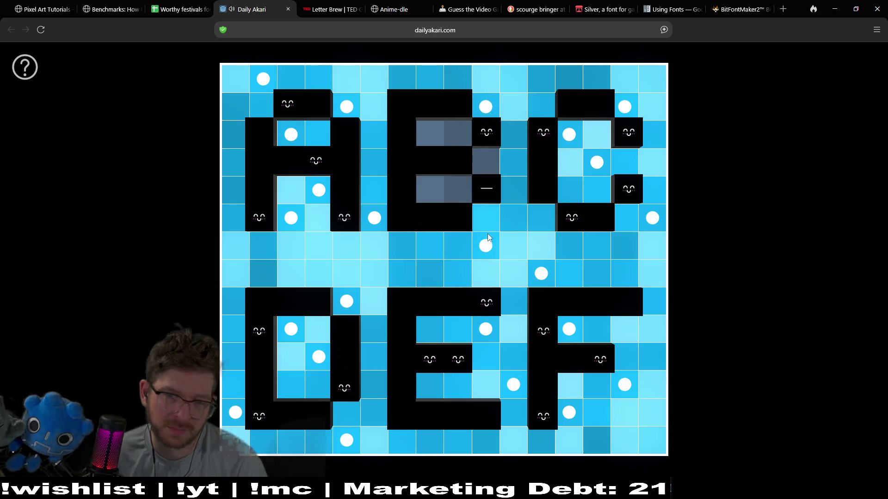
click(458, 190)
click(436, 134)
click(513, 385)
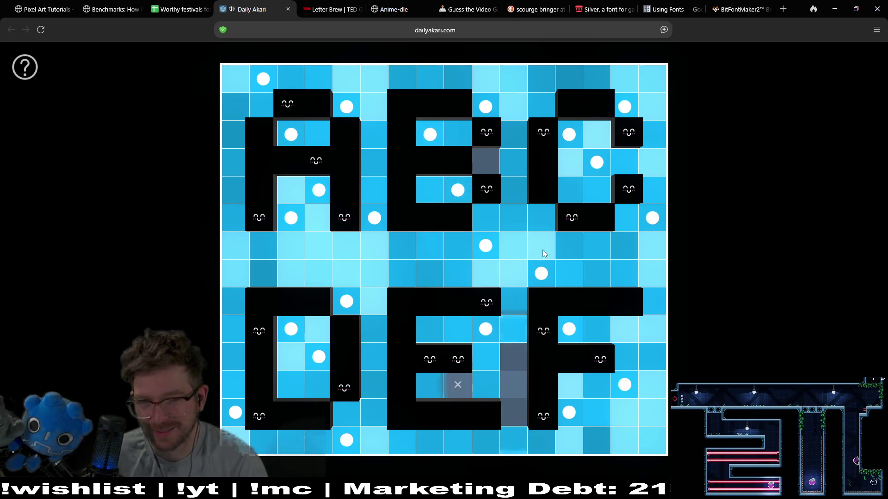
click(521, 169)
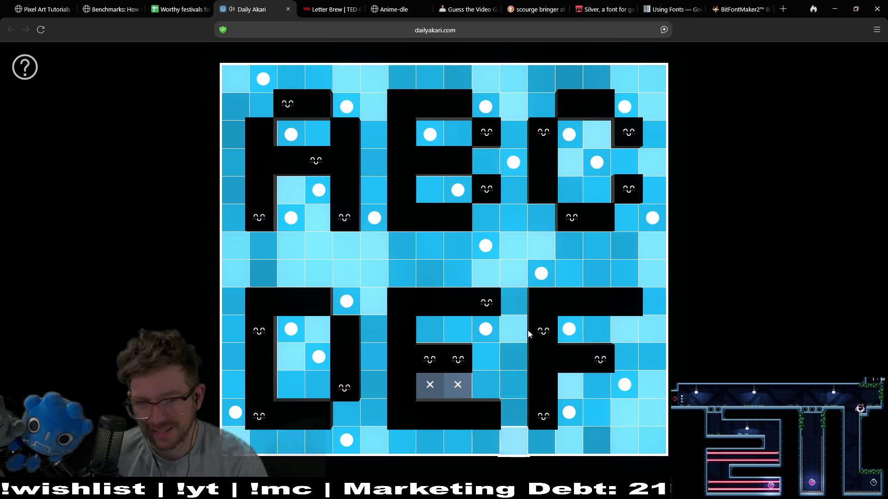
Clear the centre and middle-column bulbs and test bulbs inside the bottom-middle letter
click(484, 332)
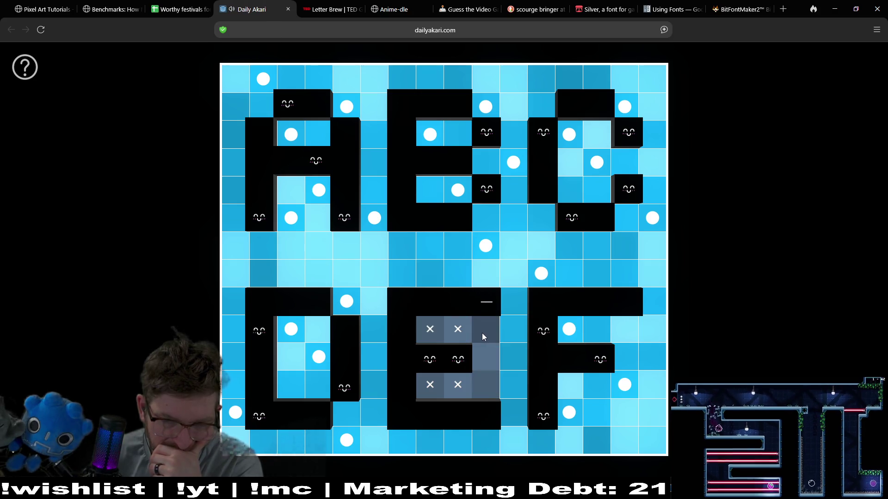
click(544, 275)
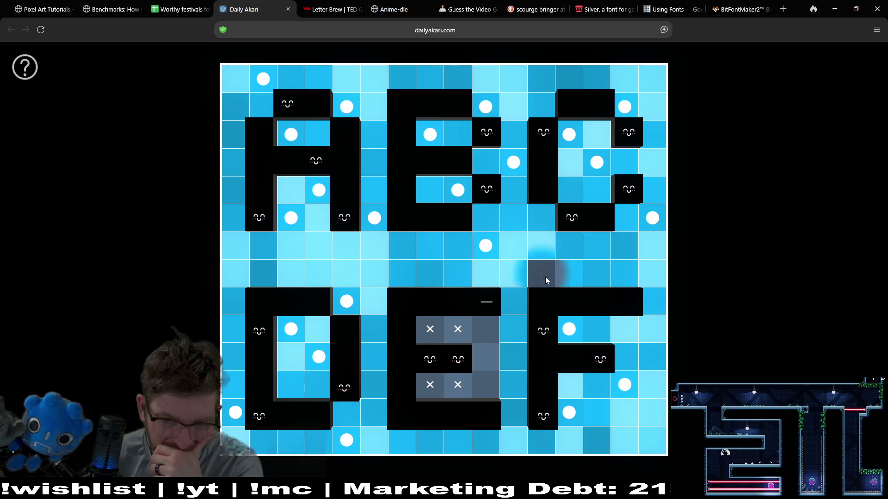
click(481, 246)
click(485, 272)
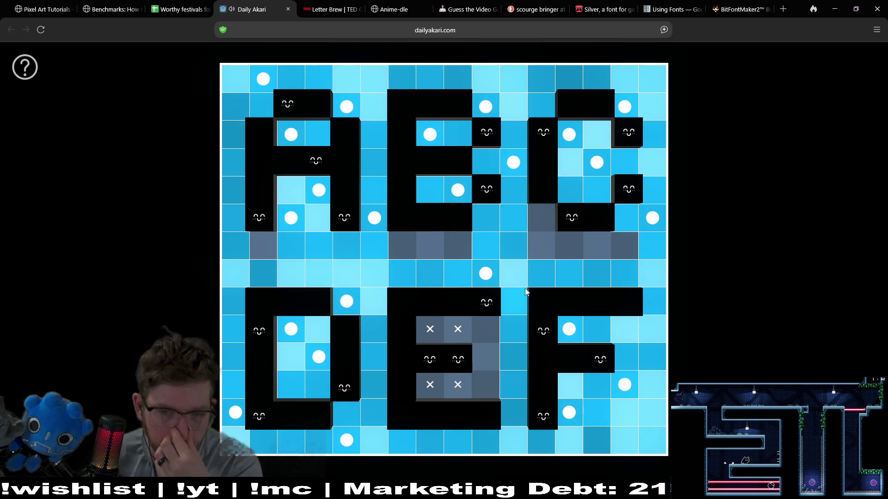
click(490, 391)
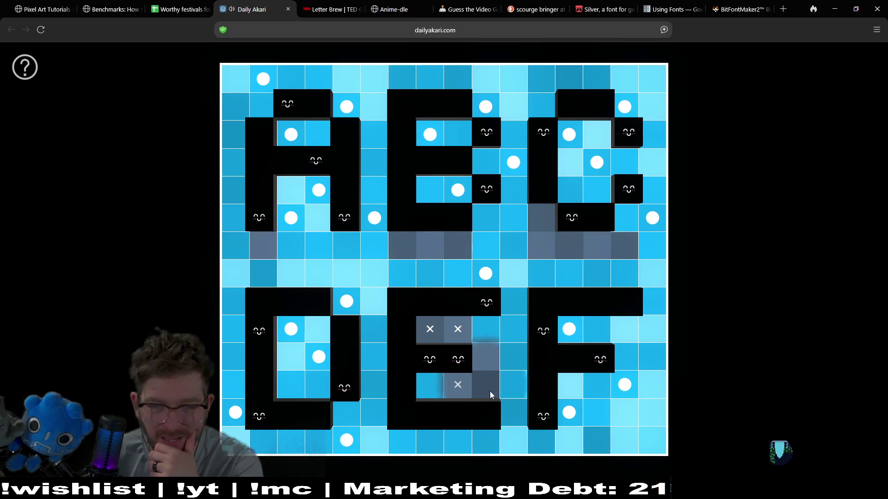
click(489, 391)
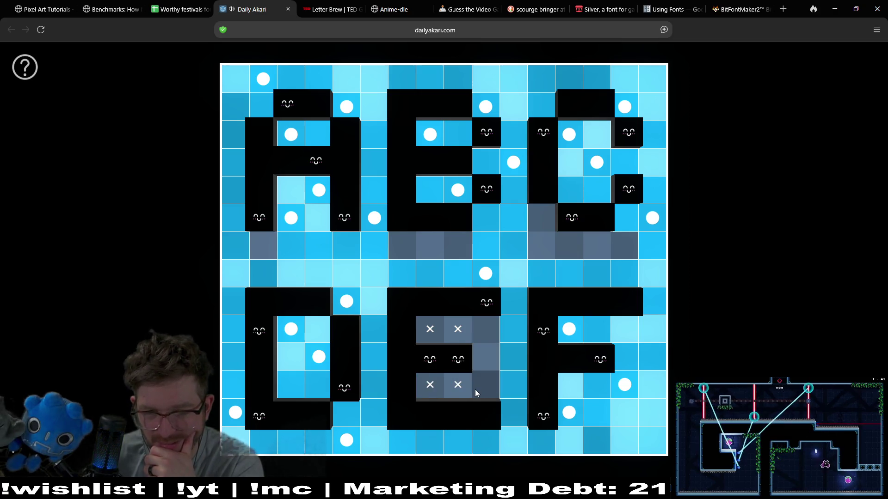
click(490, 281)
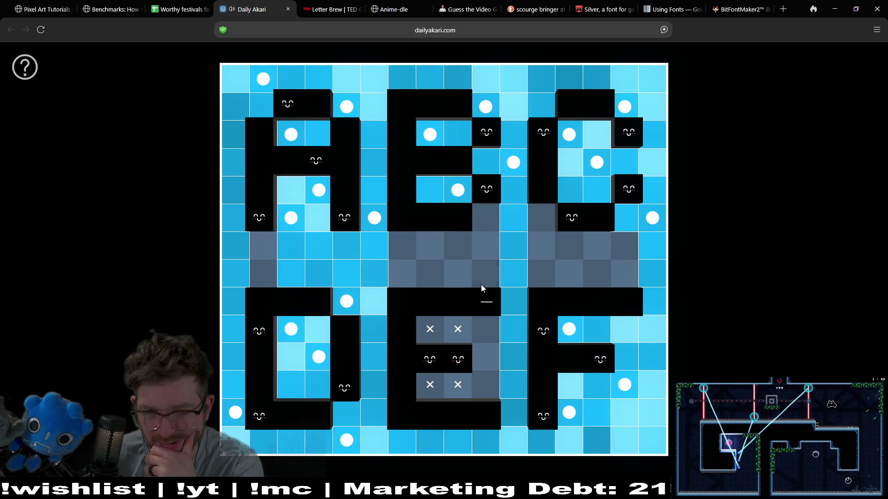
click(480, 329)
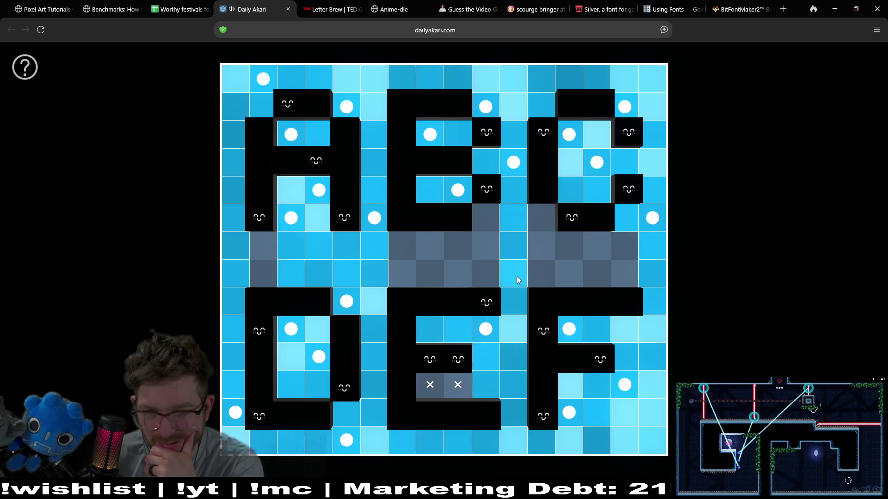
Place a bulb in the E's lower gap and shift the top bulb to satisfy the 1 clue
click(508, 157)
click(516, 373)
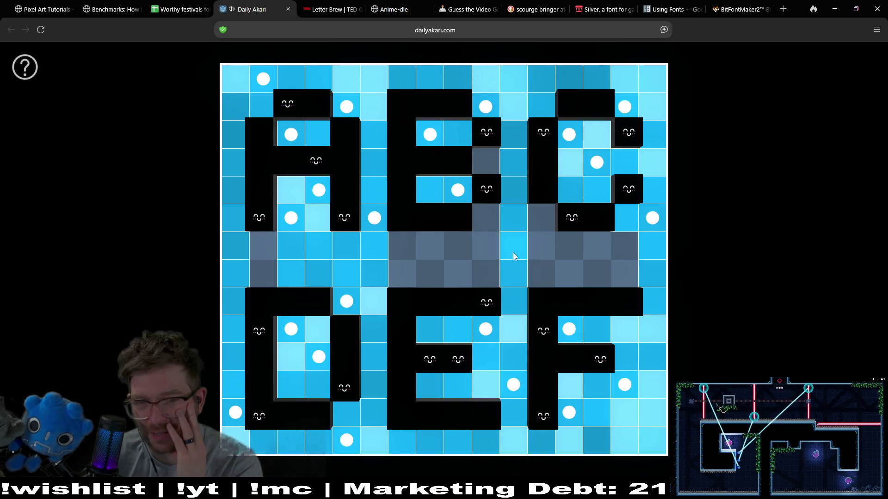
click(489, 101)
click(428, 135)
Rearrange the bulbs in and below the top-middle letter and beside the middle clue block
click(458, 190)
click(455, 139)
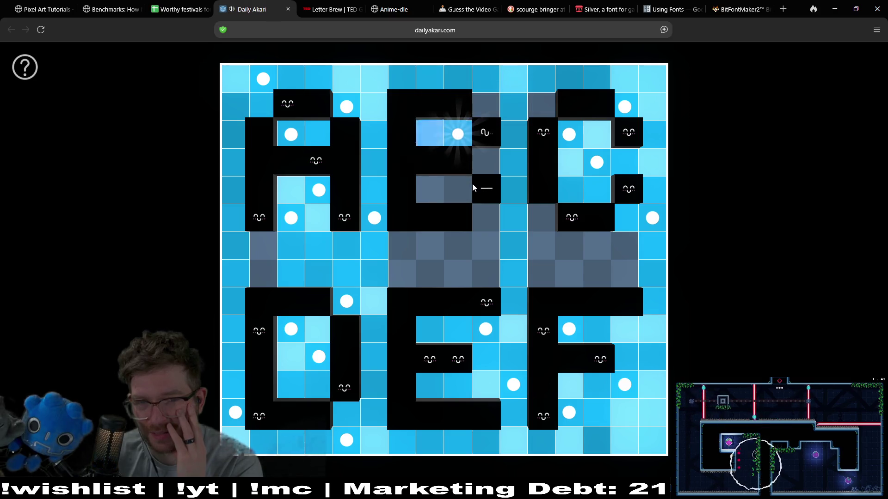
click(482, 211)
click(440, 190)
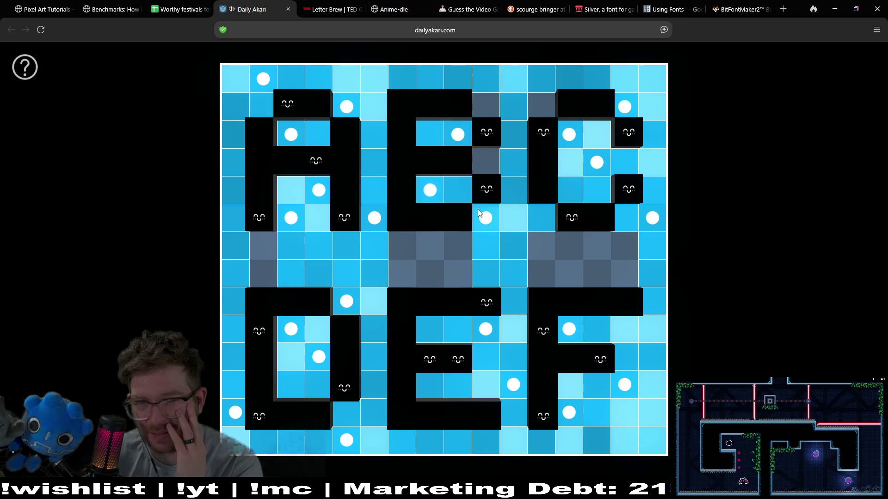
click(478, 213)
click(486, 162)
click(430, 190)
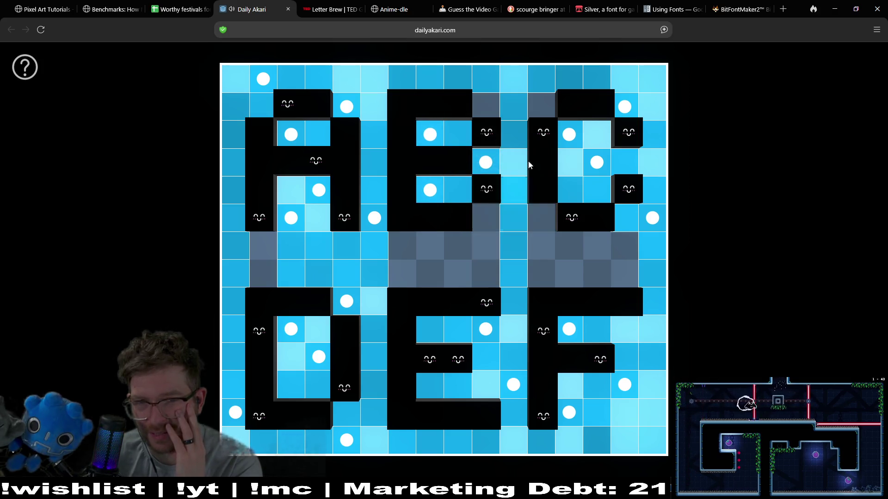
Move the top-right letter's bulb above it and add two bulbs lighting the centre rows
click(567, 138)
click(541, 109)
click(485, 246)
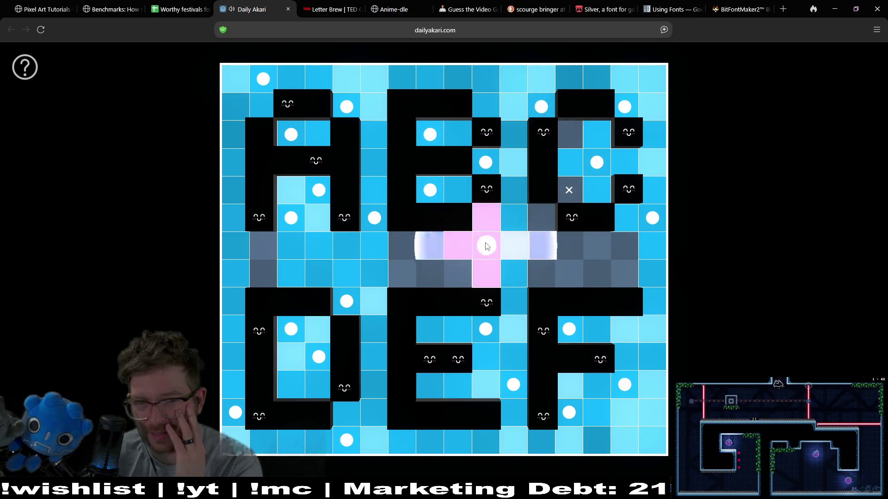
click(538, 272)
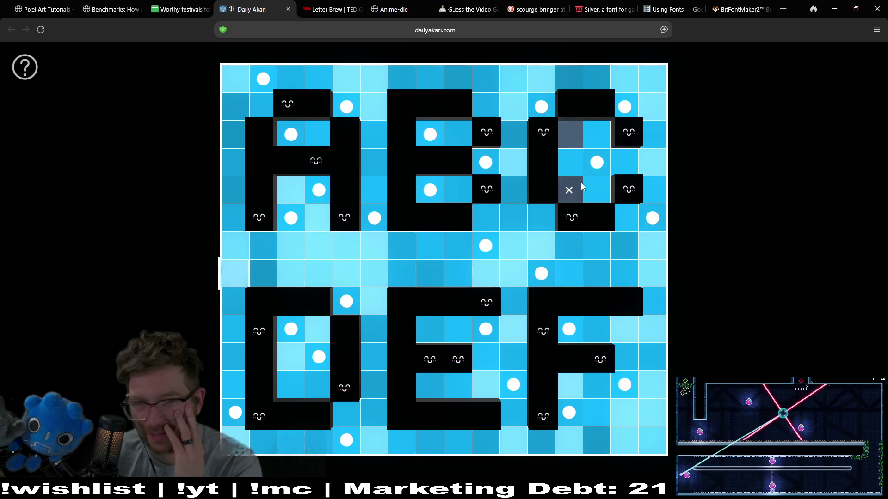
Reposition bulbs so two inside the top-right letter light its whole interior
click(596, 165)
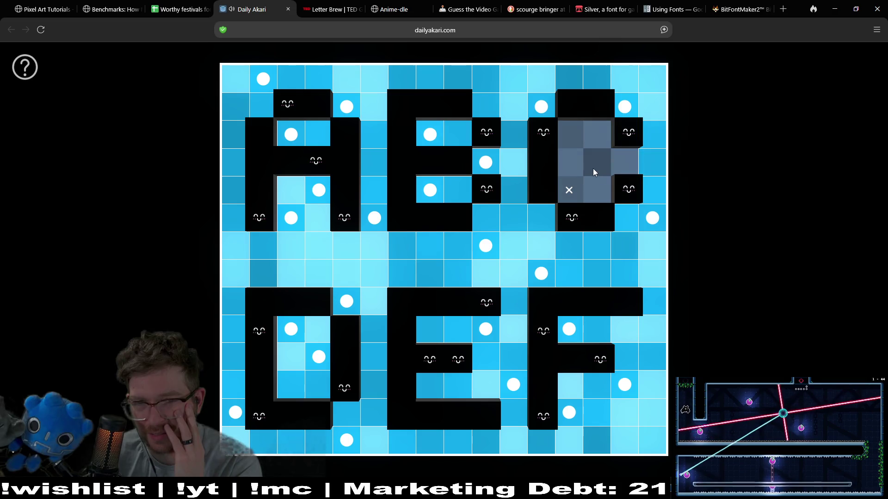
click(568, 164)
click(625, 105)
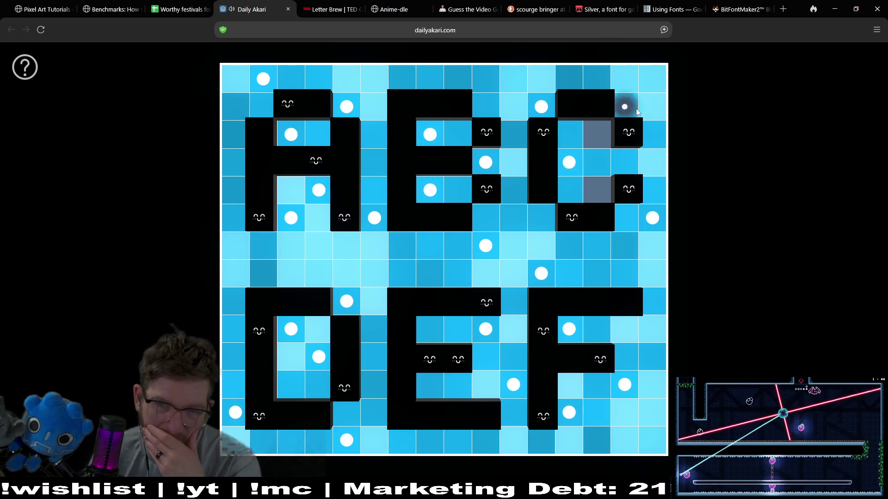
click(603, 137)
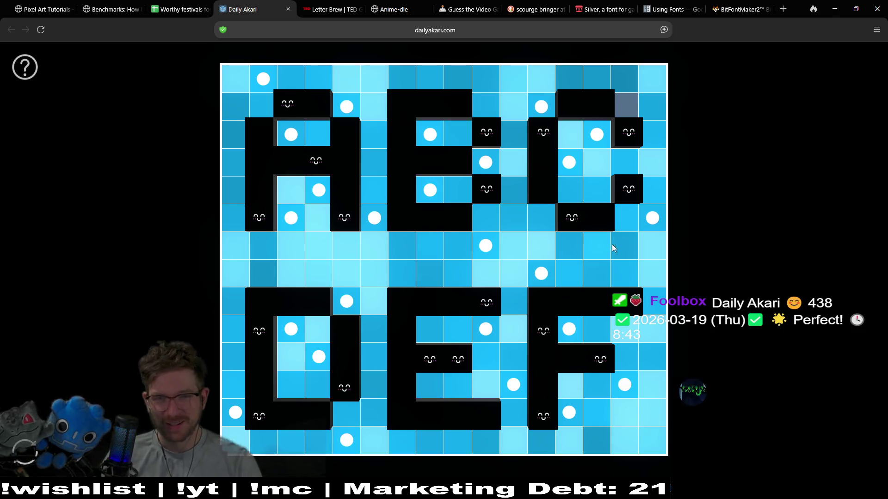
Move the right-edge bulb to the top-right corner and shift the centre-row bulb further right
click(652, 218)
click(647, 104)
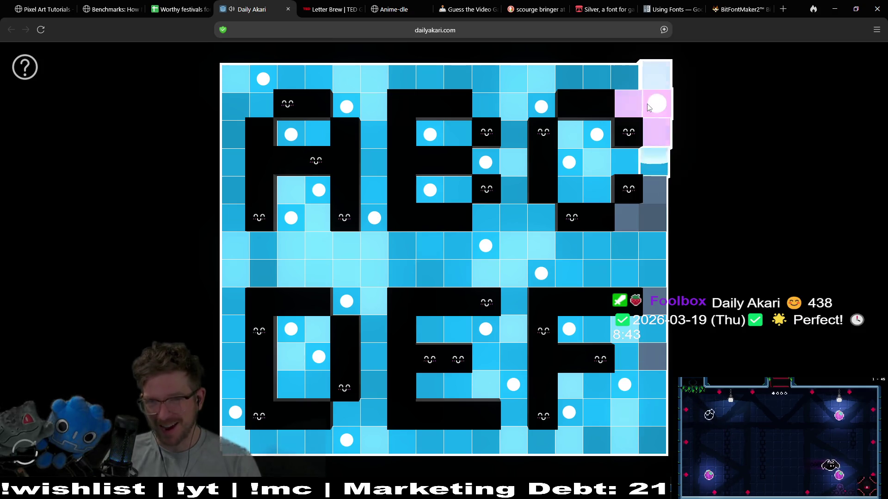
click(541, 276)
click(627, 273)
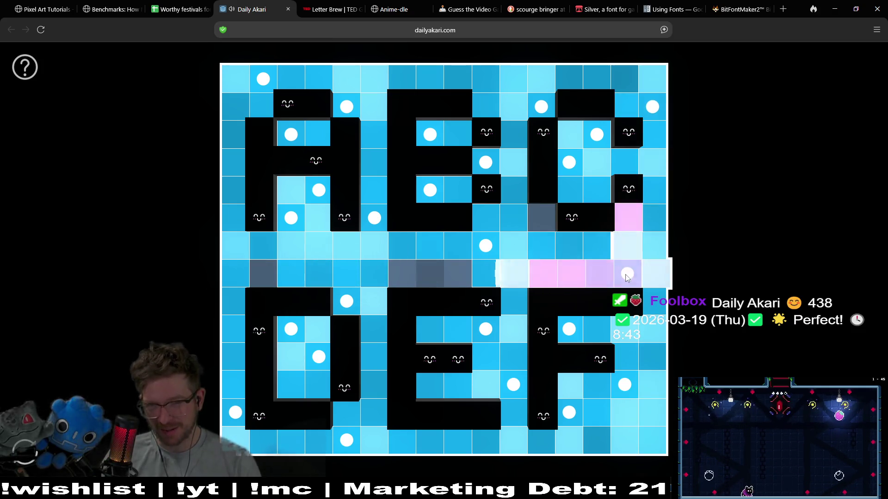
Shift the middle-row lamps right and back left, then remove the top-right corner lamp
click(482, 246)
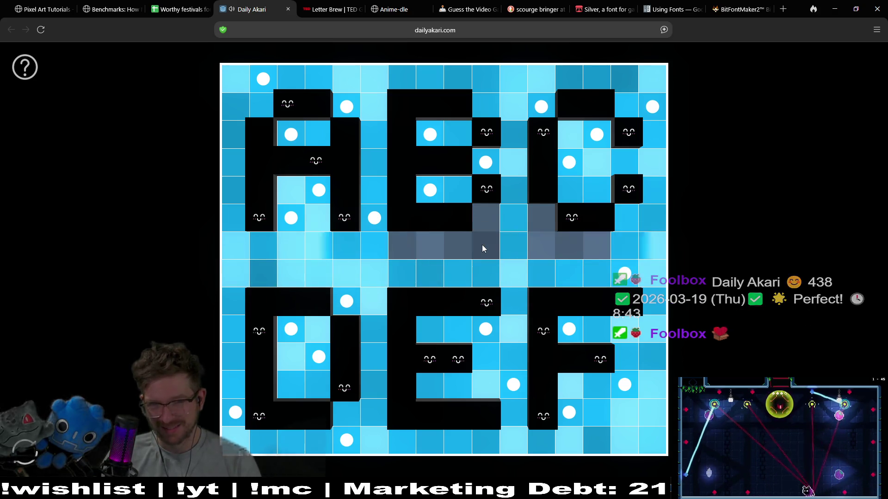
click(533, 246)
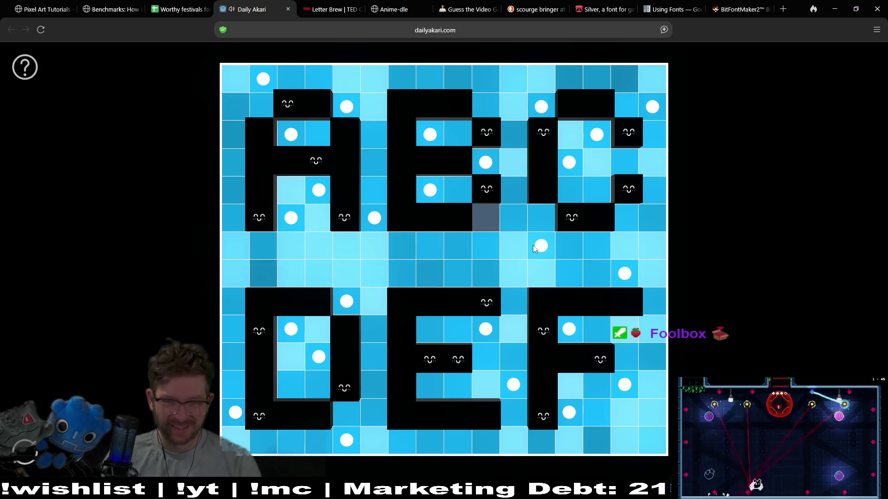
click(533, 245)
click(481, 250)
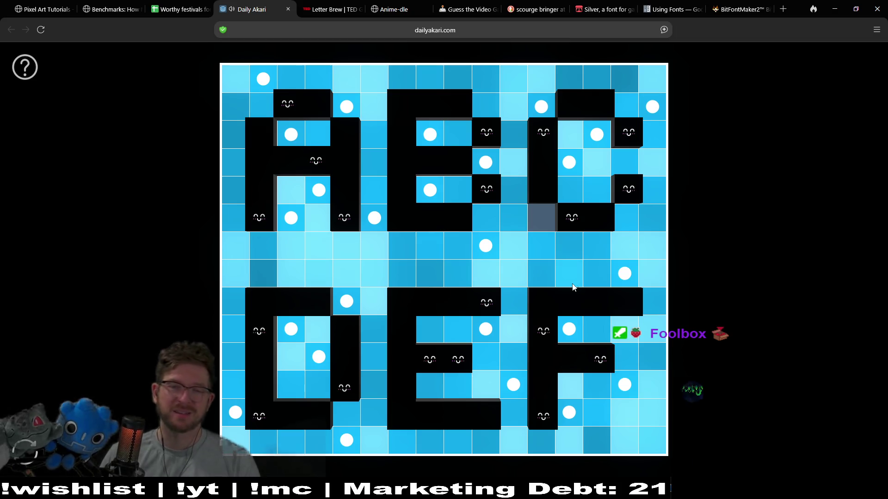
click(625, 273)
click(546, 275)
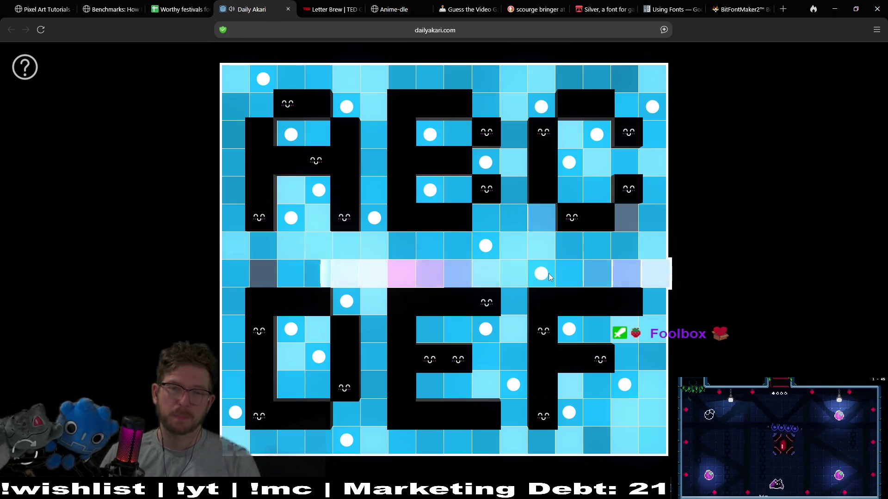
click(654, 113)
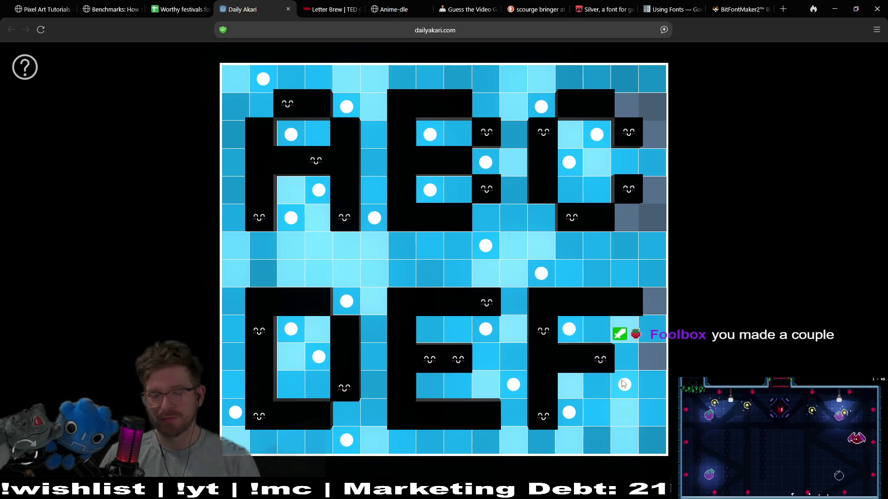
Restart the puzzle with R and confirm, then place two lamps inside the E letter
key(r)
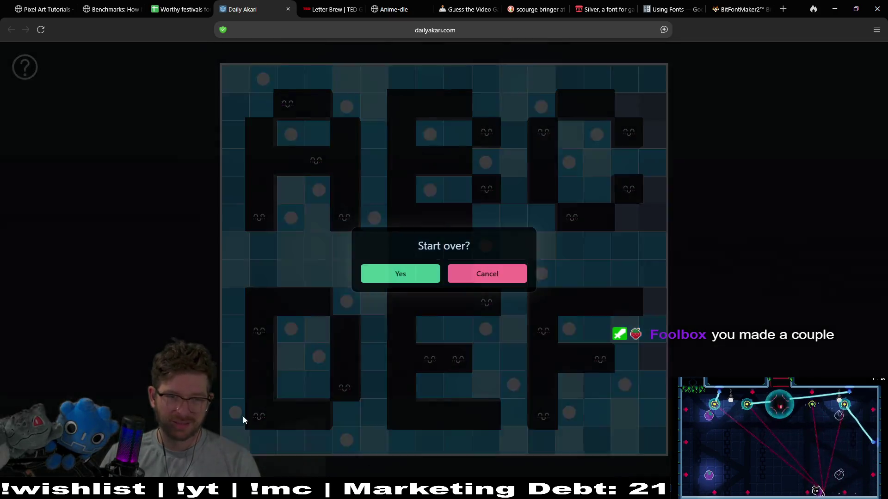
click(398, 274)
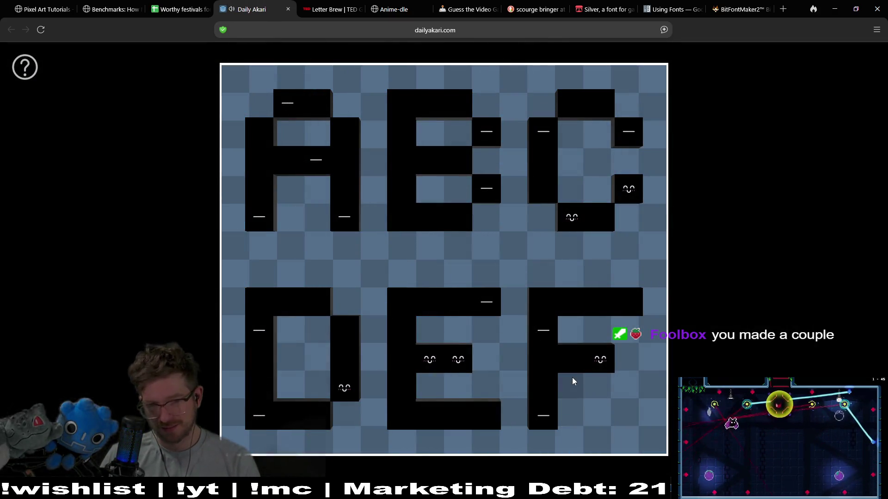
click(486, 329)
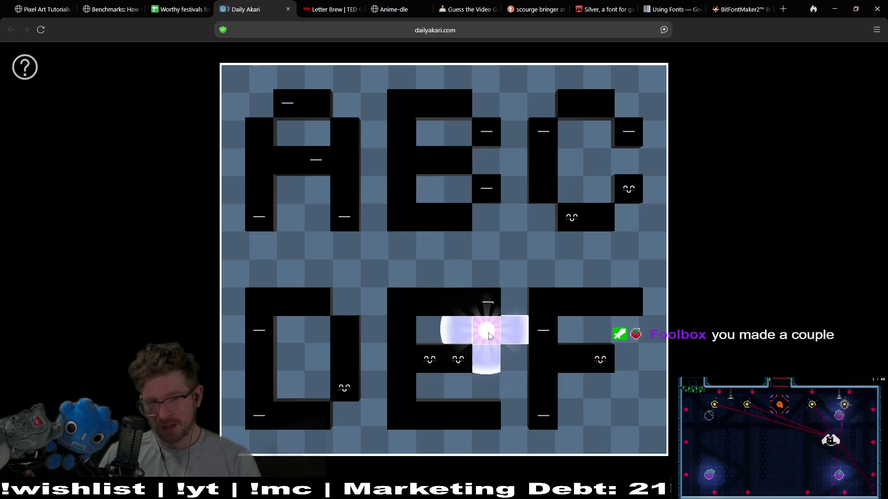
click(513, 385)
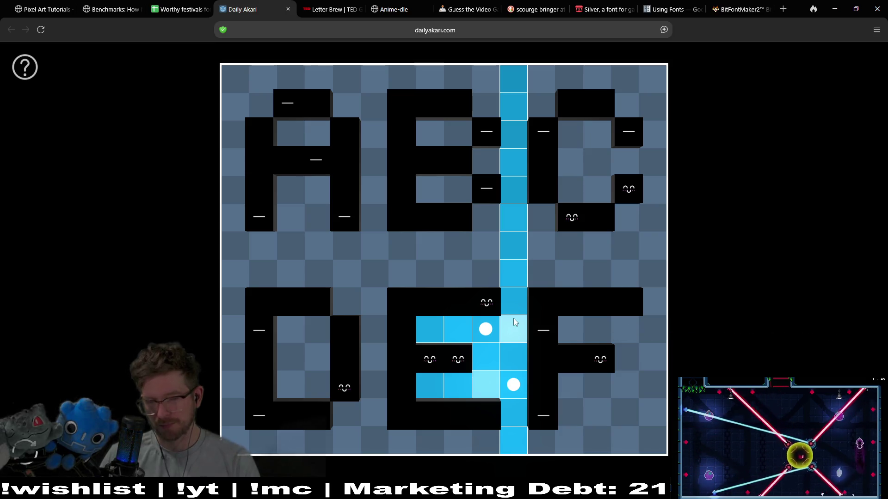
Remove both E lamps and place new ones right of the E, inside it, and above it
click(516, 379)
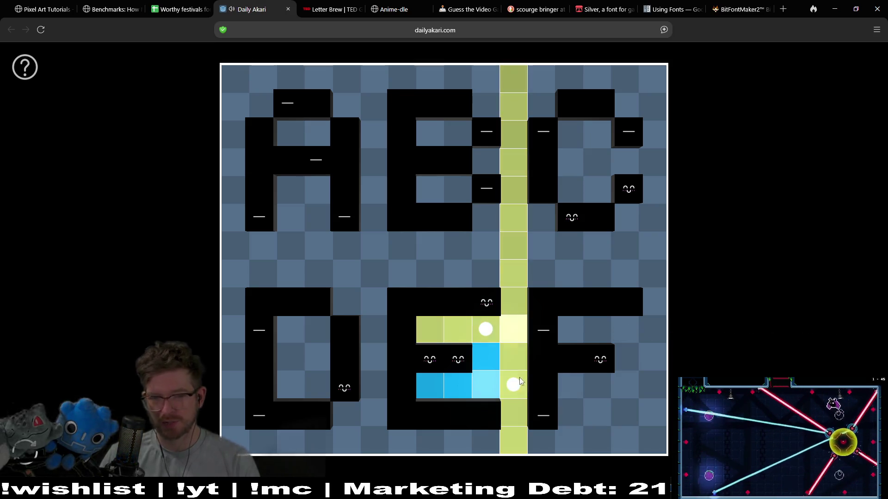
click(486, 340)
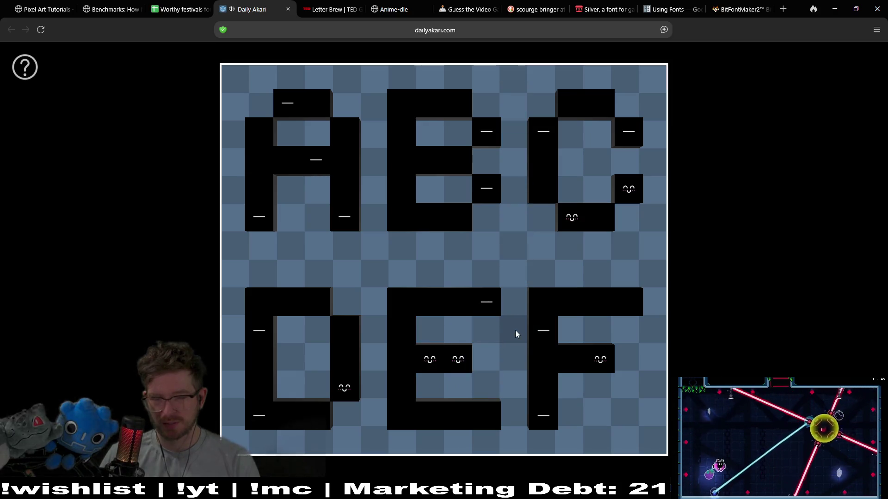
click(516, 333)
click(478, 383)
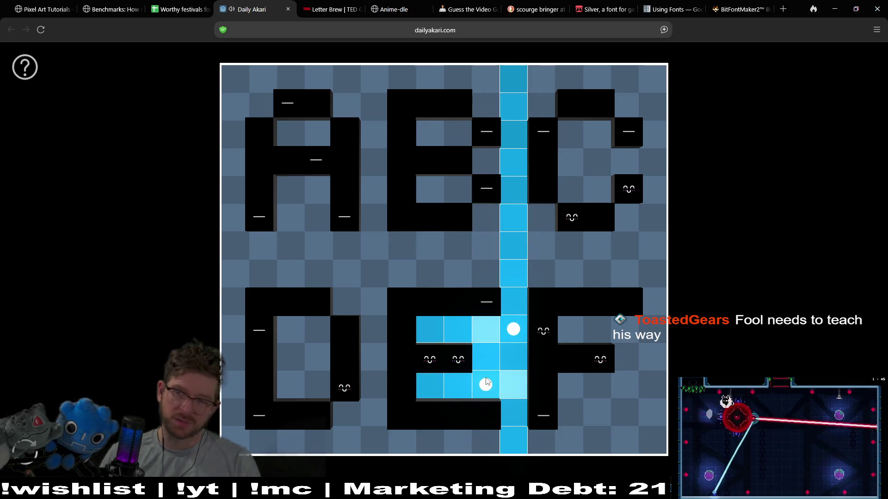
click(481, 282)
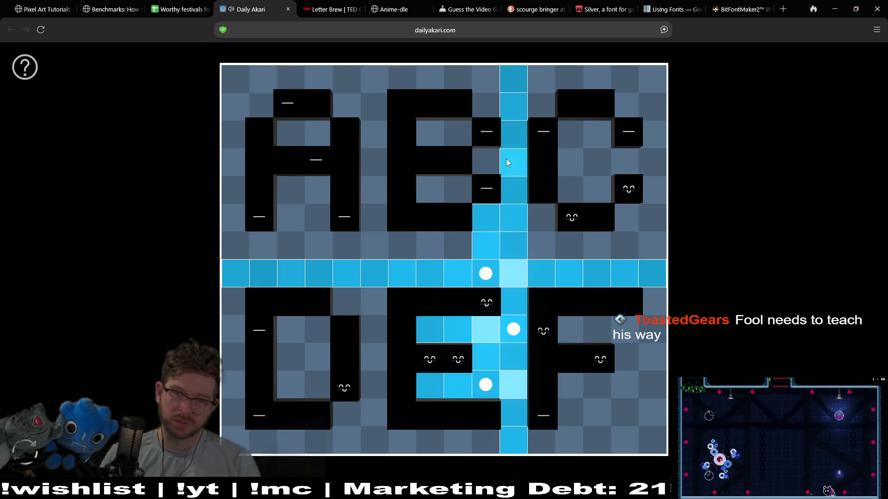
Place lamps inside the top-middle letter and around the top-right letter
click(491, 164)
click(430, 135)
click(430, 188)
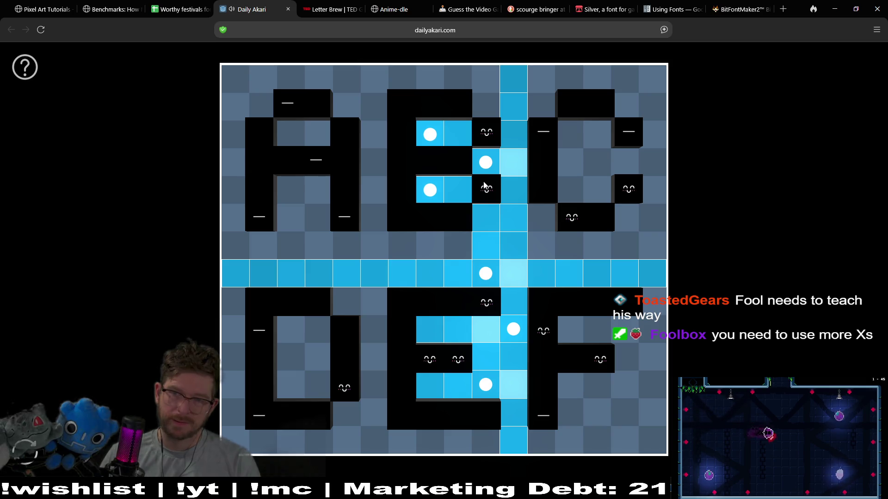
click(545, 108)
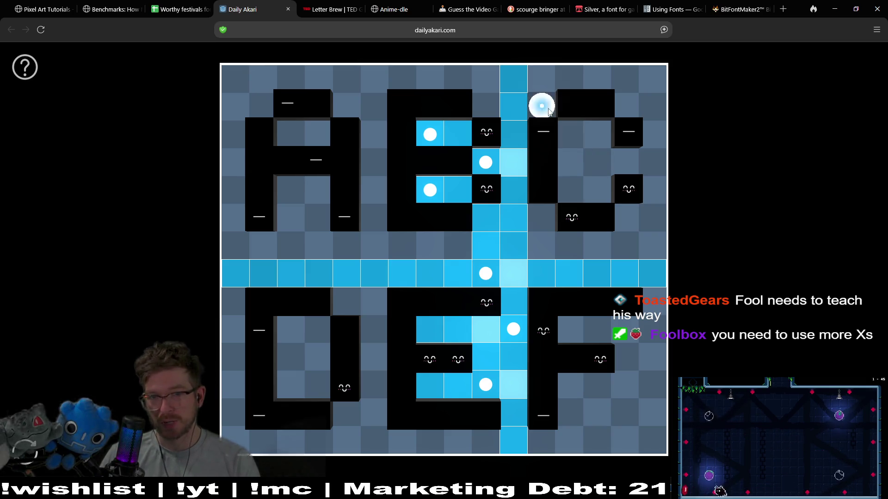
click(604, 137)
click(568, 163)
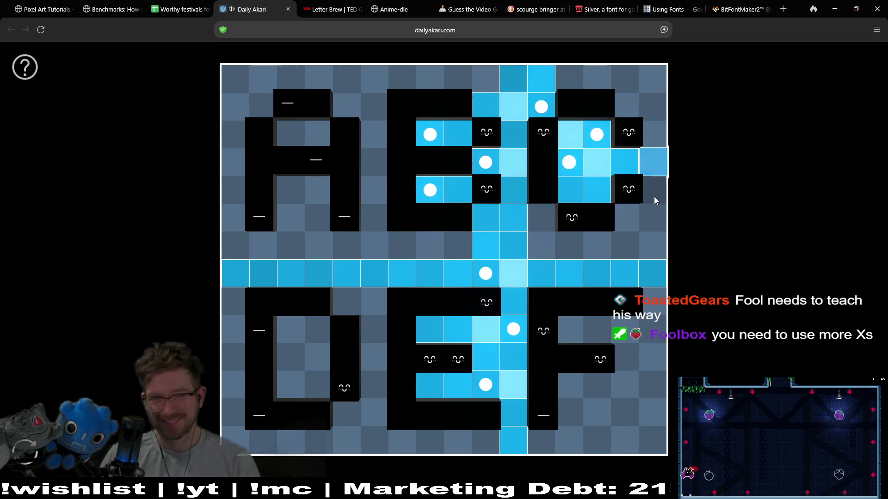
Add lamps inside the top-left letter and one in the left edge column
click(317, 134)
click(260, 108)
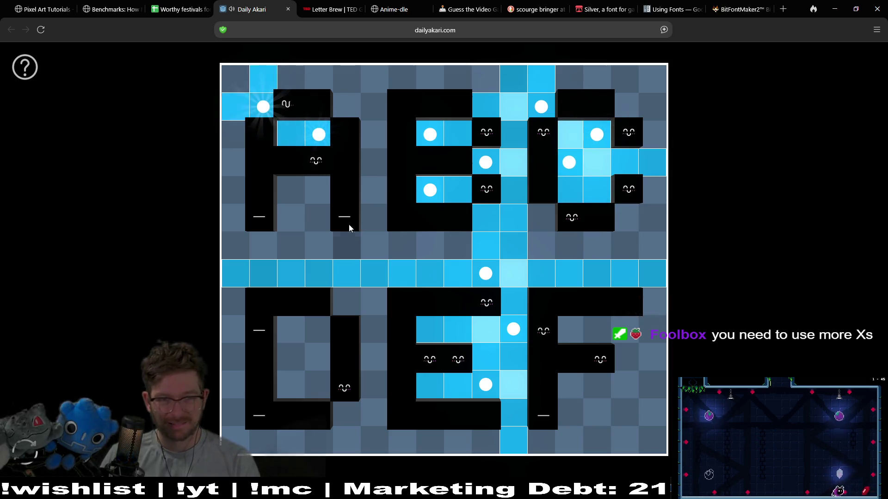
click(310, 215)
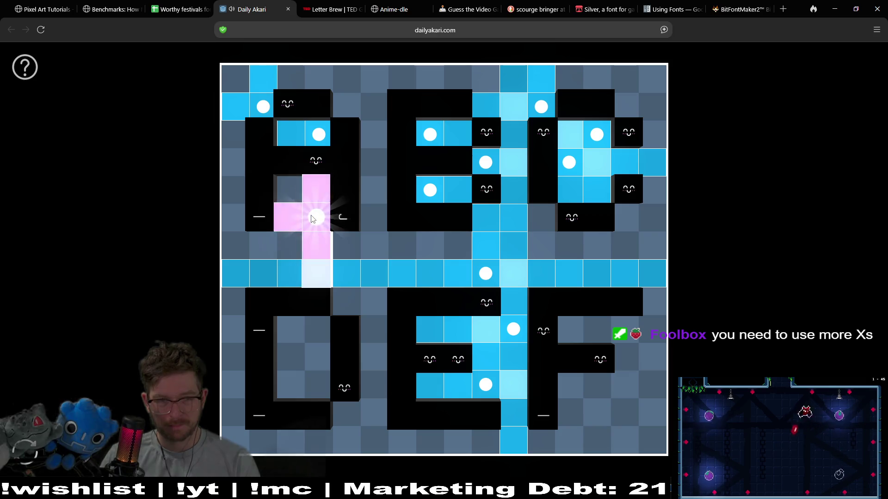
click(293, 199)
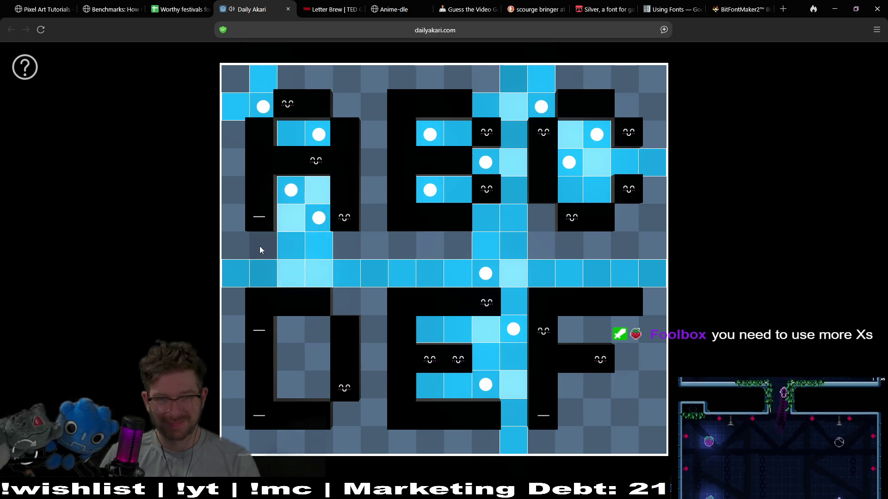
click(234, 224)
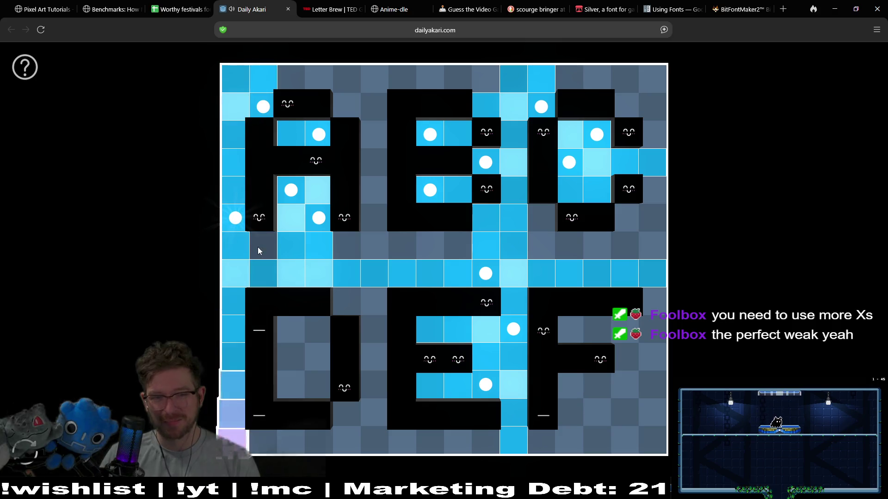
Add lamps inside the bottom-left letter, the D, beside the D and between rows
click(288, 339)
click(318, 355)
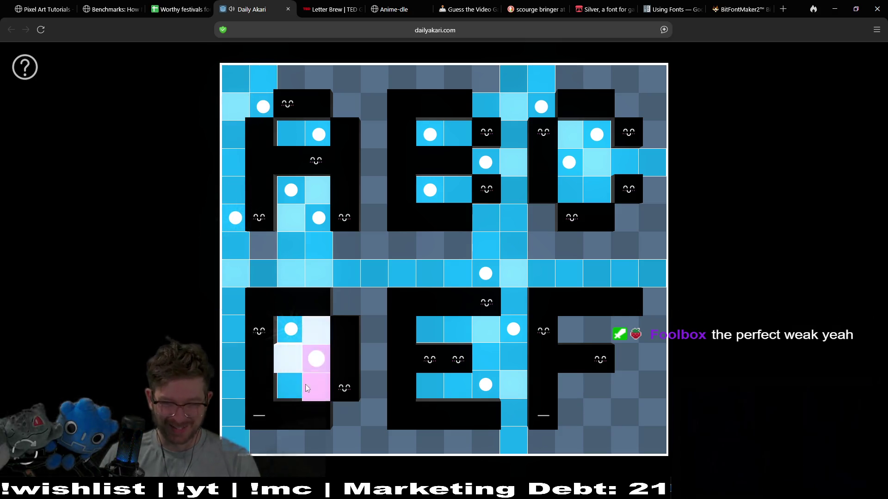
click(267, 438)
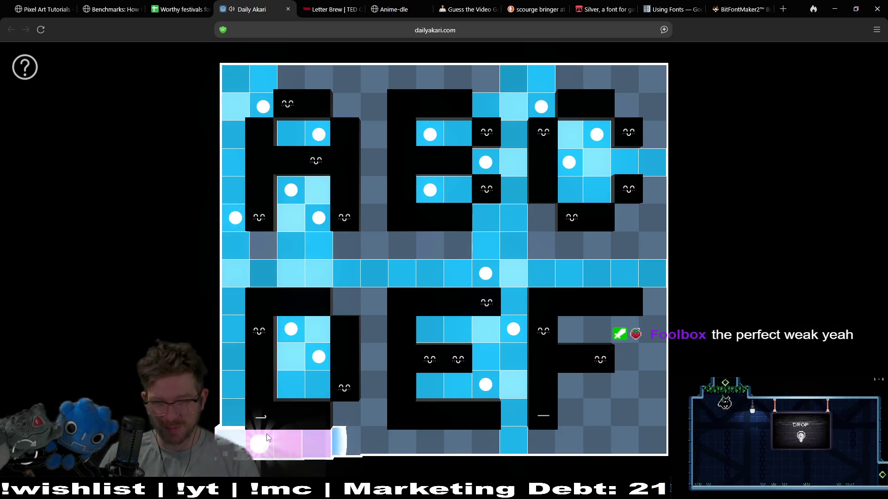
click(370, 413)
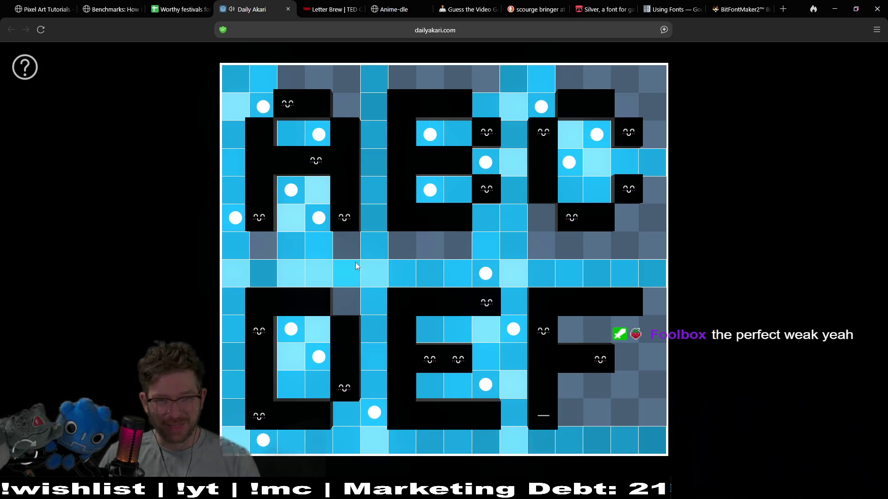
click(341, 303)
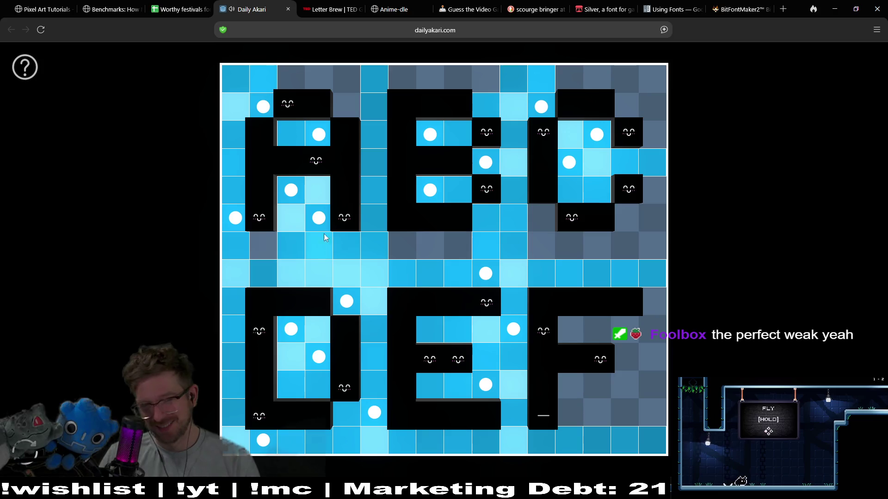
Light the middle row, right column and top row, moving the top lamp right
click(540, 249)
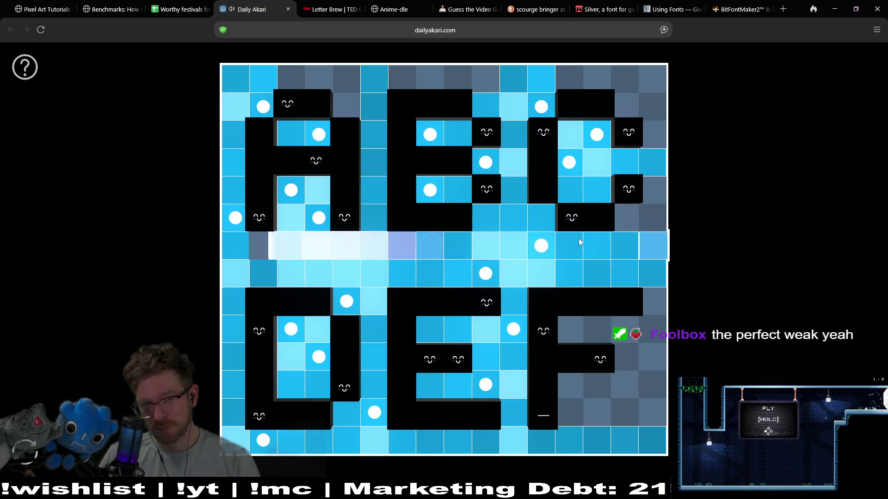
click(659, 220)
click(349, 88)
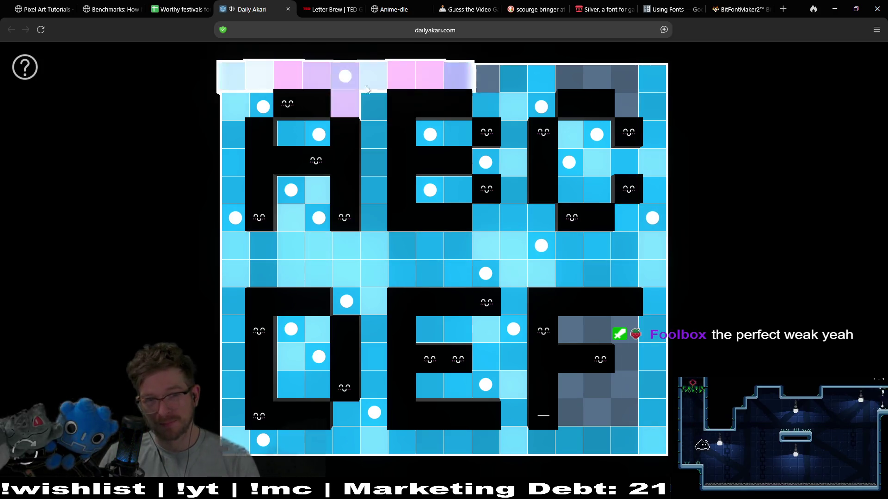
click(346, 79)
click(624, 79)
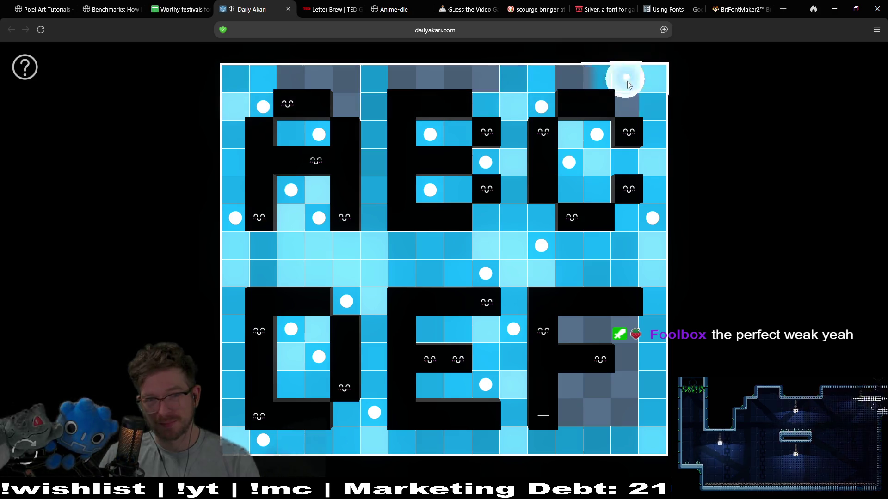
click(344, 105)
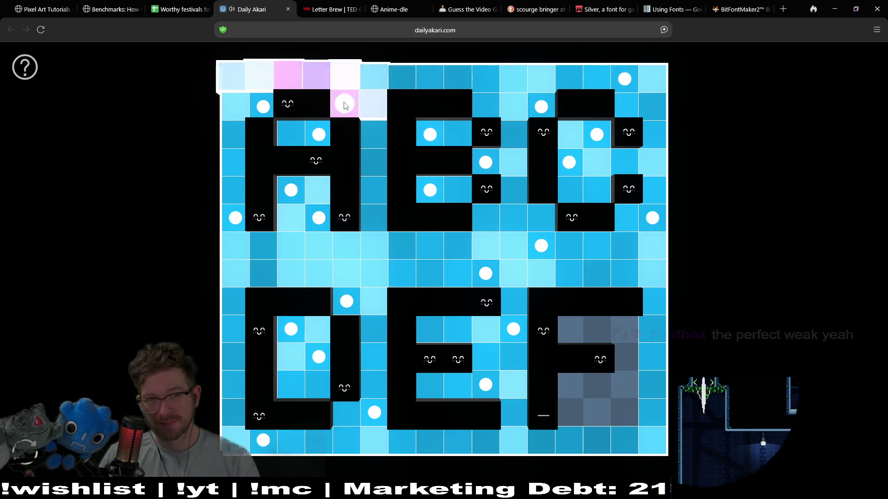
Place lamps around the F, shifting one up and removing the lower one
click(576, 409)
click(629, 388)
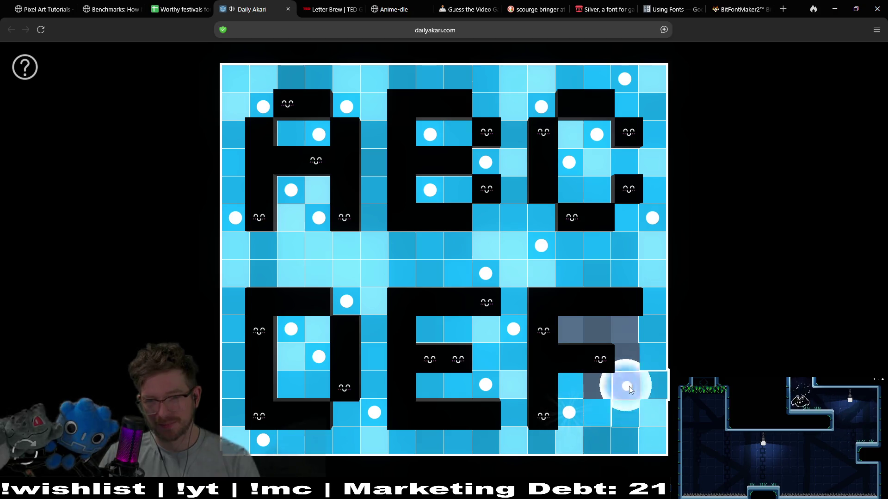
click(629, 386)
click(625, 333)
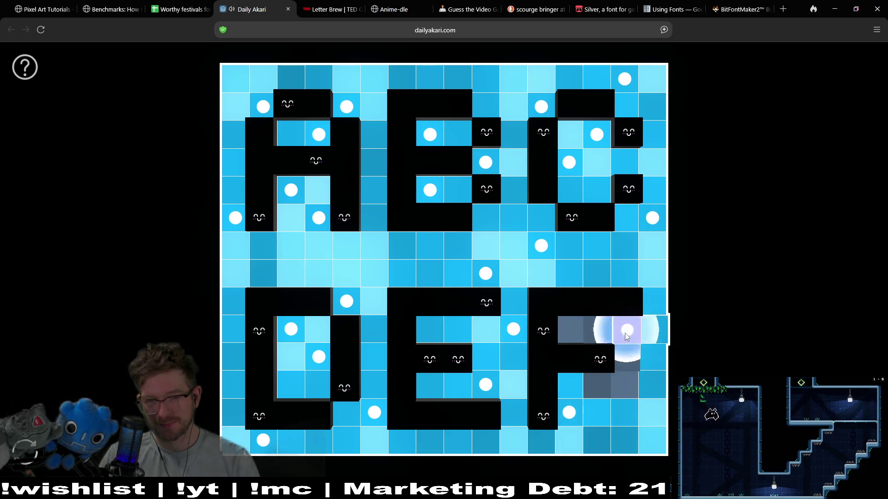
click(577, 414)
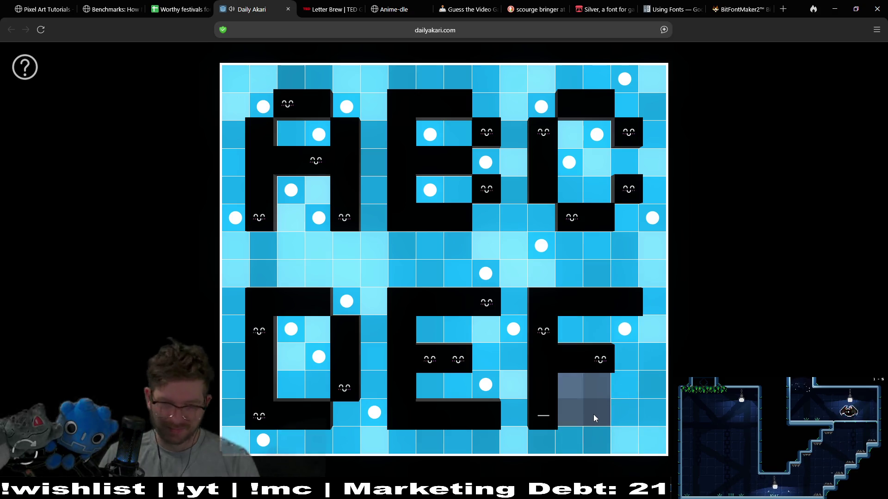
Rearrange bulbs at the F's bottom, moving one into its lower notch
click(570, 389)
click(569, 388)
click(590, 414)
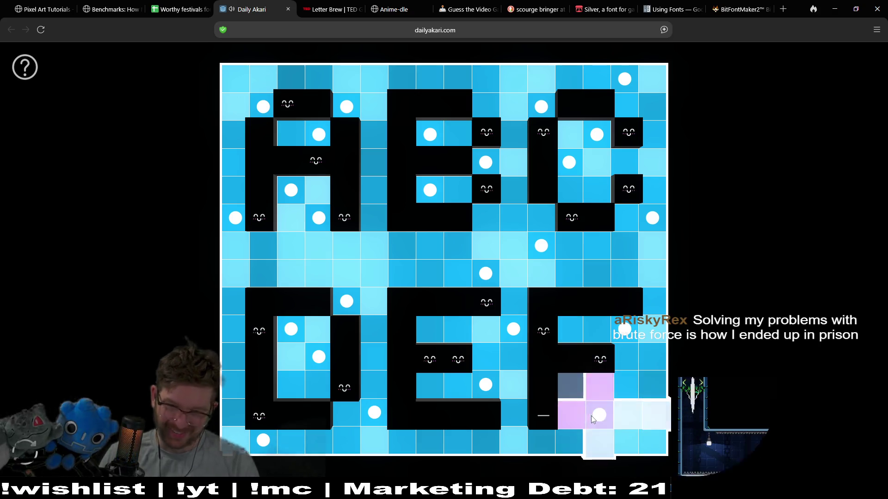
click(589, 416)
click(562, 407)
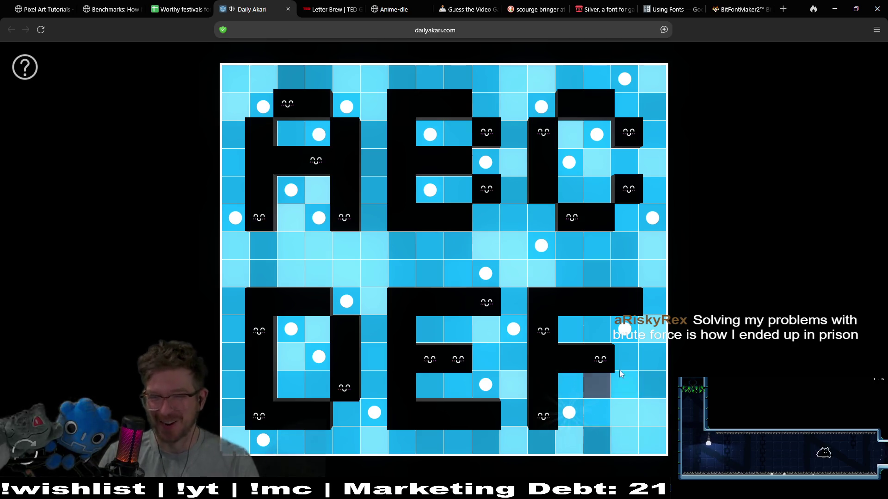
click(624, 329)
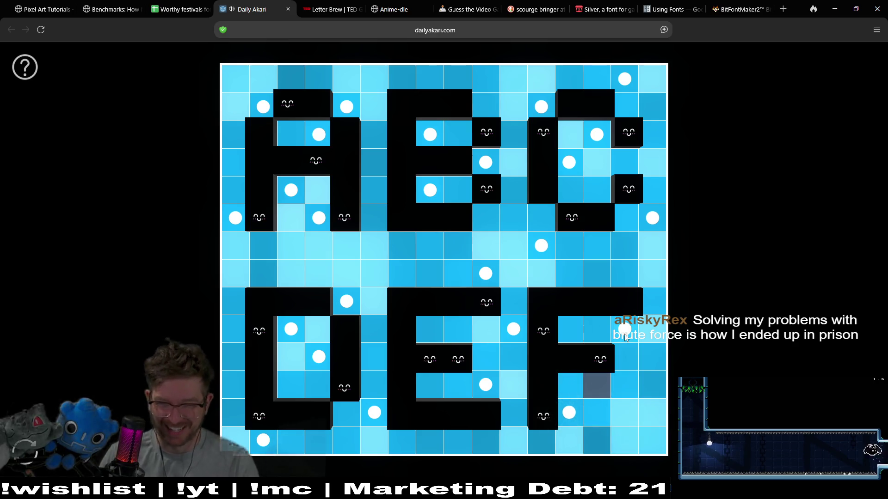
click(630, 388)
Try bulbs between the E and F and at the right edge beside the F
click(514, 329)
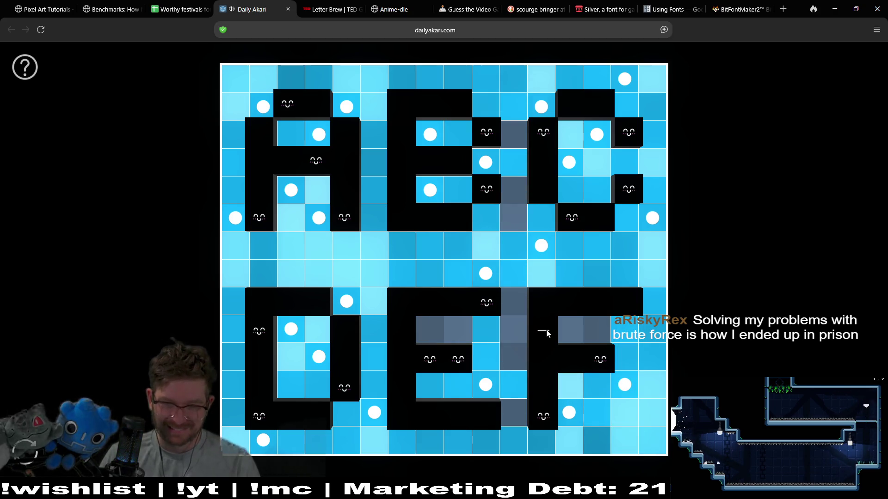
click(517, 331)
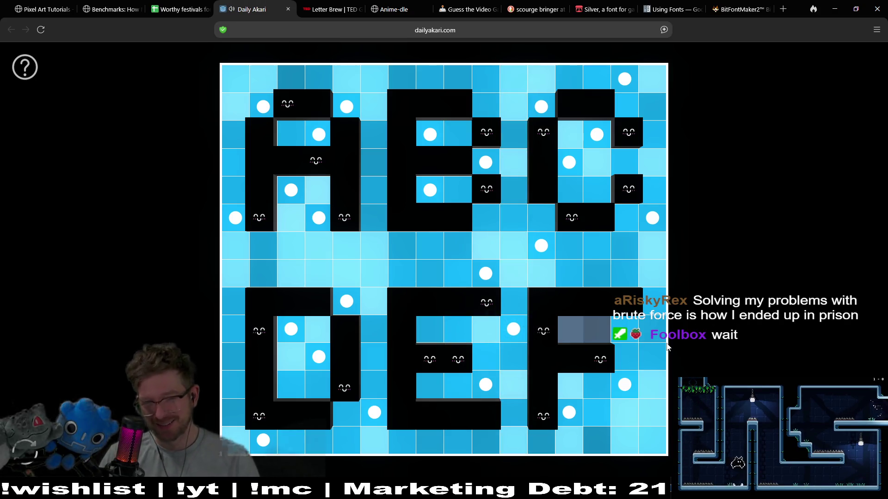
click(653, 222)
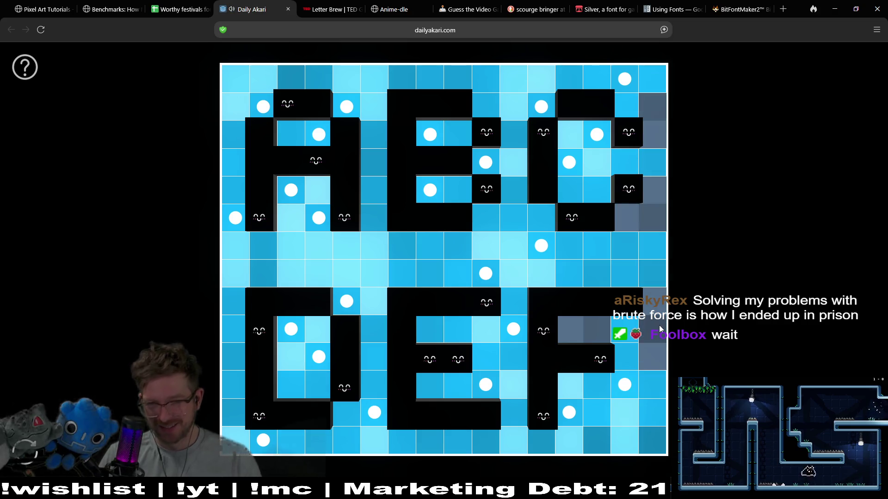
click(659, 325)
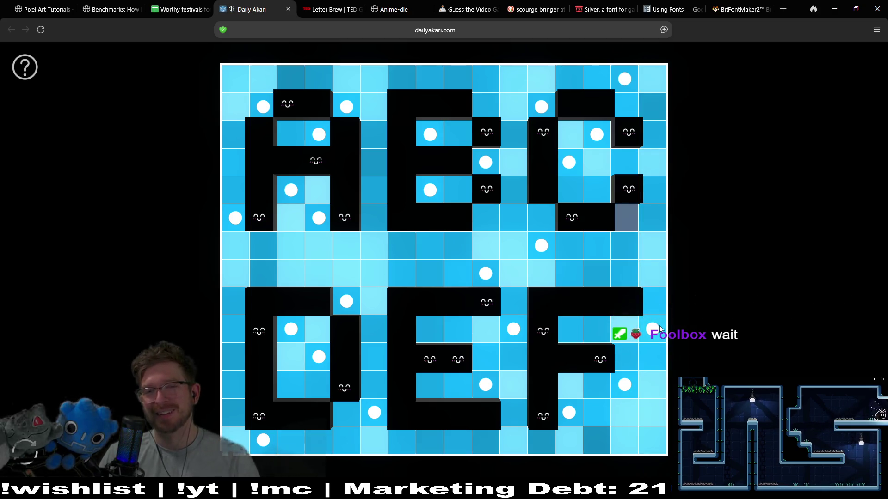
click(659, 326)
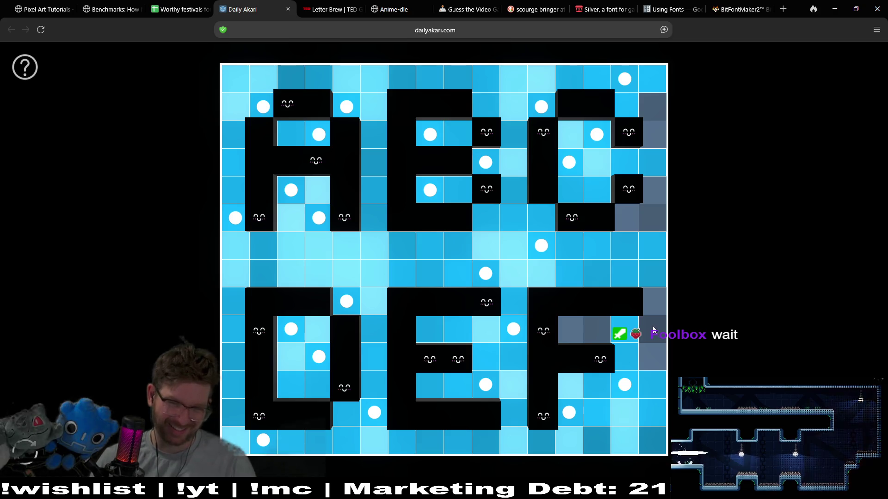
click(653, 335)
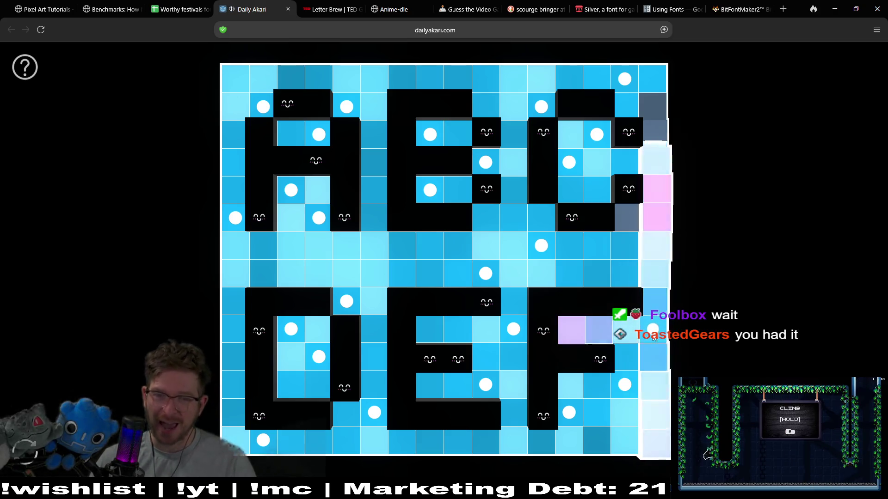
click(658, 319)
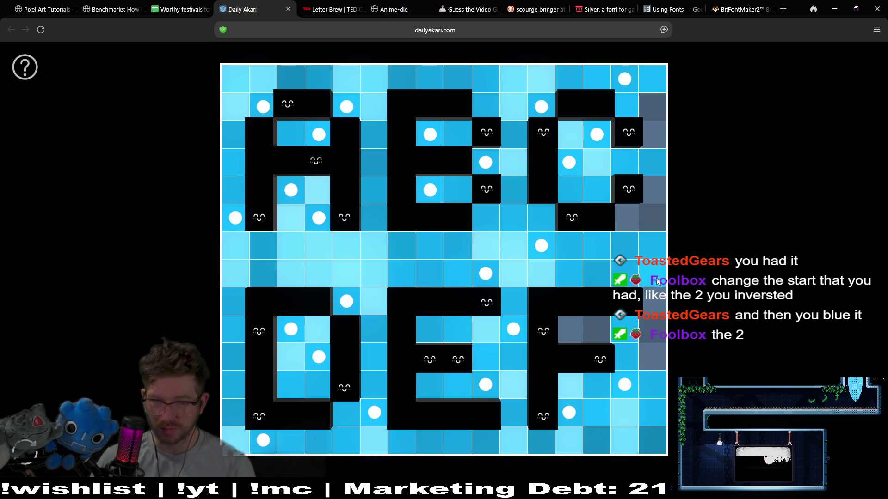
Restore the right-edge bulb beside the C and put a bulb in the F's upper notch
click(643, 223)
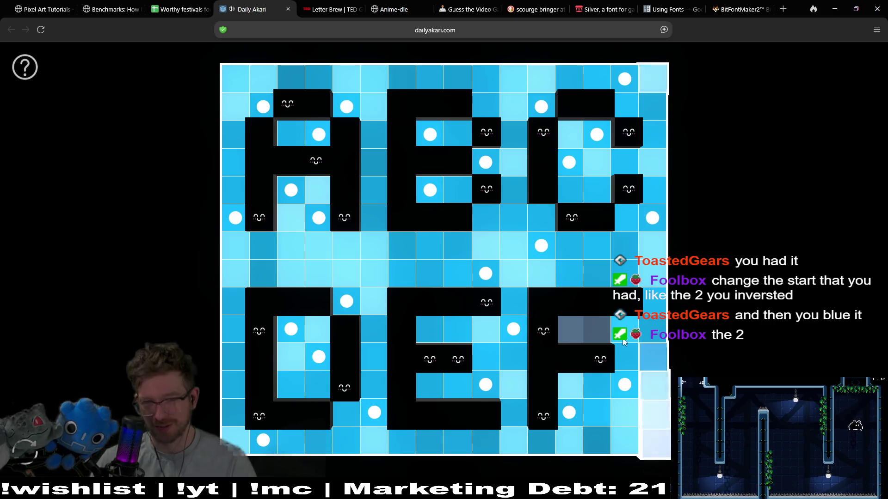
click(521, 332)
click(564, 332)
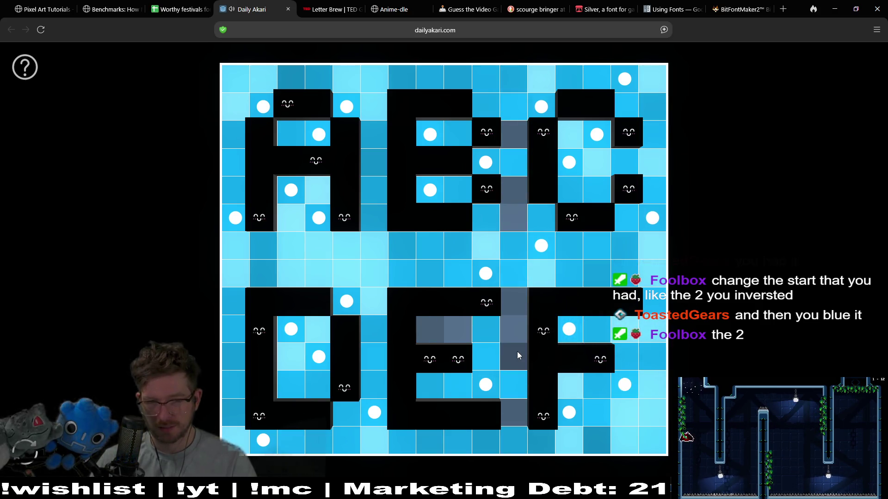
Move bulbs from the gap row and E's lower notch into E's upper notch and the E–F column
click(481, 275)
click(491, 327)
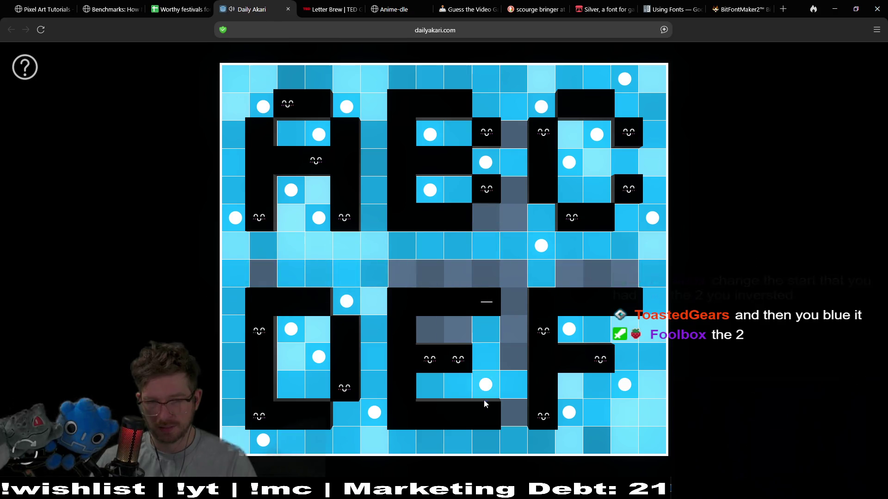
click(486, 384)
click(505, 387)
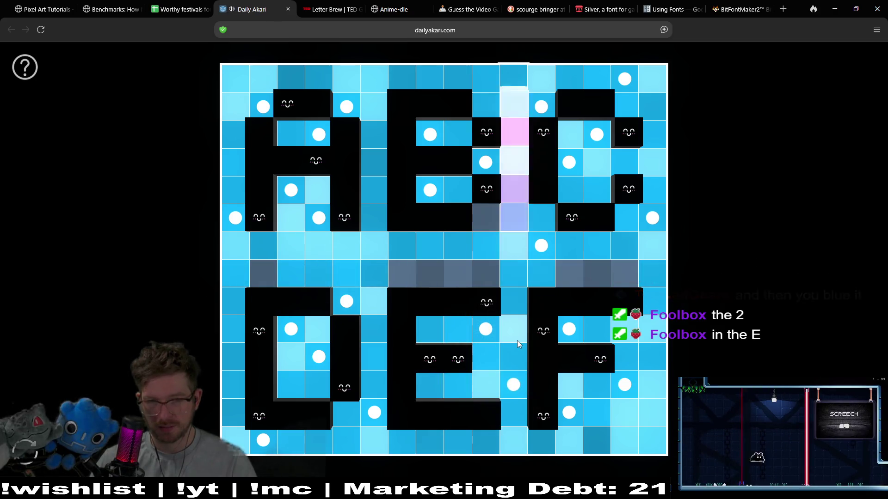
right_click(481, 273)
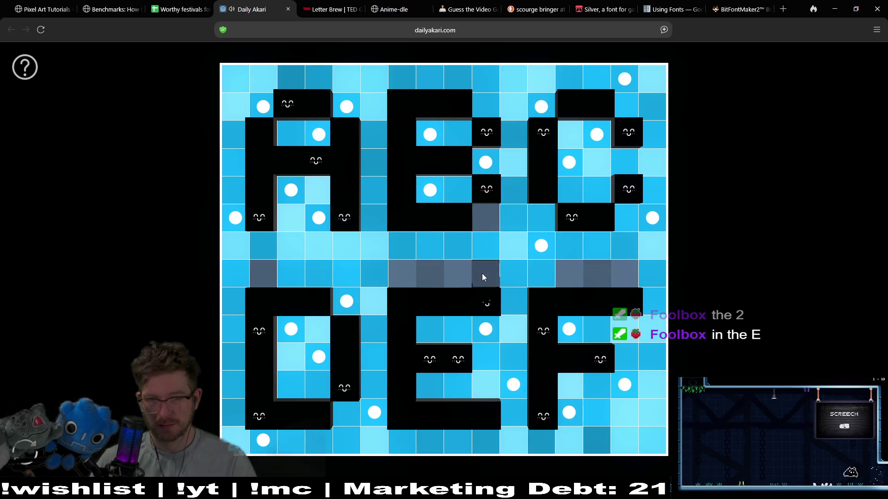
right_click(482, 273)
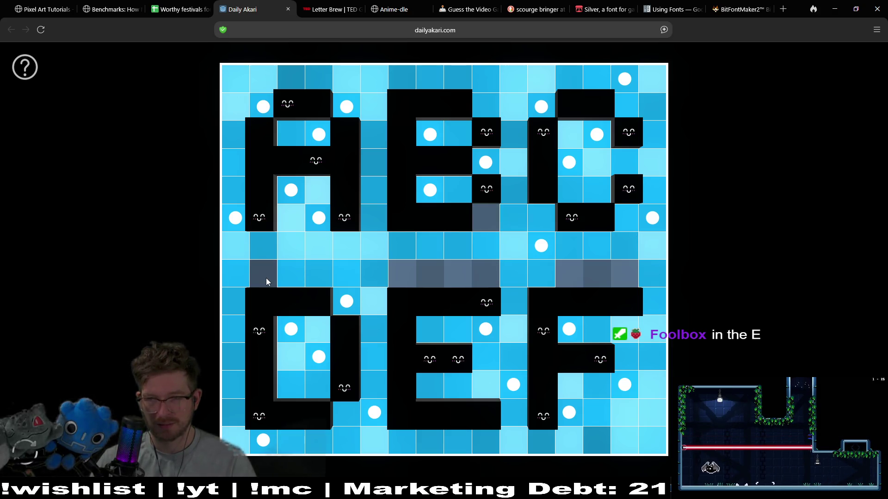
Test bulbs in the E's upper notch and higher in the E–F column, removing them again
click(493, 333)
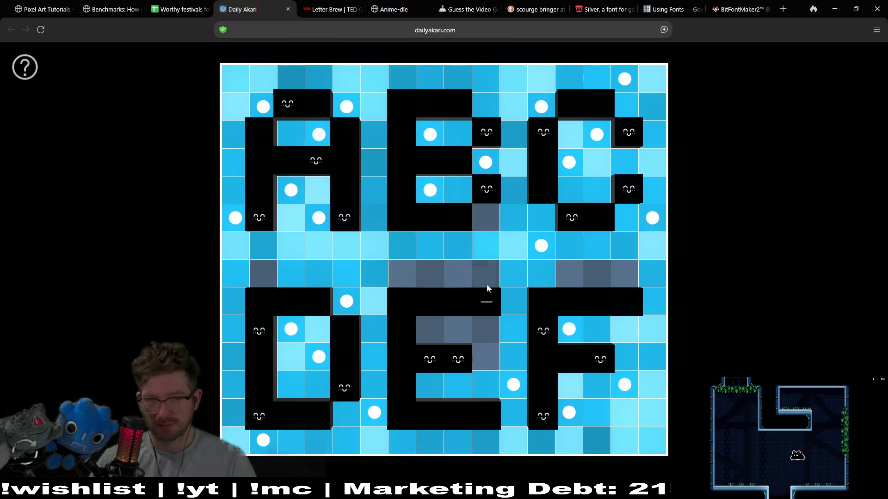
click(487, 333)
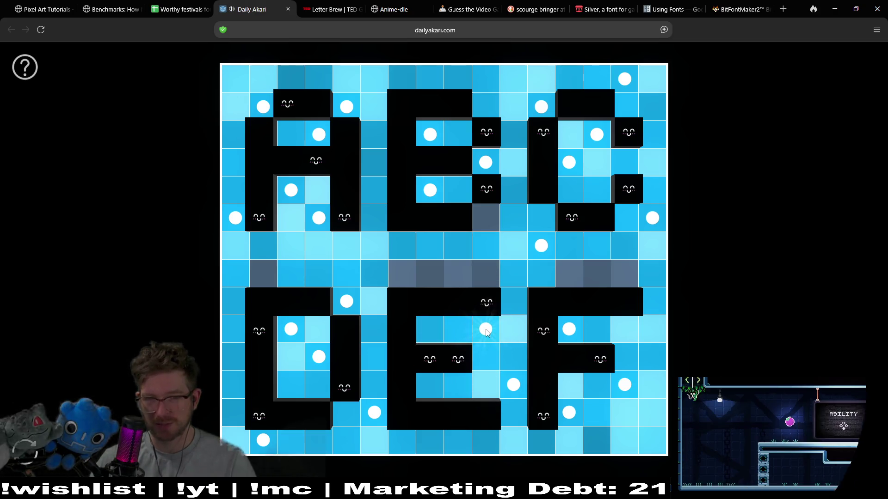
click(486, 332)
click(521, 390)
click(521, 303)
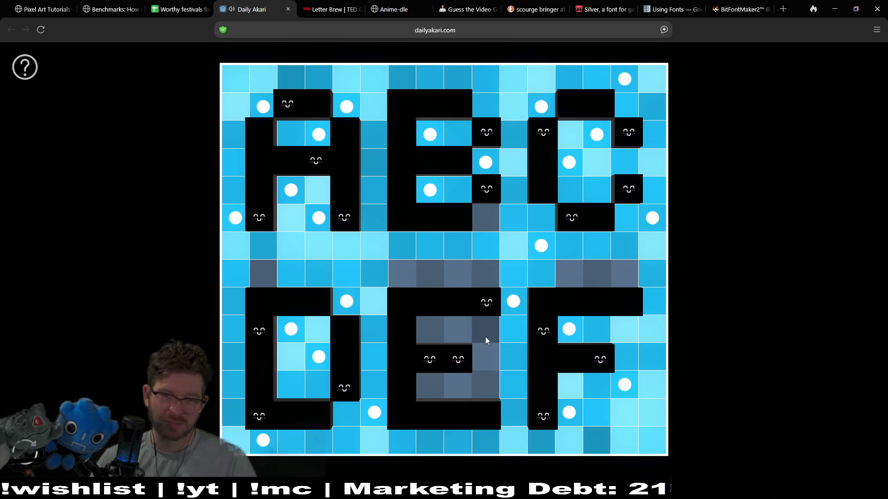
click(511, 304)
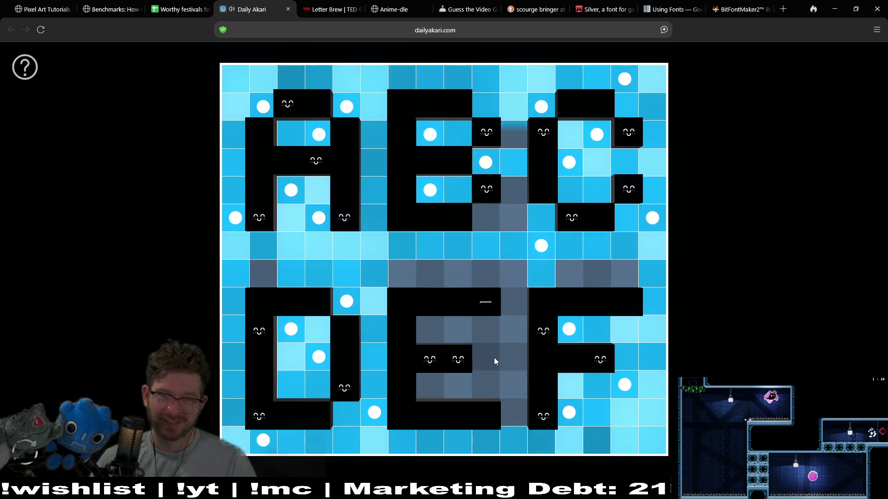
click(487, 329)
click(487, 328)
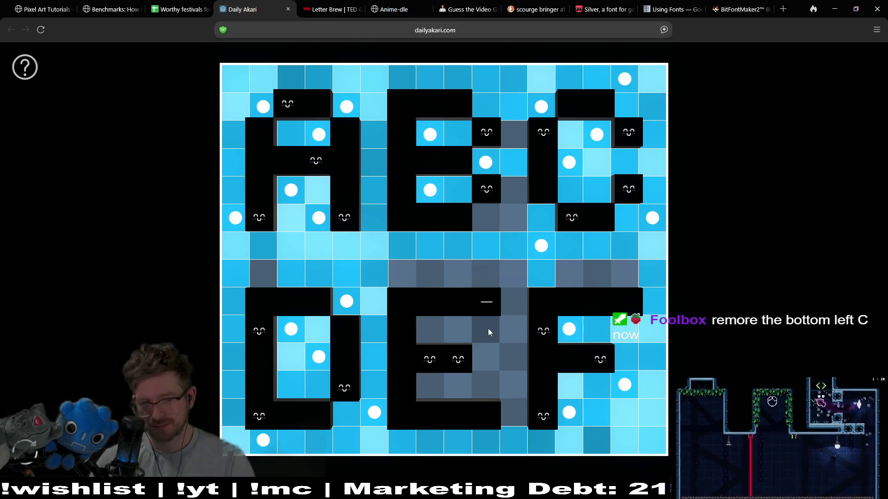
Move the bulb below the B into the gap row above the E and add one between E and F
click(374, 416)
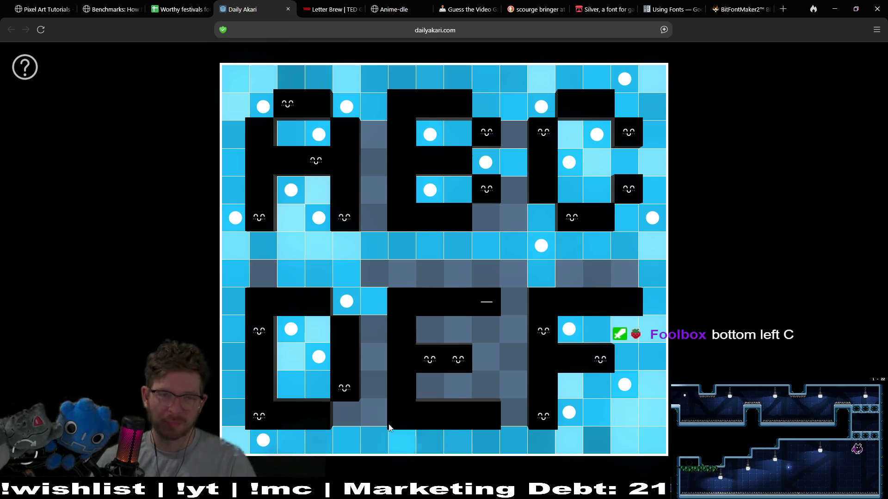
click(374, 412)
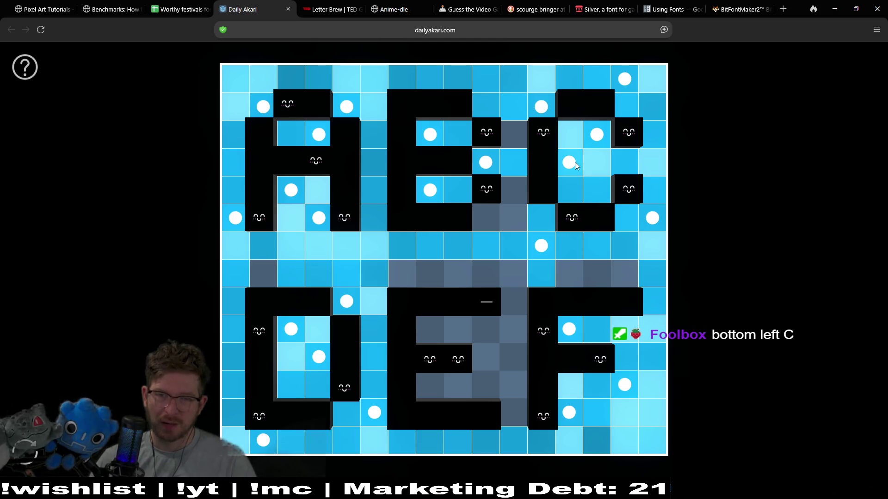
click(536, 246)
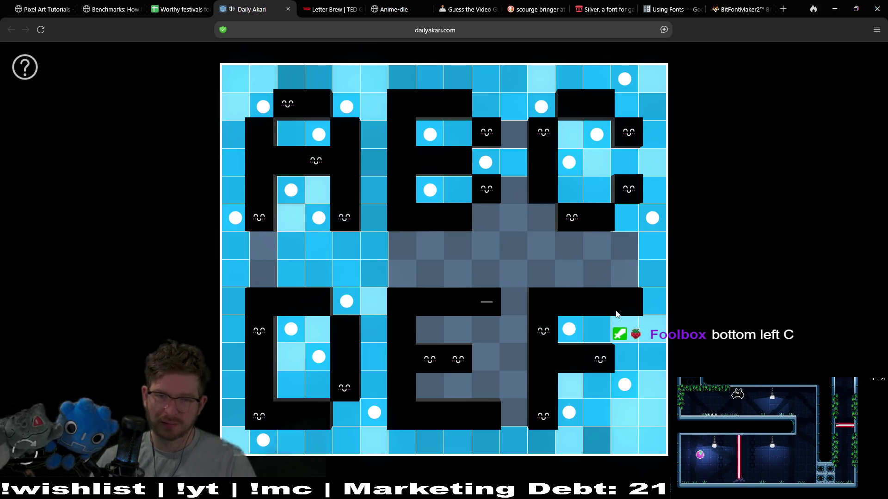
click(484, 283)
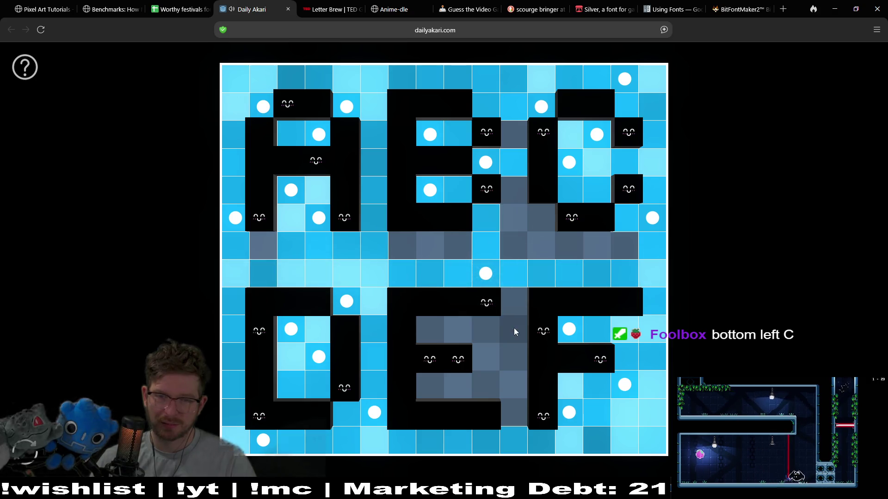
click(486, 276)
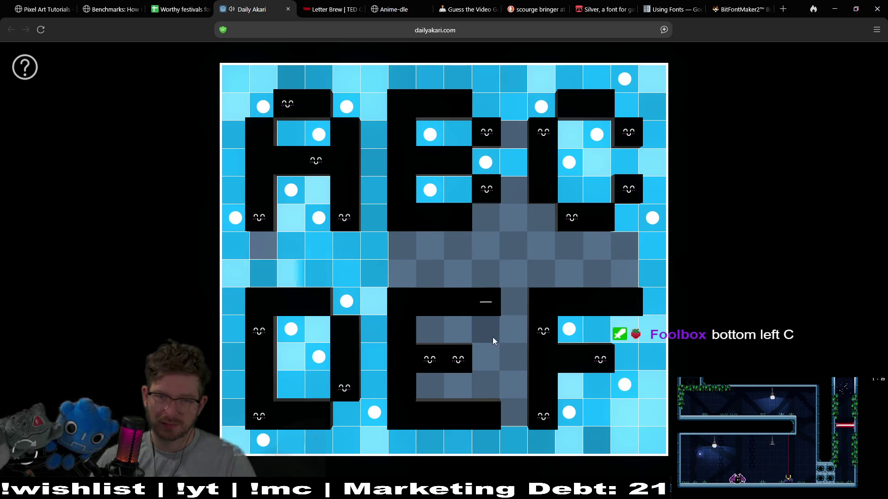
click(479, 270)
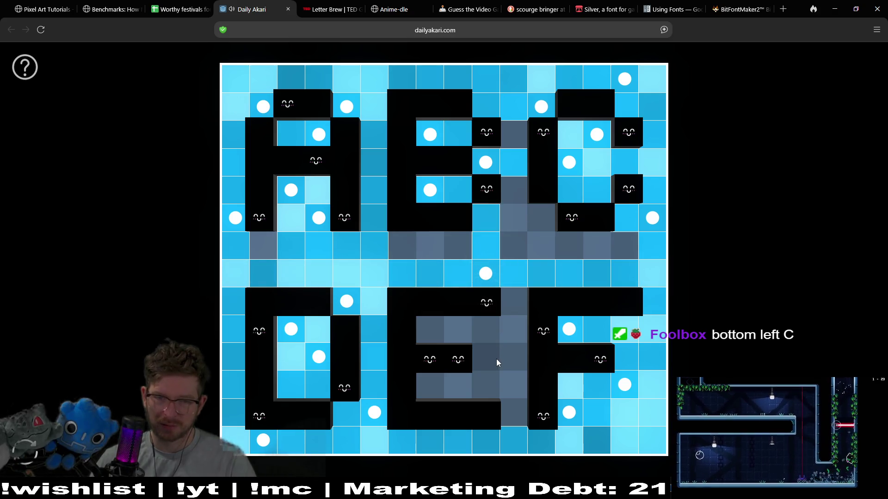
click(515, 363)
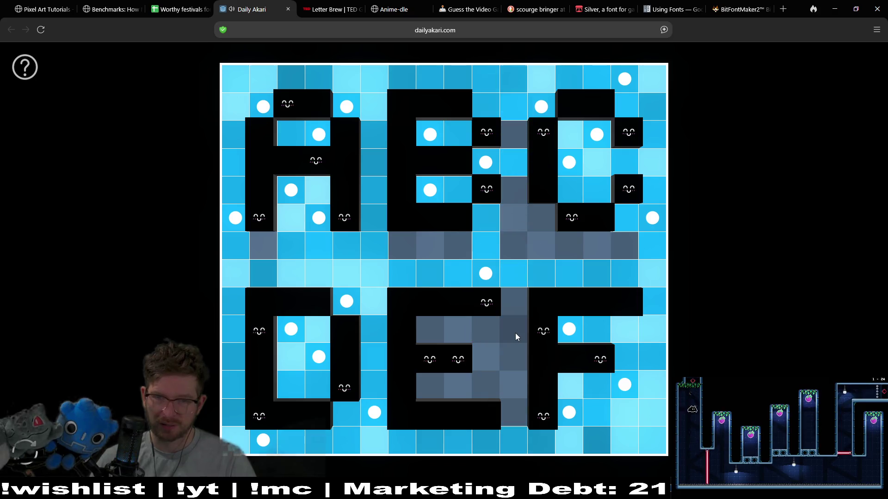
Place bulbs between the E and F, in the E's lower notch and in the gap row
click(515, 332)
click(485, 385)
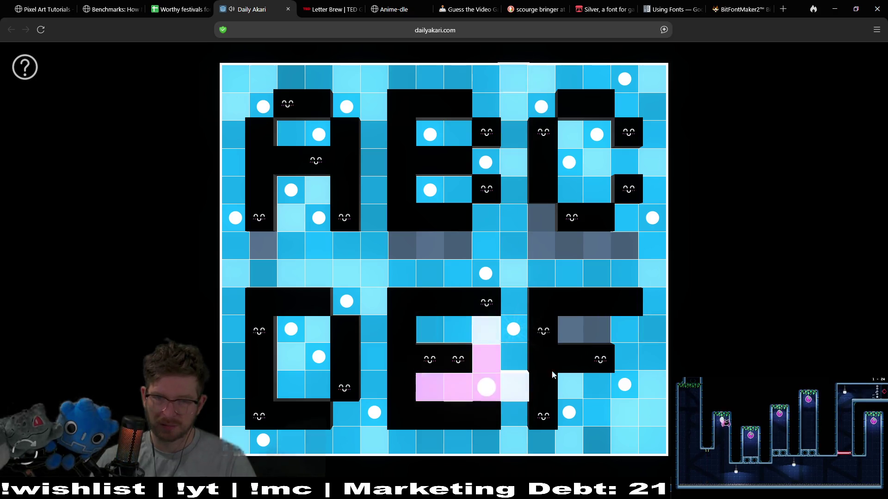
click(515, 330)
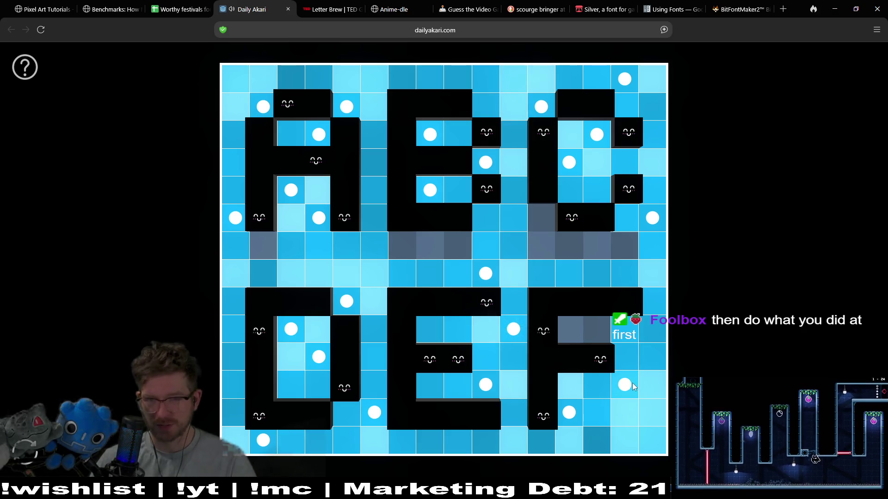
click(540, 241)
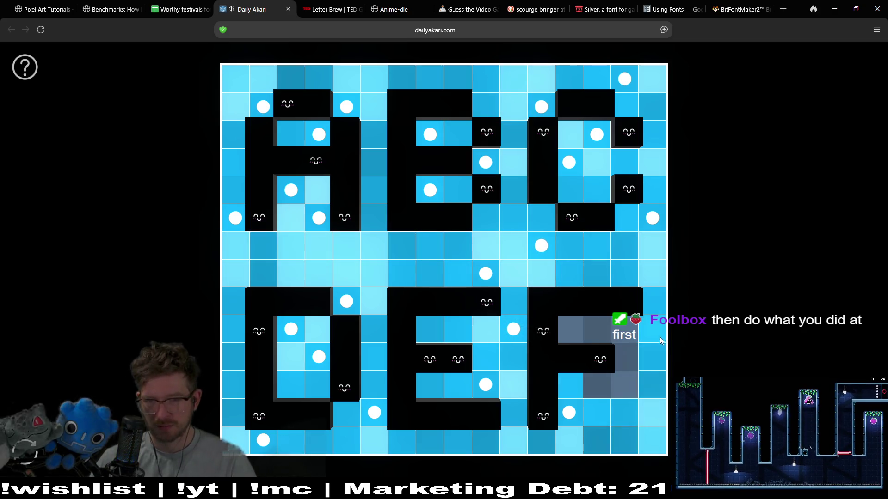
Shift bulbs down the right column and along the F's row to light the unlit column
click(657, 216)
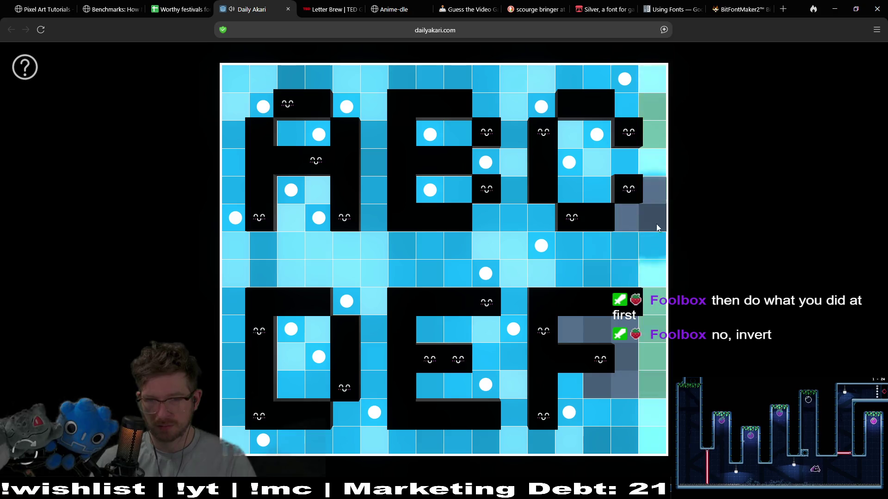
click(655, 357)
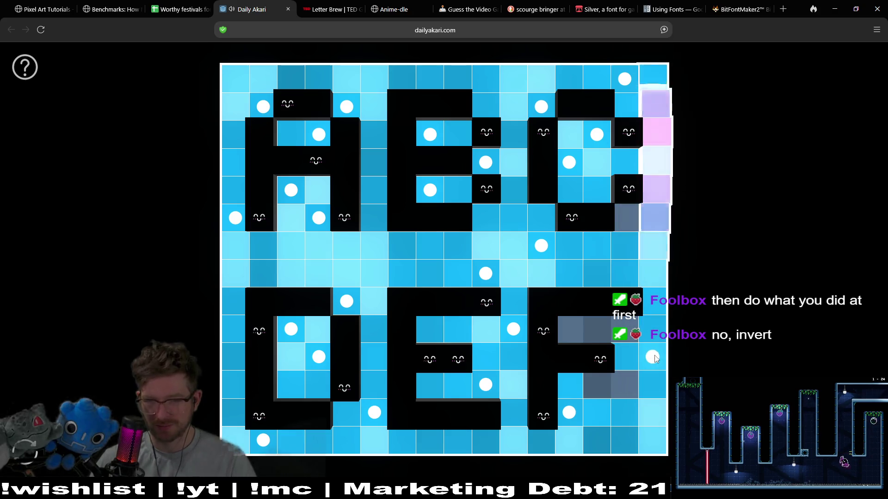
click(626, 328)
click(626, 328)
click(626, 383)
click(514, 329)
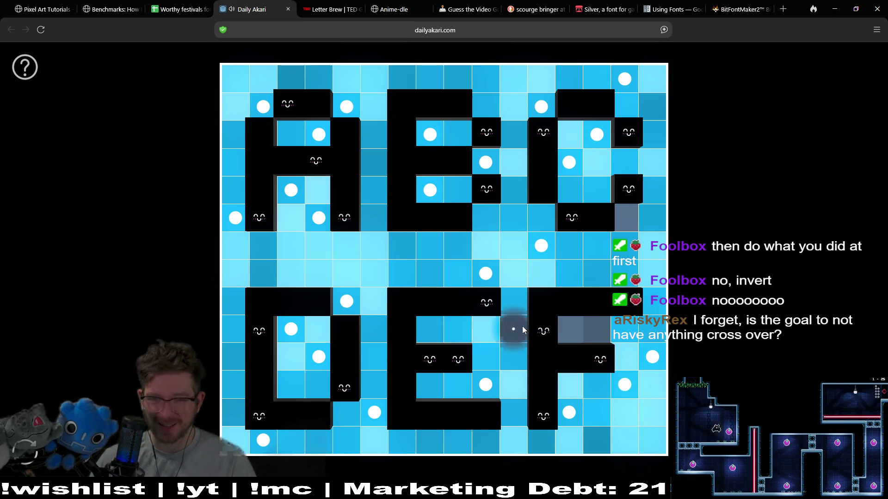
click(569, 329)
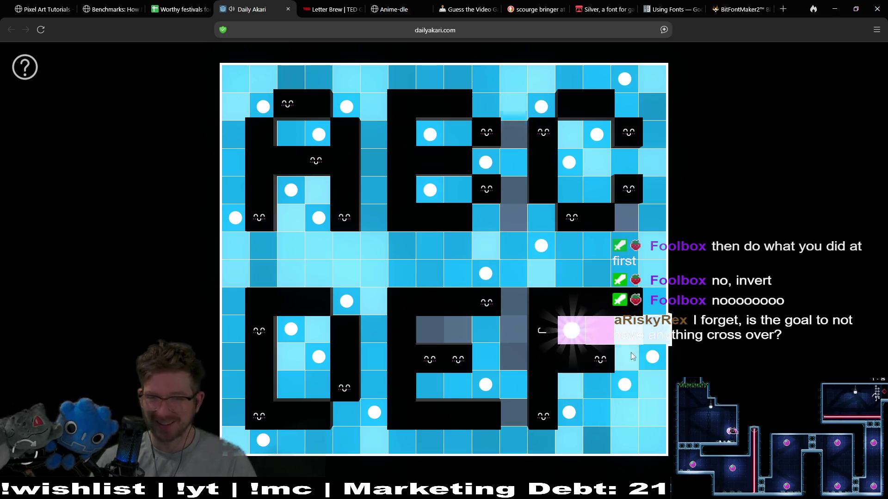
click(517, 359)
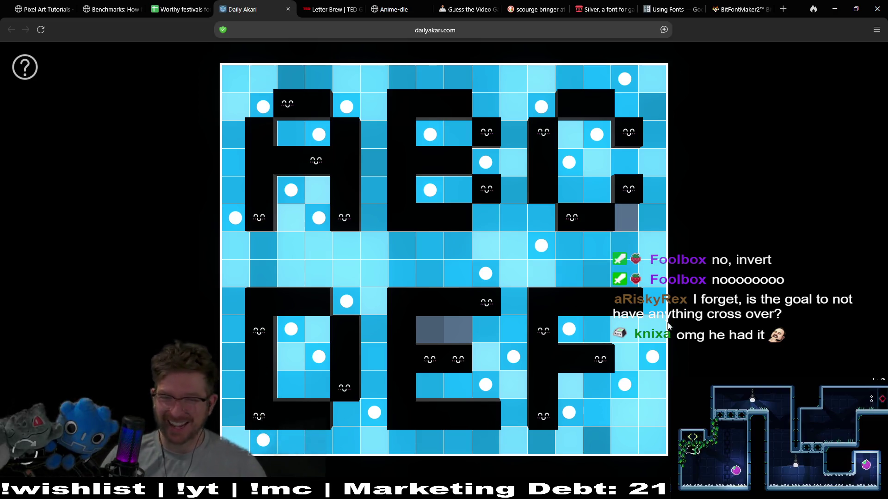
Restore the right-column bulb and relocate bulbs in the E to clear conflicts and satisfy blocks
click(659, 219)
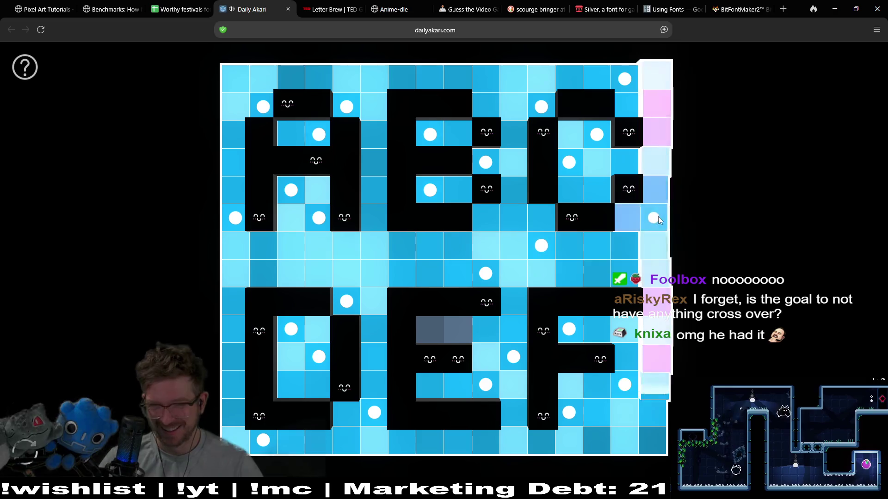
click(485, 274)
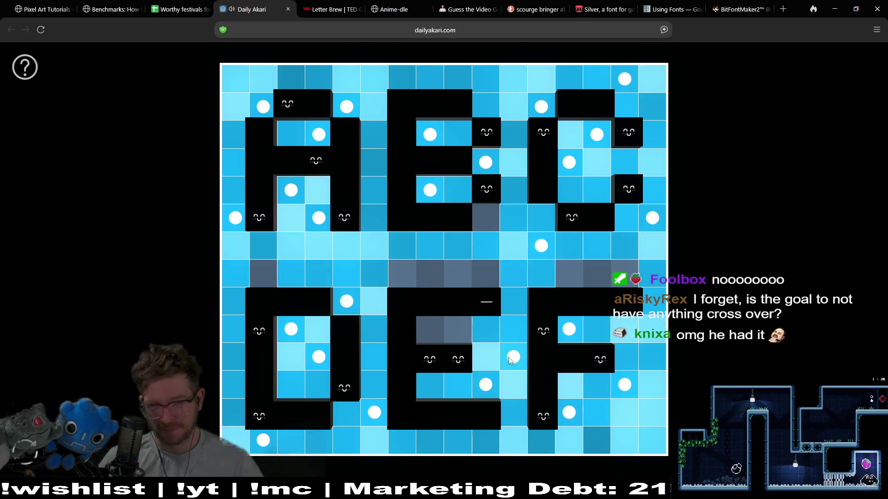
click(497, 387)
click(487, 342)
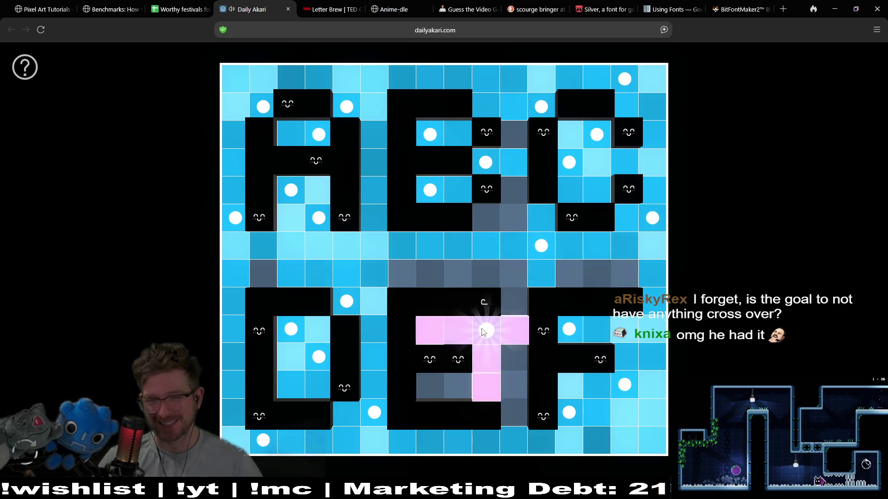
click(503, 388)
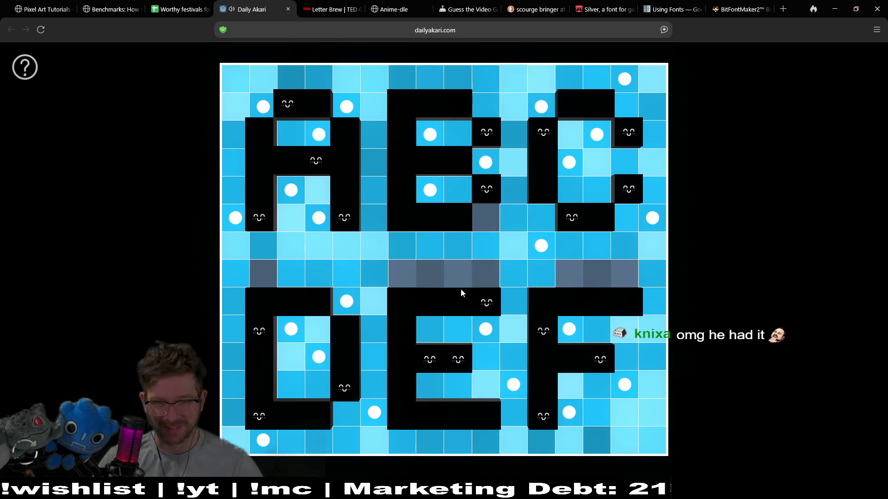
Rework the middle-row bulbs and place the final bulb, solving the puzzle
click(594, 274)
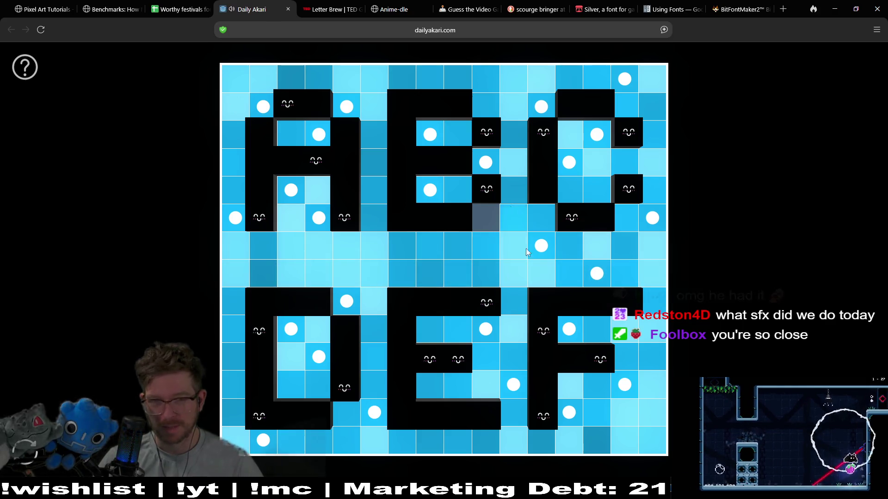
click(540, 246)
right_click(489, 216)
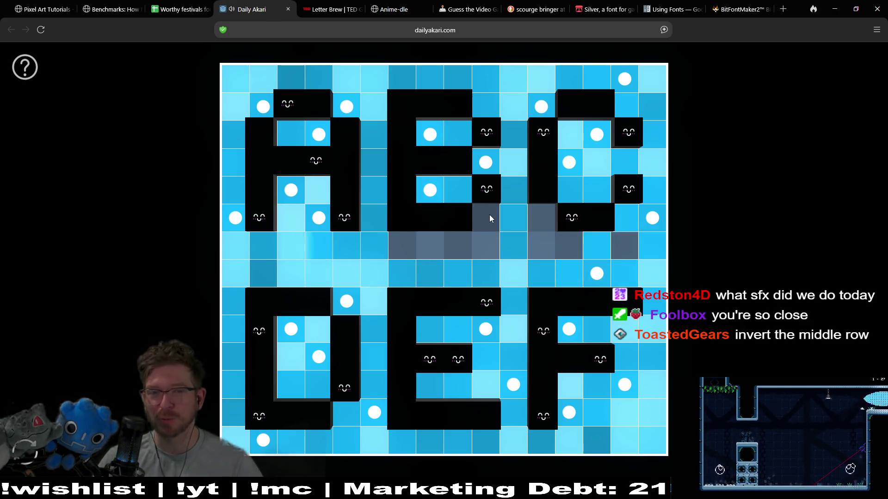
click(487, 249)
click(545, 274)
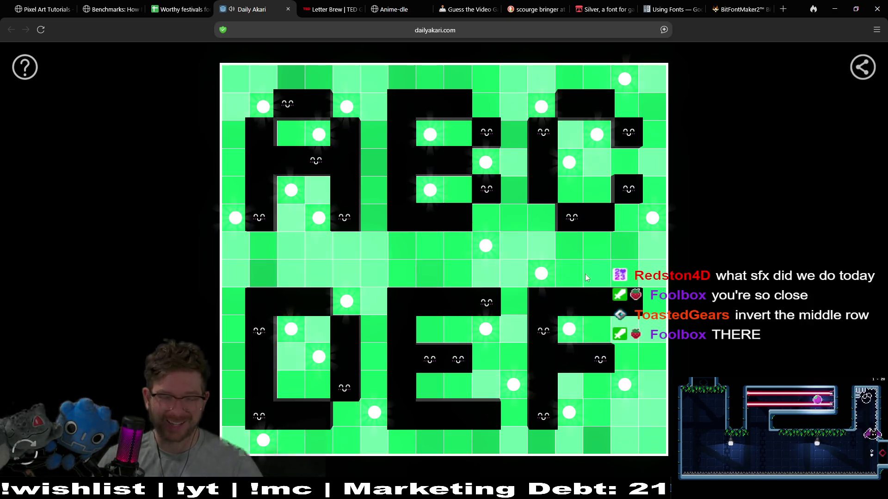
Dismiss the share popup, close the BitFontMaker2, Using Fonts and Silver tabs, and return to Godot
click(855, 70)
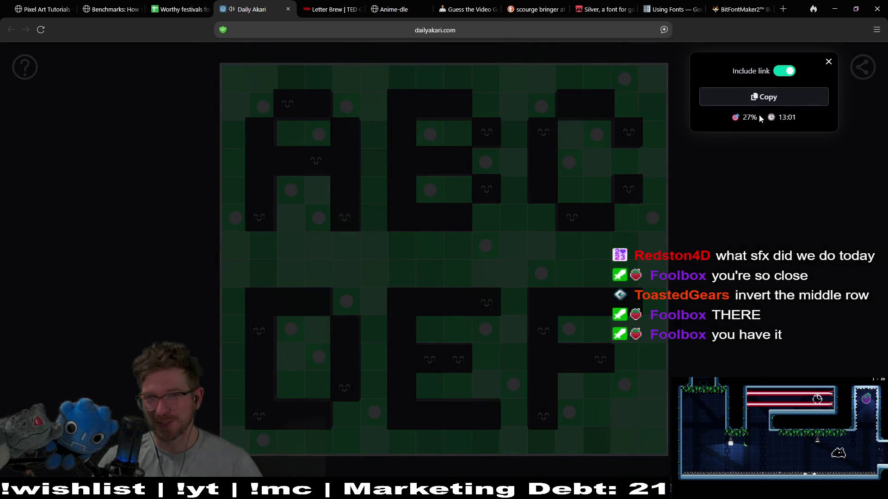
click(764, 97)
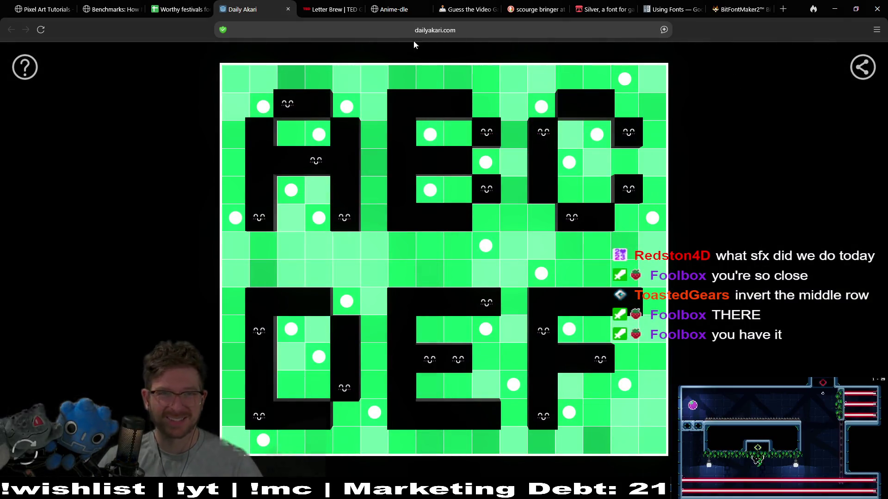
click(758, 10)
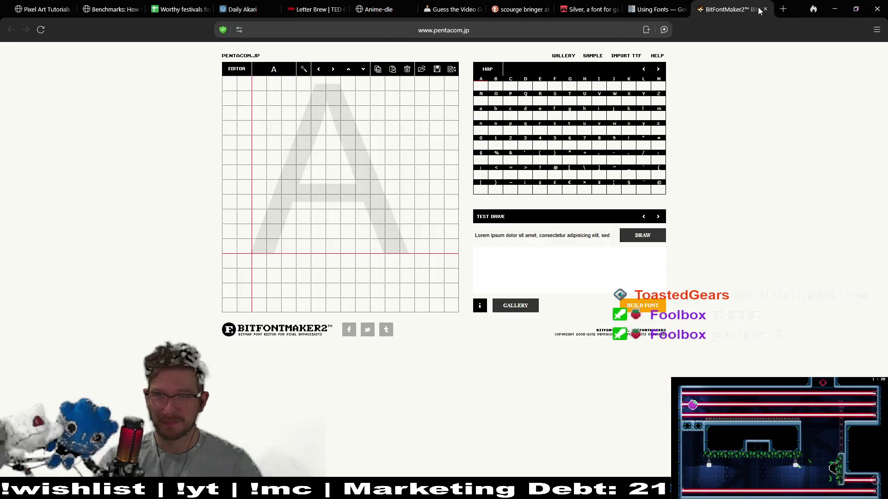
click(764, 8)
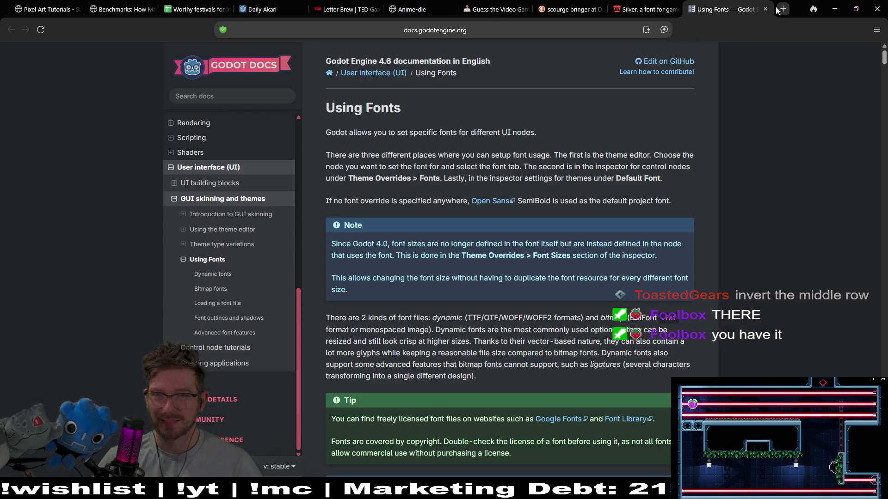
click(765, 9)
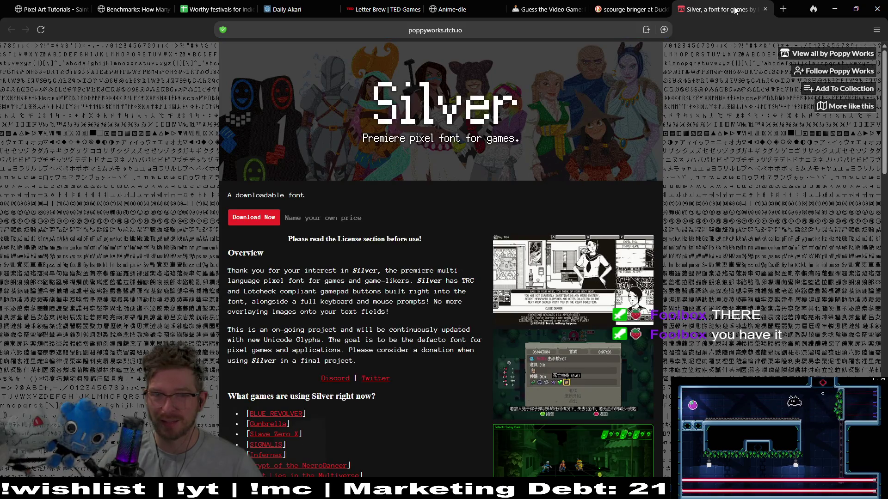
click(765, 9)
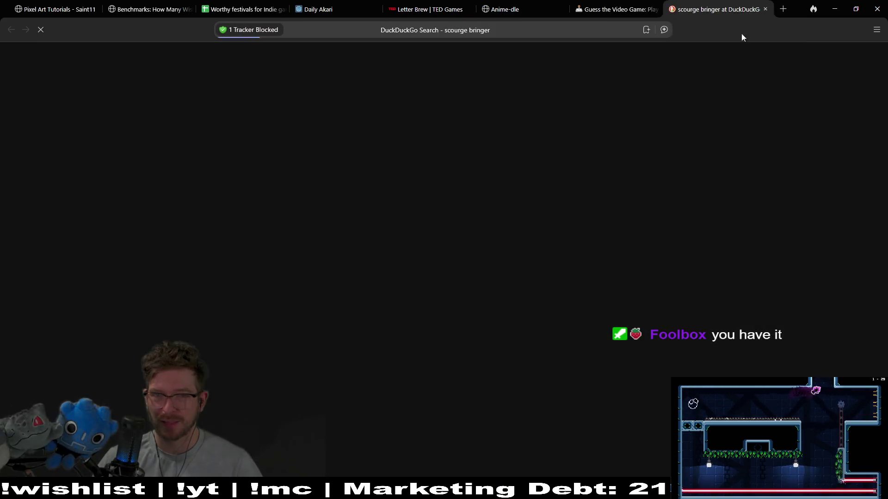
double_click(793, 7)
key(alt+Tab)
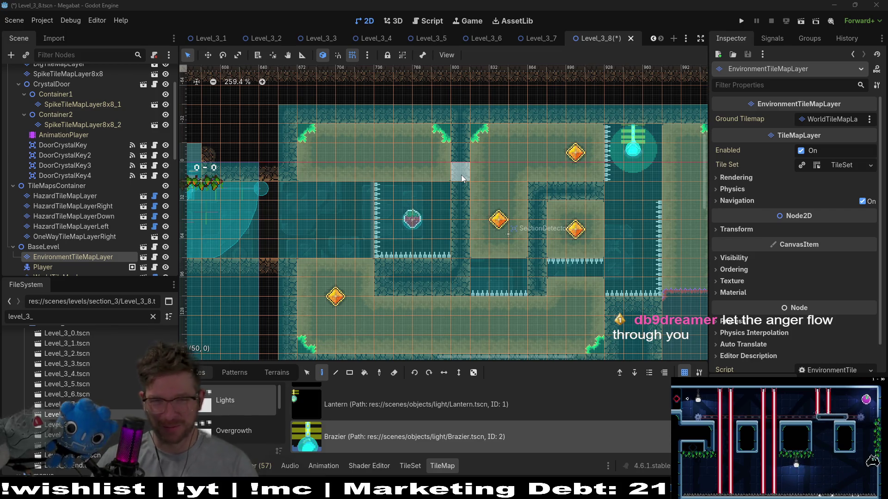
Select the DesertOvergrowth scene tile and paint two grass tufts on a room floor
scroll(432, 234, left, 3)
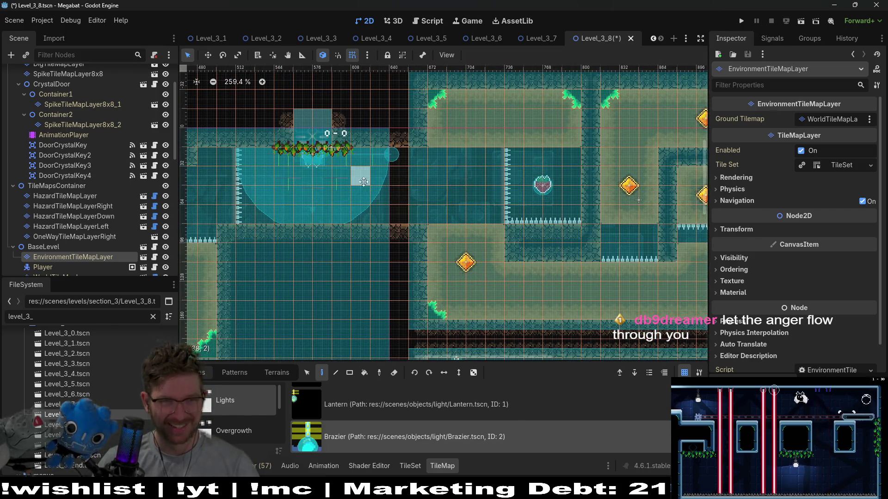
scroll(373, 198, left, 3)
scroll(420, 199, down, 4)
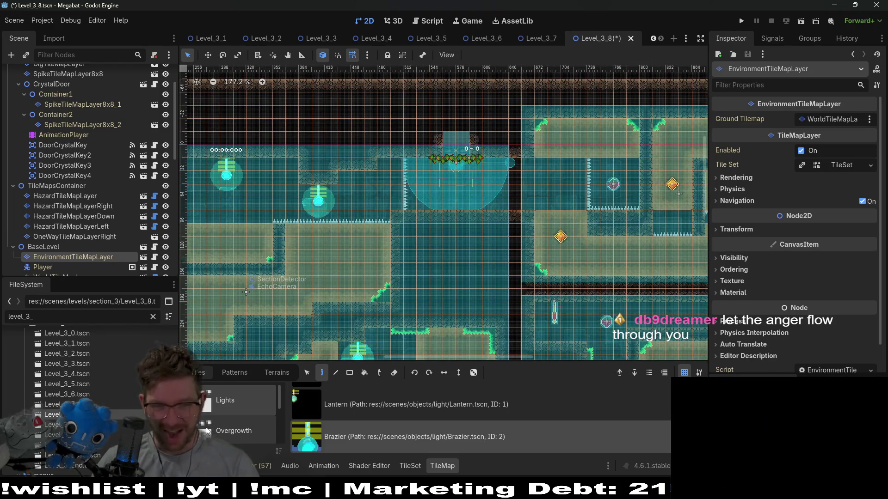
click(234, 420)
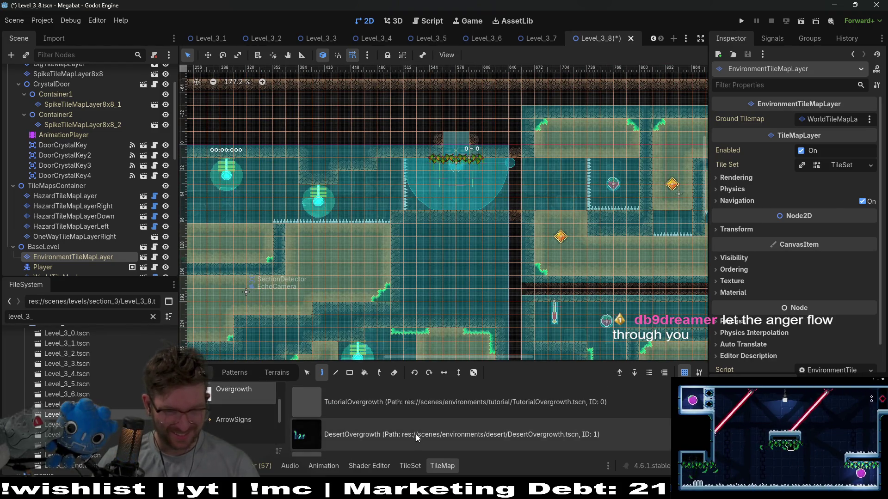
scroll(490, 208, up, 6)
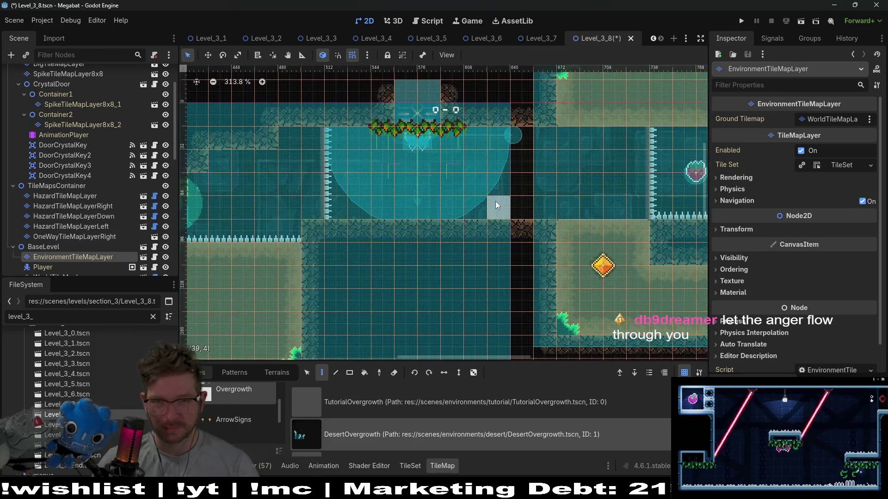
click(594, 212)
click(617, 211)
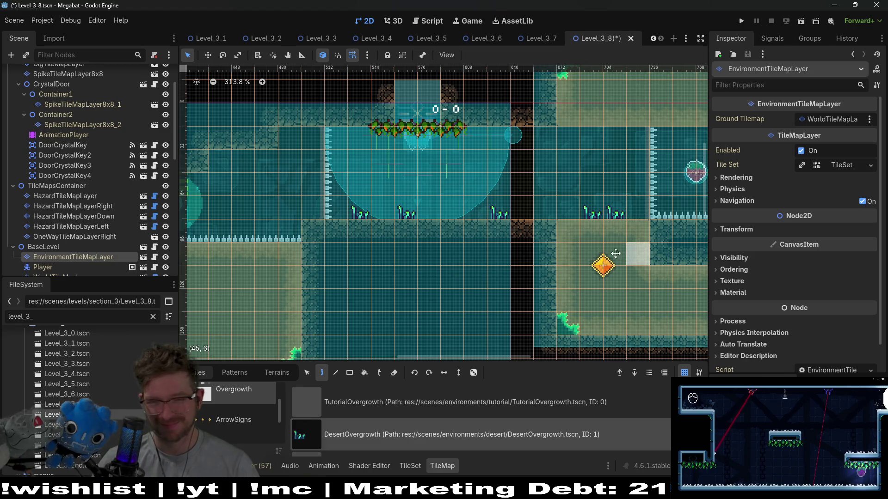
Paint two more desert grass tufts on a neighbouring room floor
scroll(601, 214, right, 5)
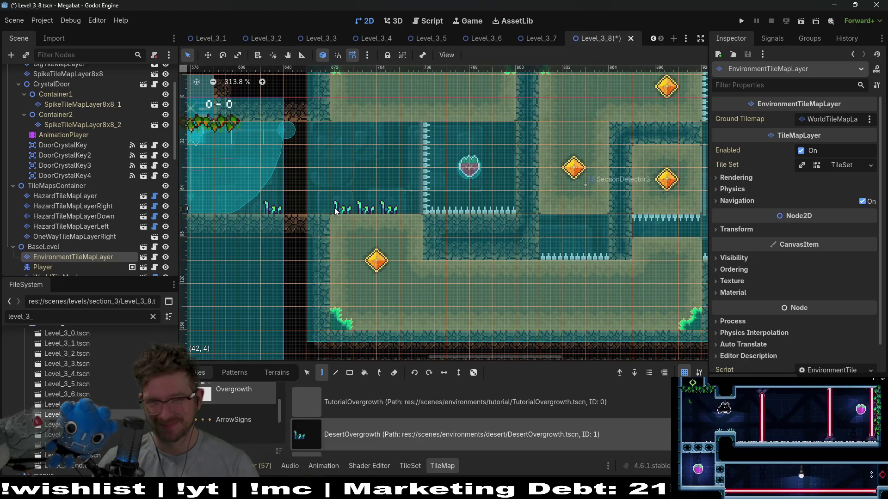
scroll(523, 224, right, 4)
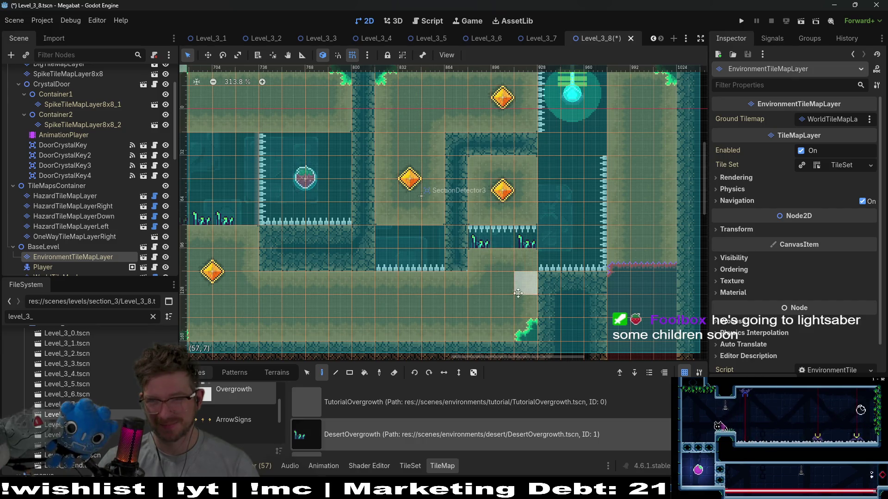
scroll(514, 241, down, 3)
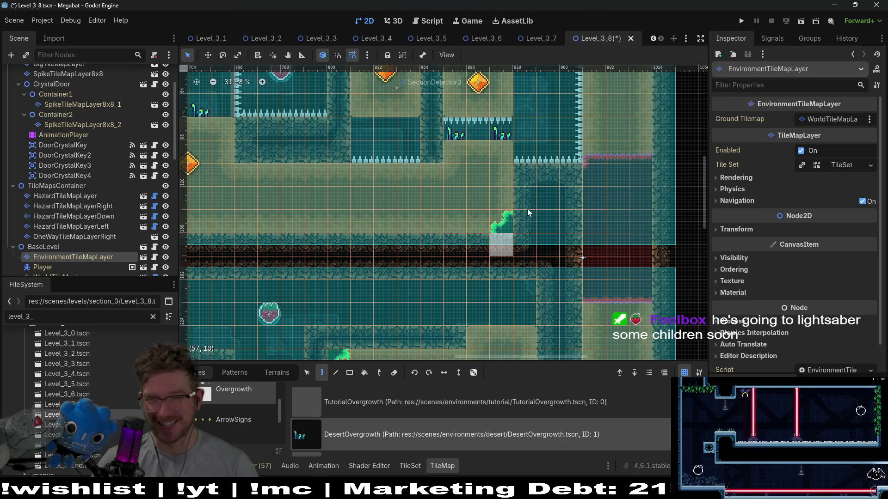
scroll(527, 209, right, 1)
scroll(572, 249, down, 3)
scroll(573, 248, left, 4)
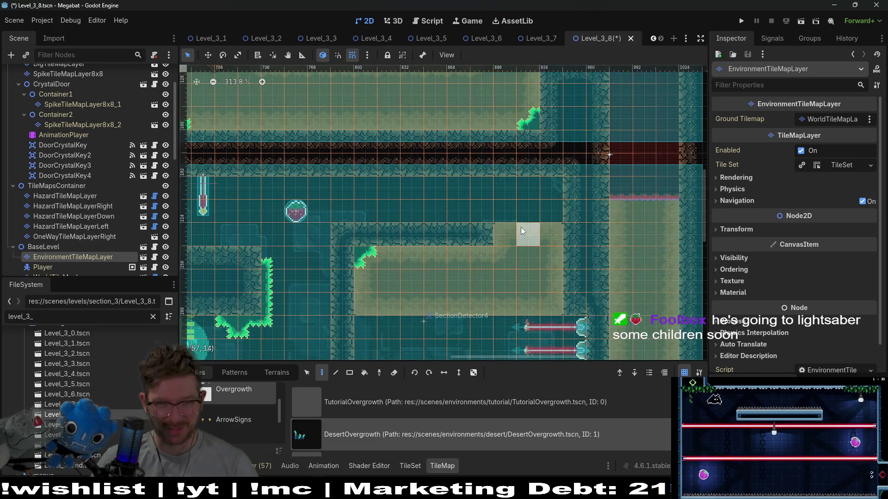
click(645, 206)
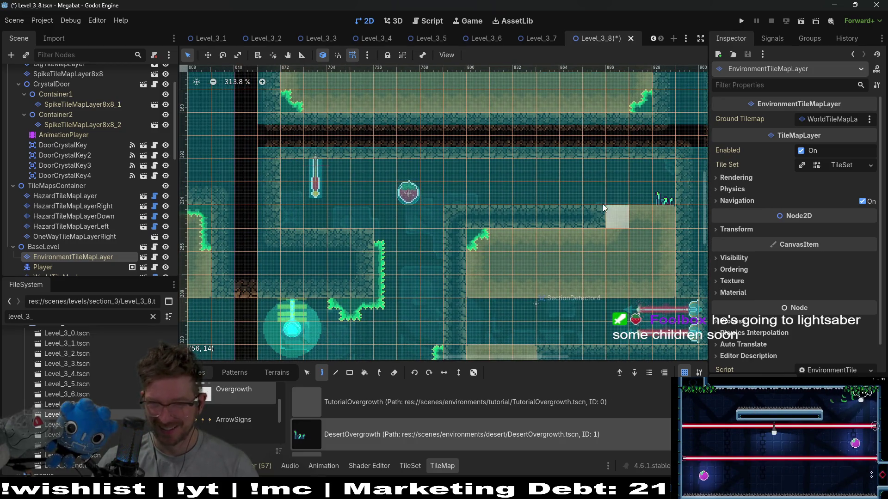
click(564, 198)
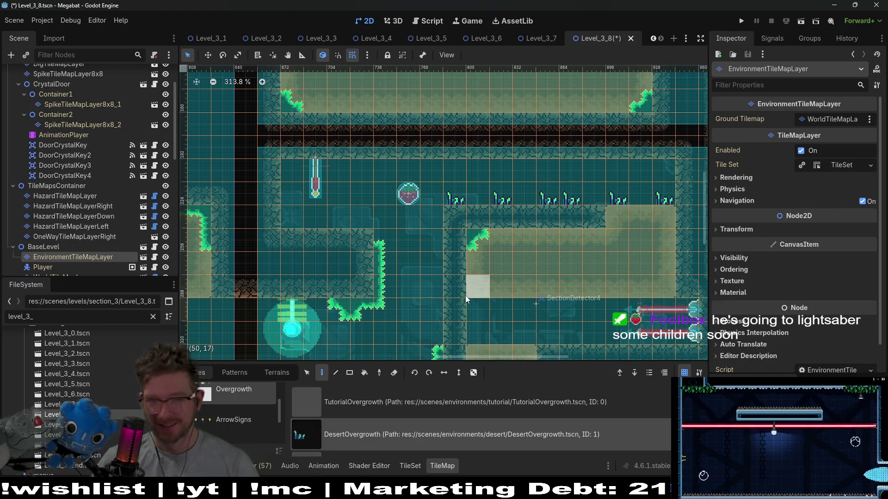
Add two side-by-side grass tufts on the lower floor
scroll(465, 296, down, 1)
scroll(465, 295, left, 2)
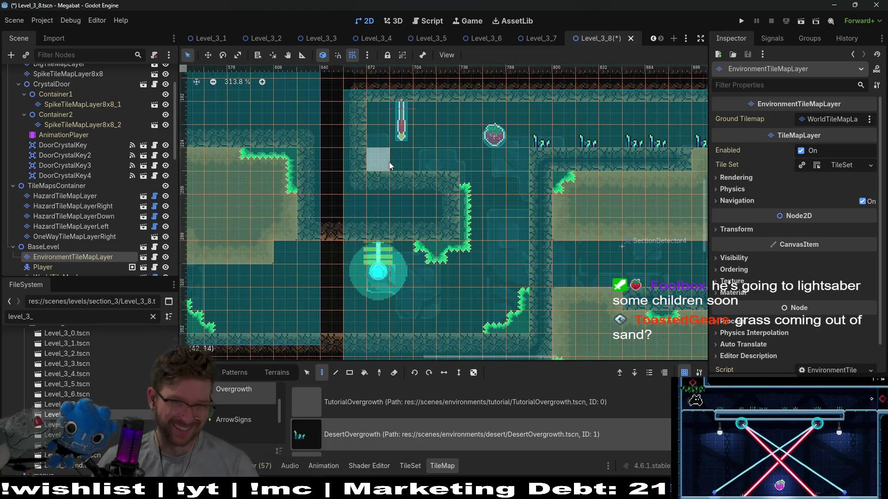
scroll(509, 185, left, 2)
scroll(509, 185, down, 2)
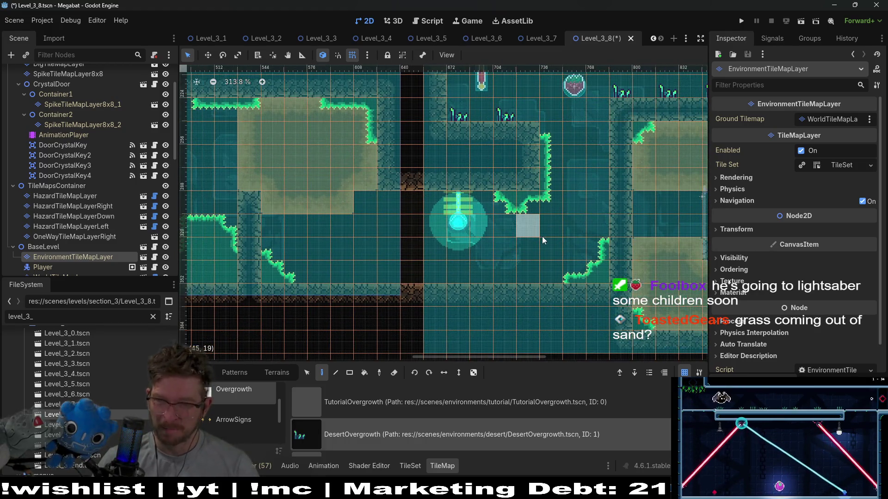
scroll(428, 277, right, 2)
scroll(428, 277, up, 1)
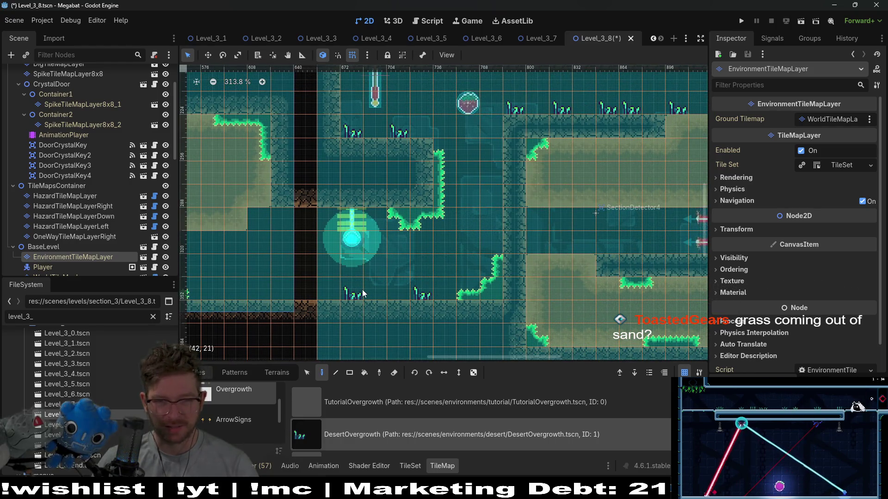
scroll(284, 283, left, 3)
click(370, 279)
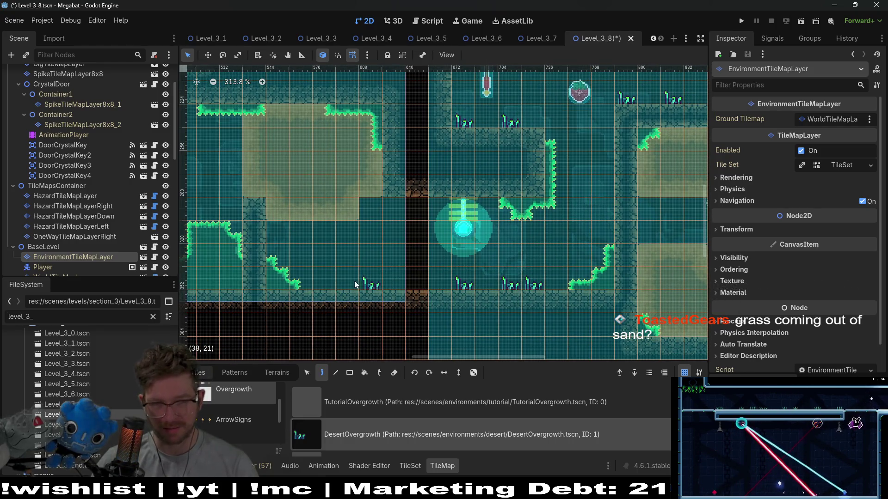
click(346, 280)
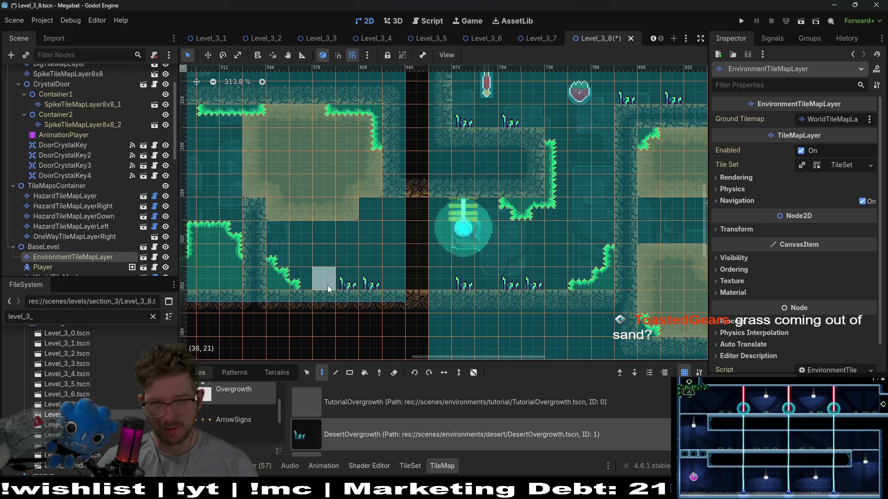
scroll(297, 241, left, 10)
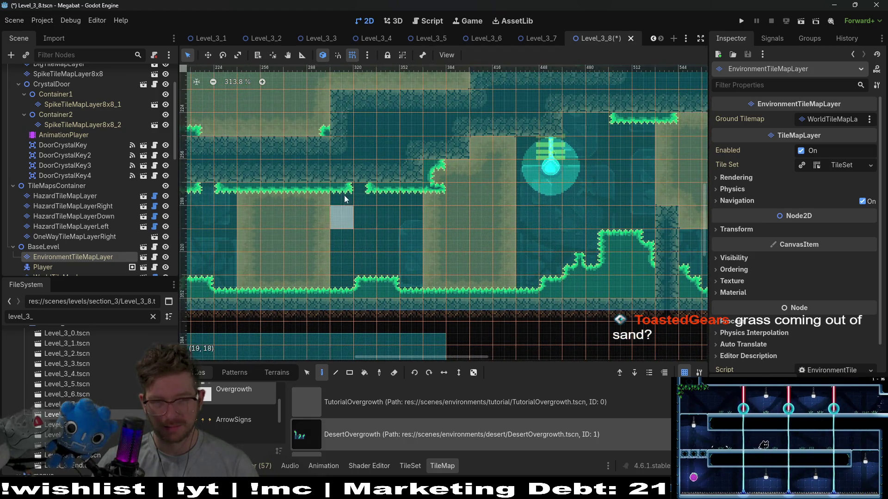
Paint a DesertOvergrowth grass tuft on the top corridor's left-end floor
scroll(439, 217, up, 3)
scroll(439, 217, down, 5)
scroll(417, 201, up, 4)
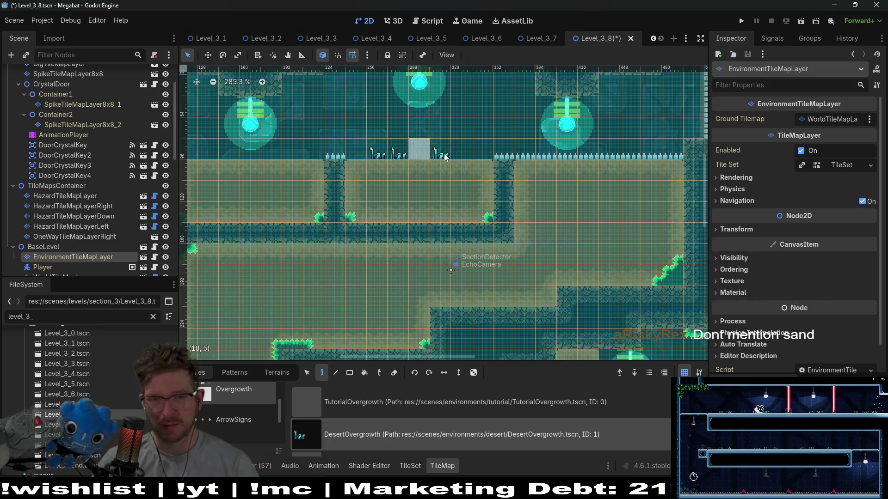
scroll(365, 201, left, 3)
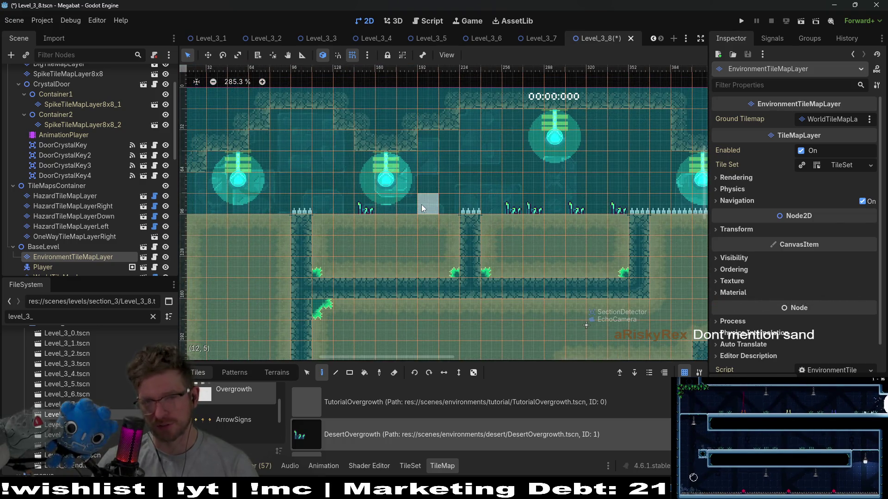
scroll(300, 198, left, 3)
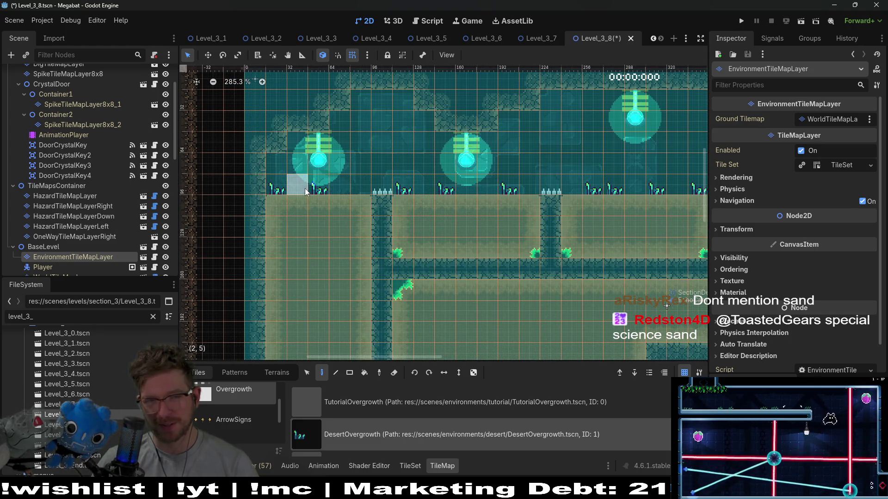
click(369, 181)
scroll(458, 214, down, 3)
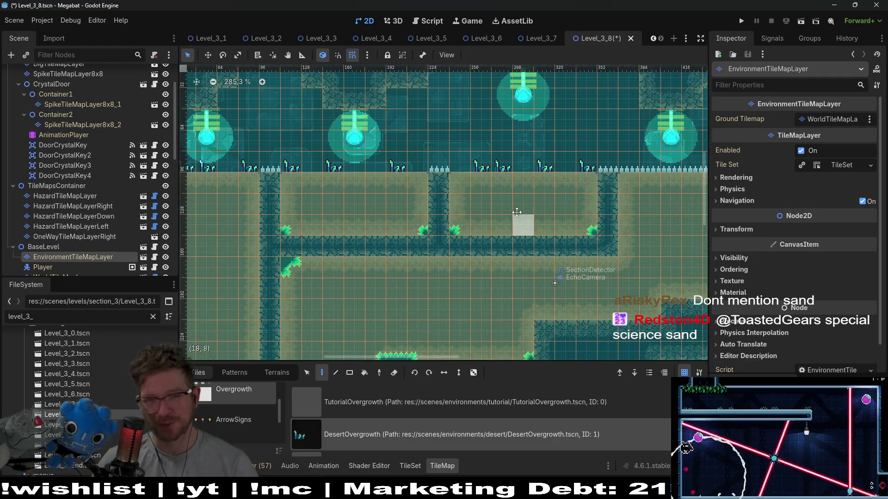
scroll(490, 204, right, 5)
scroll(416, 176, right, 5)
scroll(386, 155, down, 3)
scroll(386, 155, right, 5)
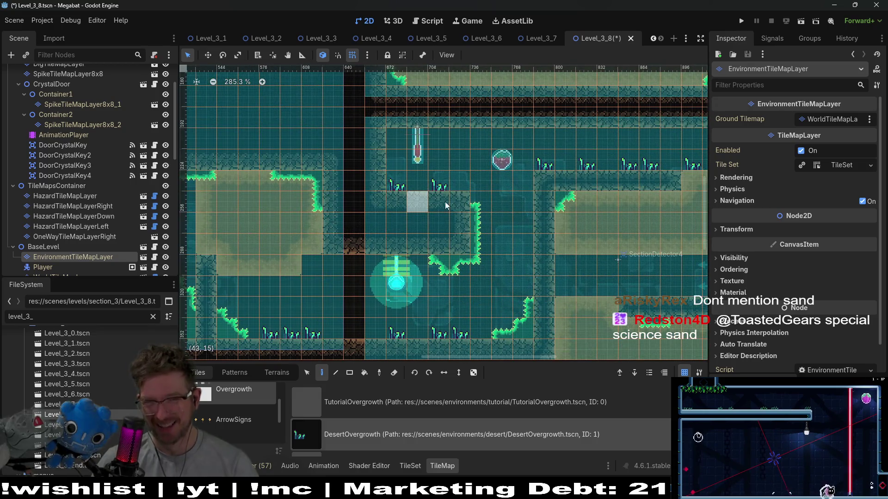
ctrl+scroll(519, 178, down, 3)
scroll(518, 178, up, 5)
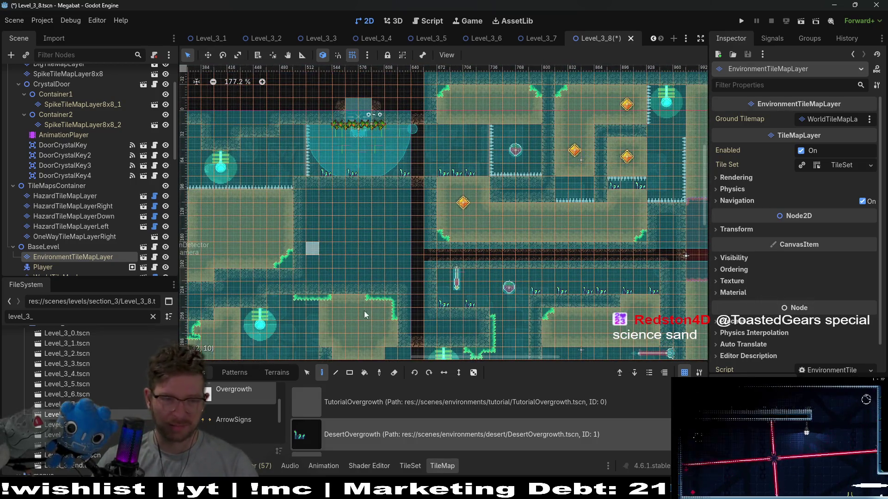
scroll(391, 418, down, 2)
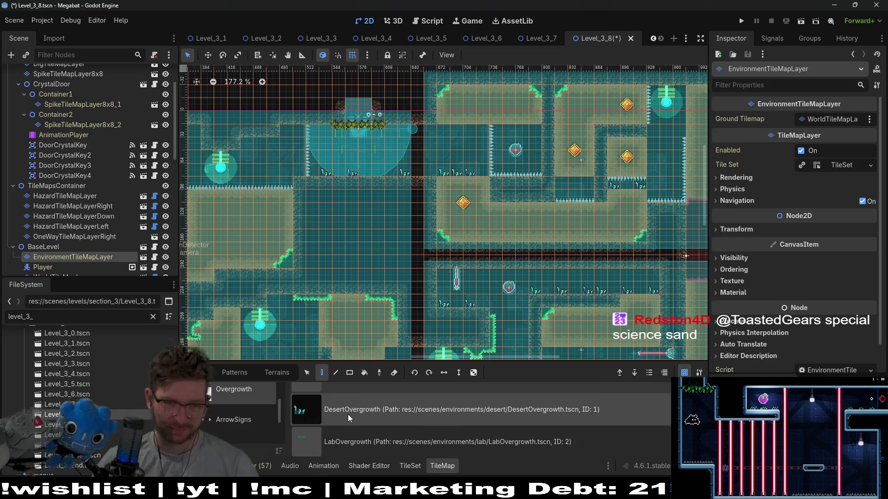
Pick the DesertForegroundVineMedium tile and hang one medium vine from a room ceiling
scroll(239, 423, down, 2)
scroll(237, 423, down, 1)
scroll(382, 423, down, 3)
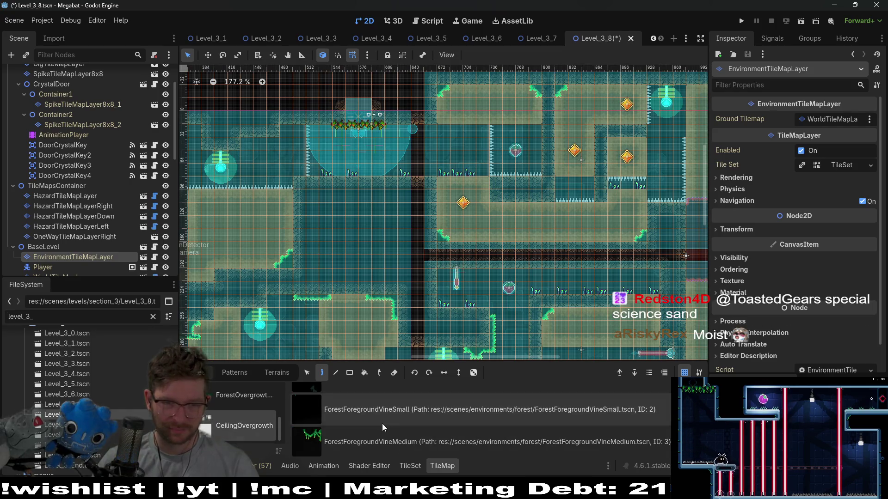
click(370, 435)
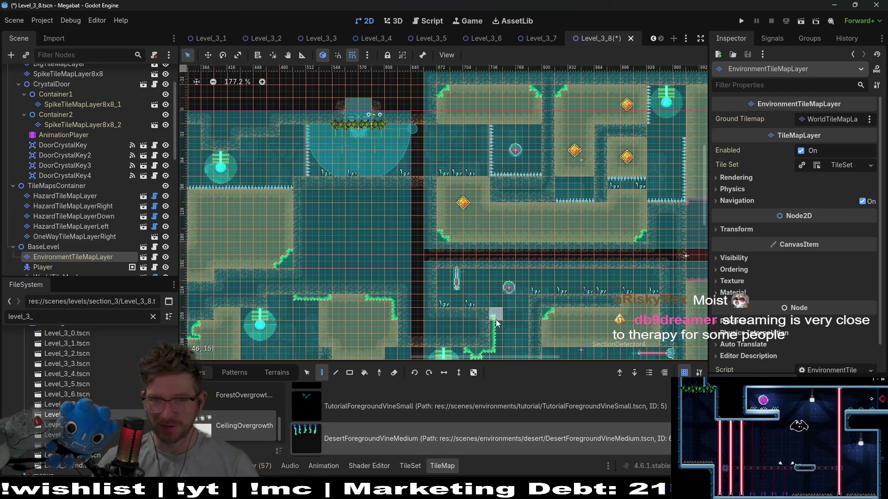
click(484, 279)
Pan across Level_3_8 to survey the other rooms' ceilings for more vine spots
scroll(484, 280, up, 2)
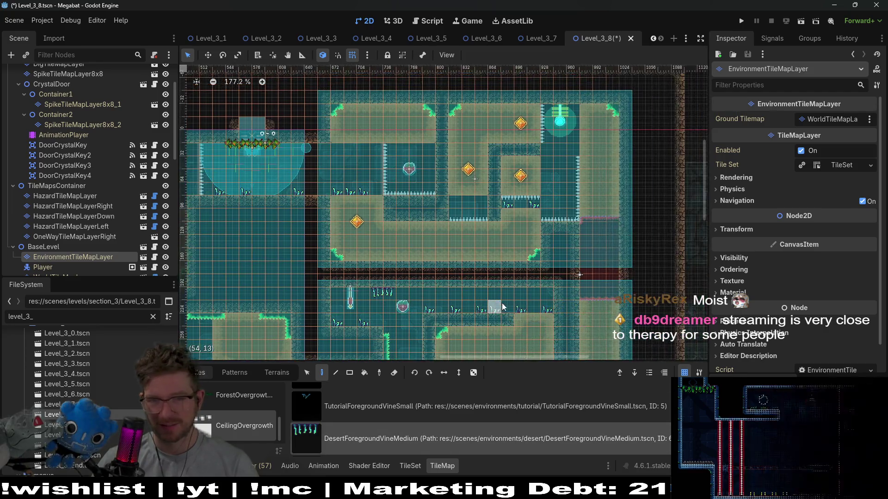
scroll(531, 289, up, 5)
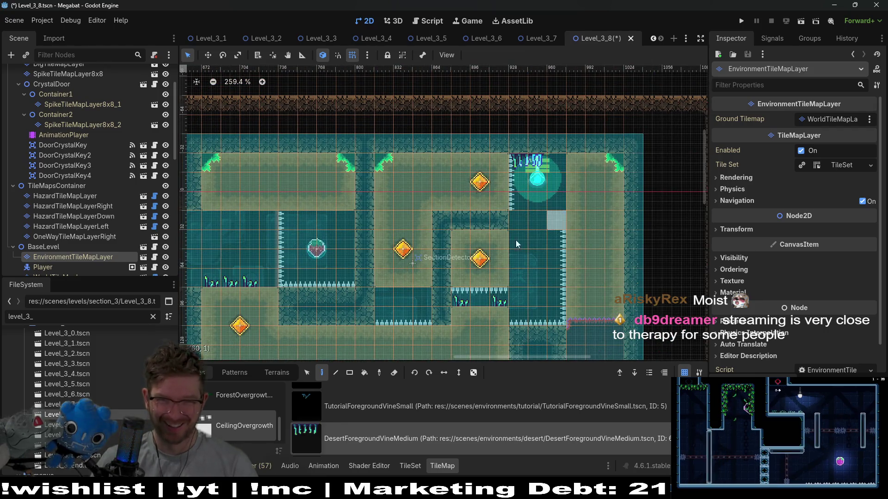
scroll(527, 246, left, 6)
scroll(467, 224, left, 3)
scroll(578, 166, right, 6)
scroll(456, 156, left, 4)
scroll(457, 156, down, 2)
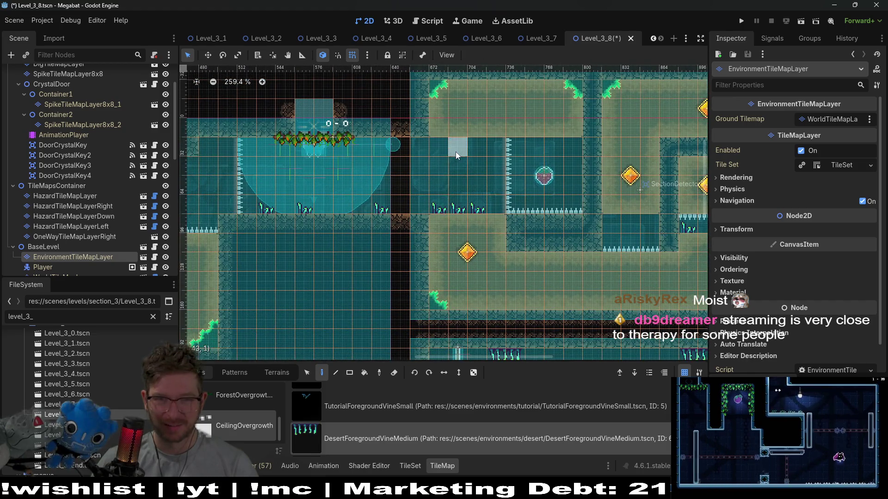
scroll(426, 334, left, 4)
scroll(426, 334, down, 1)
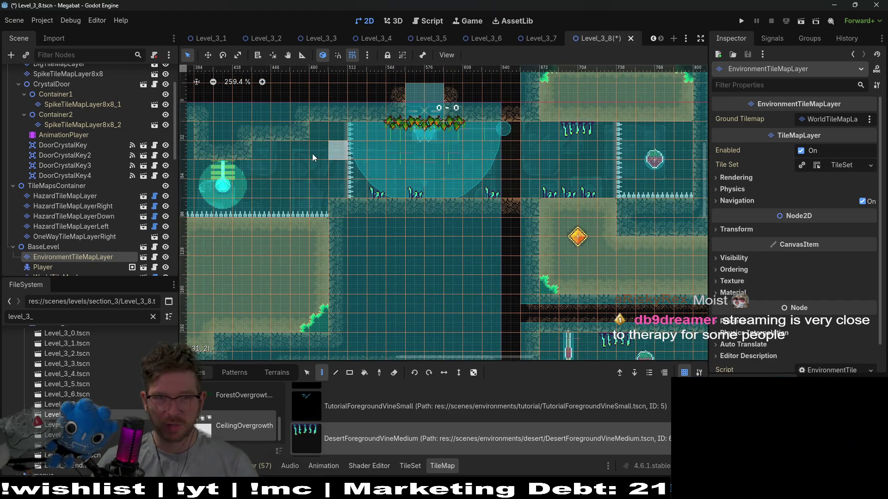
scroll(305, 176, left, 6)
scroll(305, 176, up, 2)
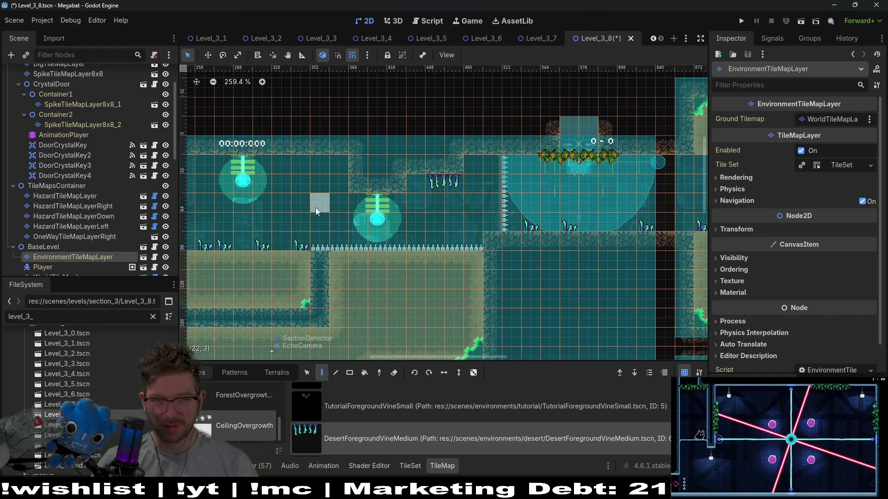
scroll(347, 171, left, 3)
scroll(484, 162, left, 4)
scroll(484, 162, down, 1)
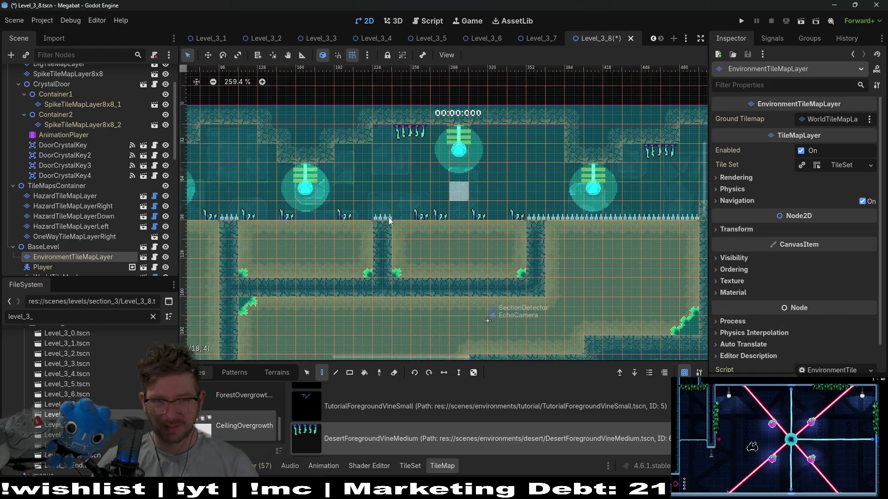
scroll(342, 218, down, 3)
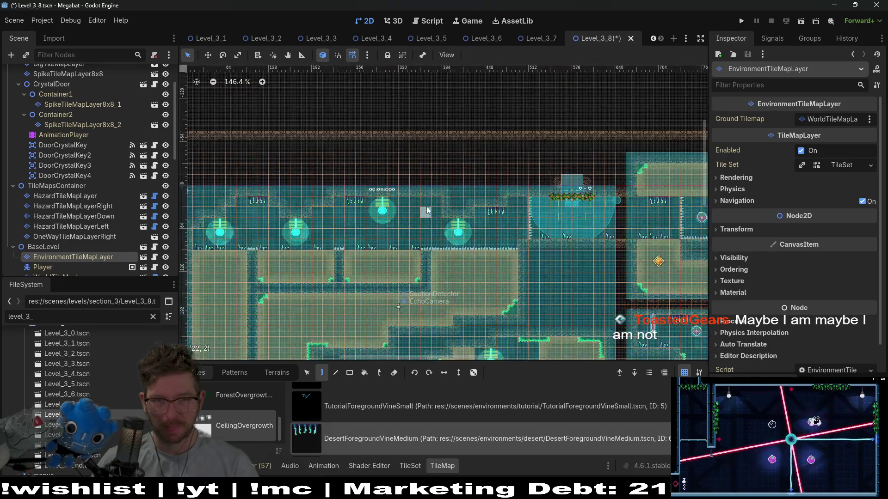
scroll(455, 221, left, 3)
scroll(454, 221, down, 1)
scroll(454, 220, right, 3)
scroll(454, 221, up, 1)
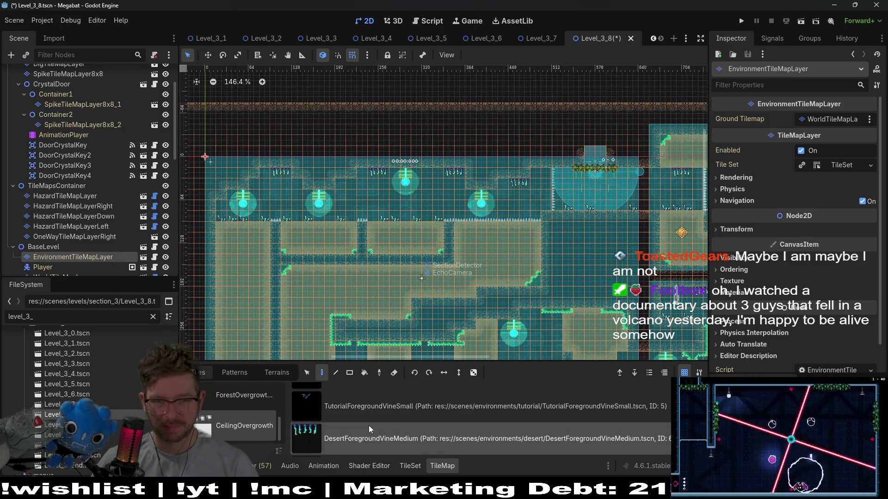
scroll(368, 425, down, 2)
scroll(299, 185, left, 2)
scroll(299, 185, down, 1)
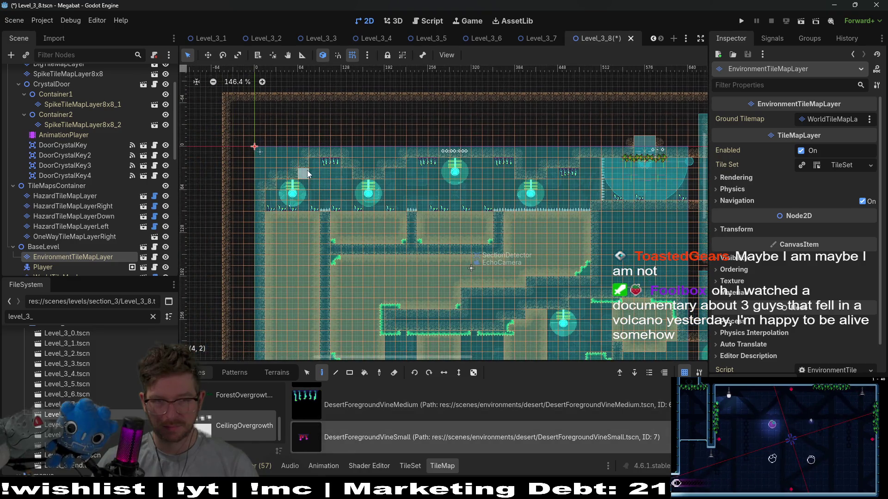
Place three small pink vines along a room ceiling
click(305, 171)
click(282, 183)
click(398, 161)
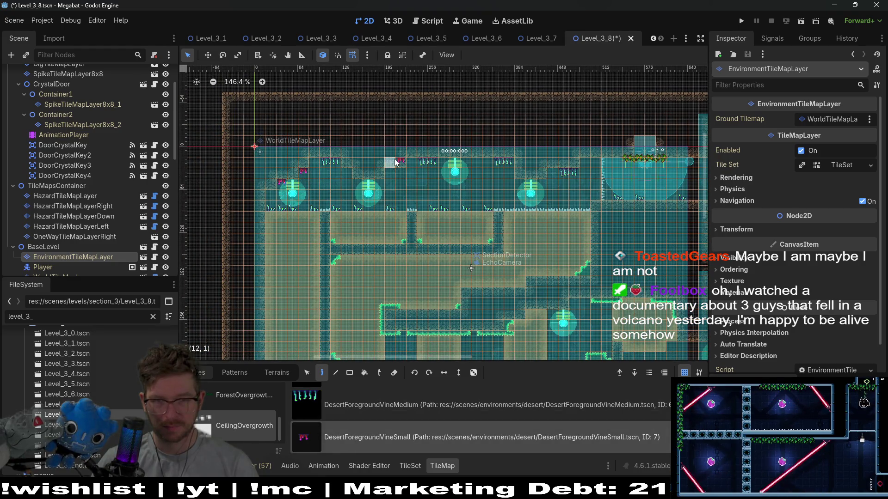
In the rooms further right, add a small pink vine and erase a misplaced vine tile
scroll(504, 205, up, 4)
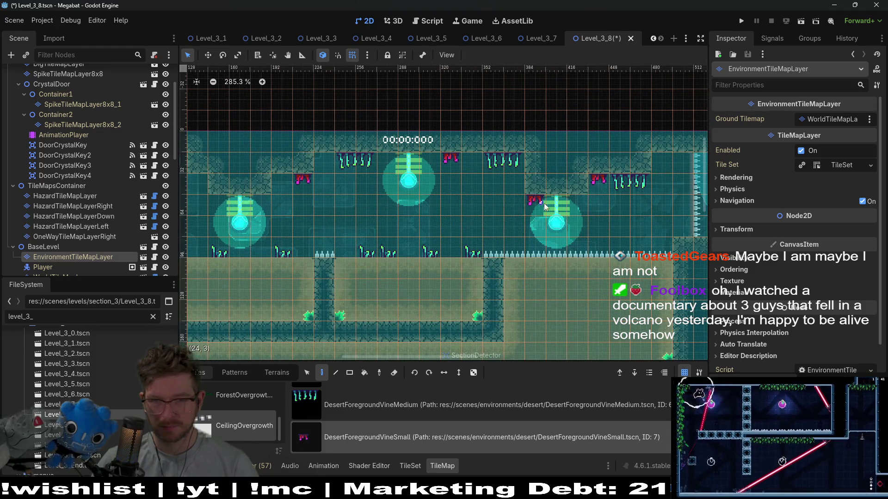
scroll(545, 205, right, 10)
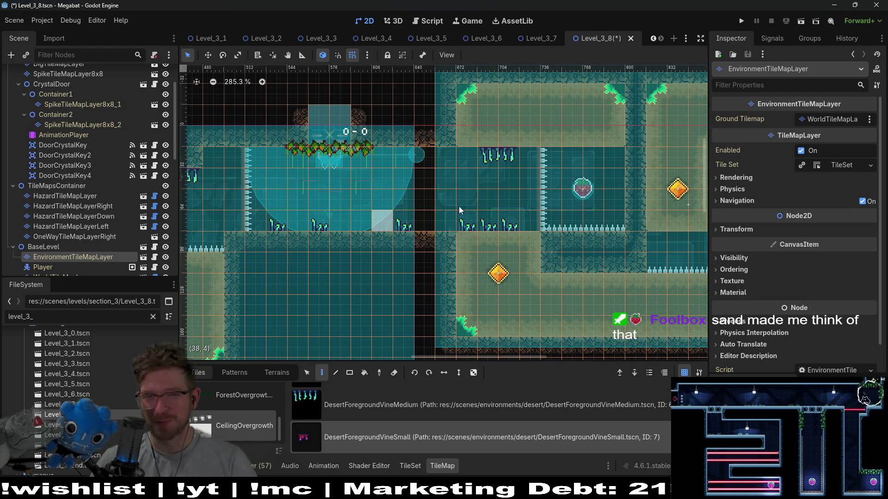
drag(547, 157, 428, 189)
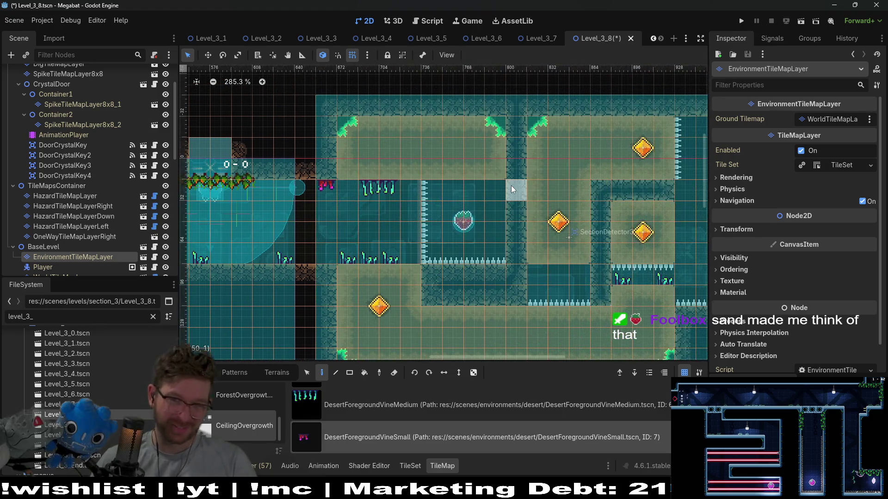
click(439, 190)
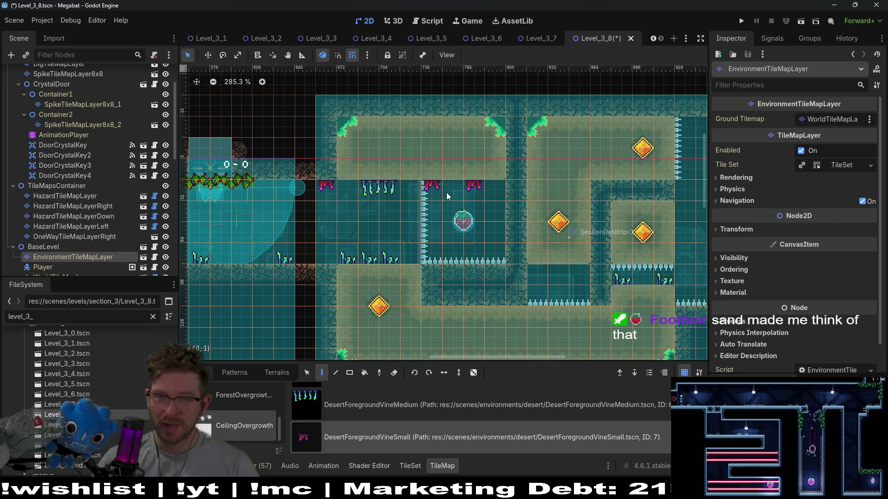
right_click(432, 188)
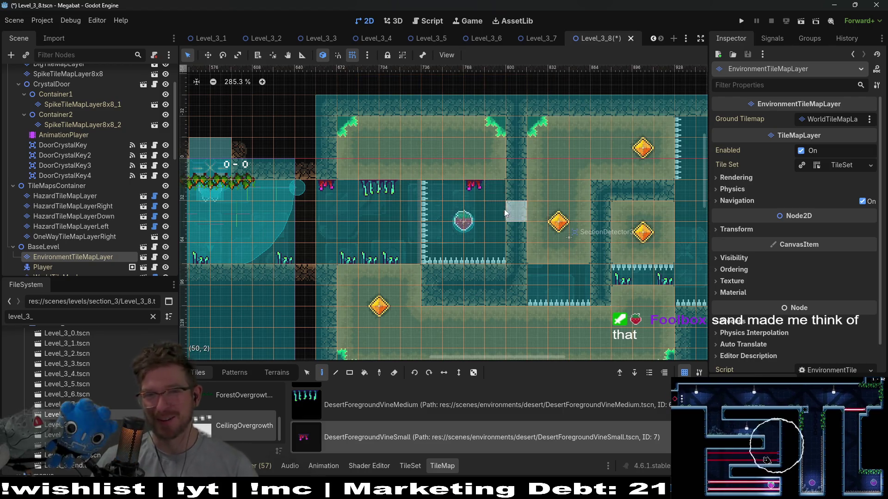
Hang two more small pink vines under ceilings in the lower rooms
scroll(497, 236, right, 3)
scroll(496, 236, down, 1)
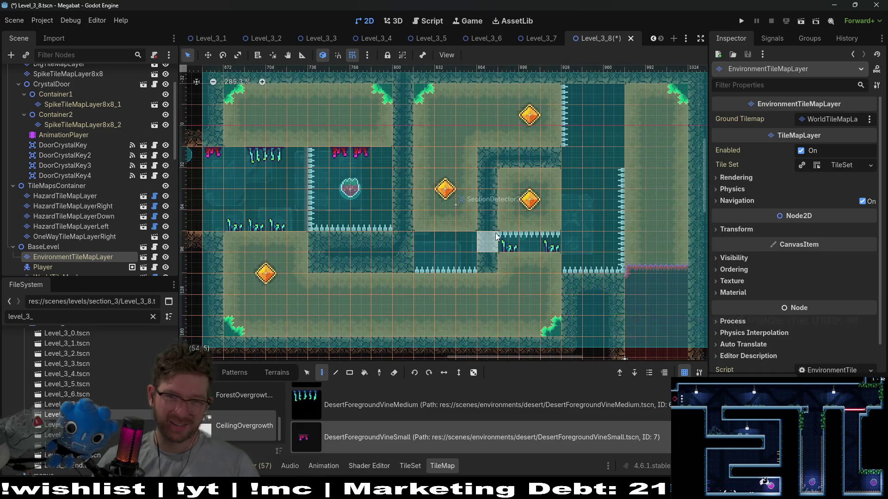
scroll(451, 252, left, 1)
scroll(451, 252, down, 1)
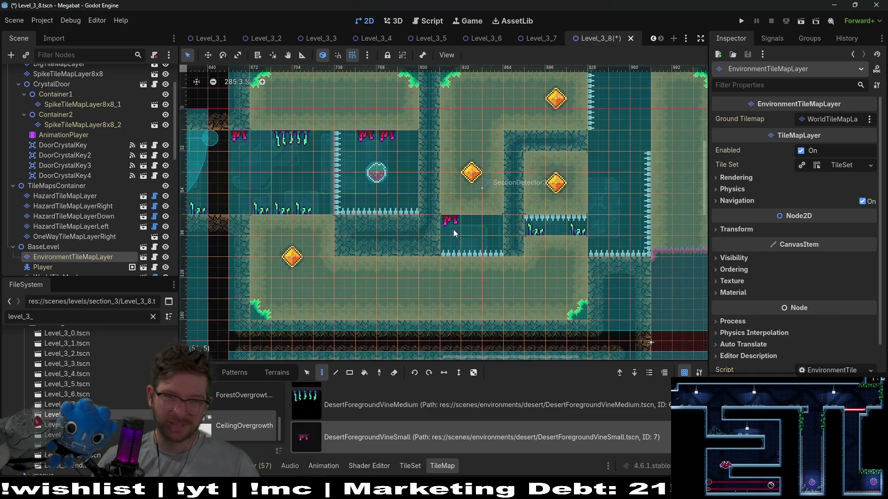
scroll(451, 197, right, 1)
scroll(451, 196, down, 1)
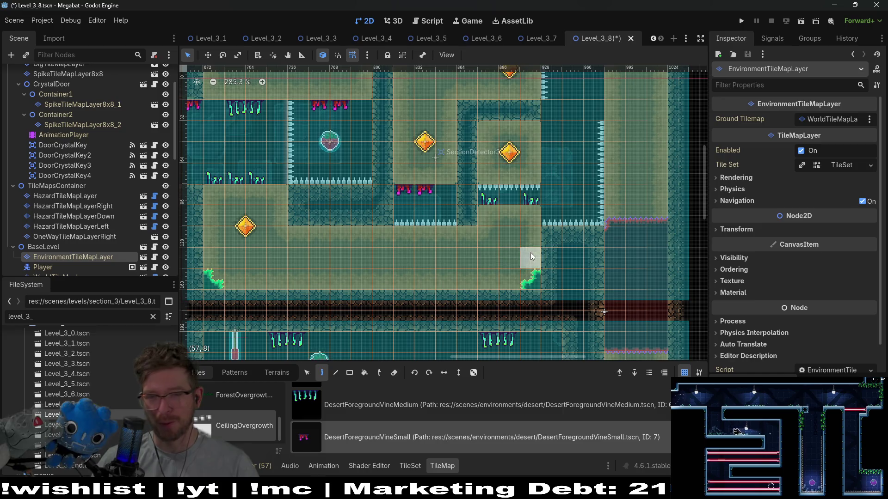
scroll(530, 257, down, 2)
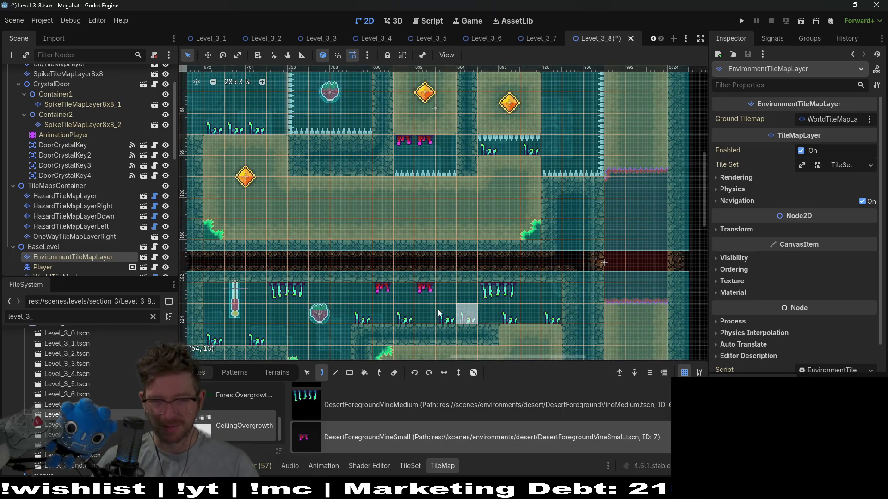
scroll(366, 291, left, 1)
scroll(367, 292, down, 1)
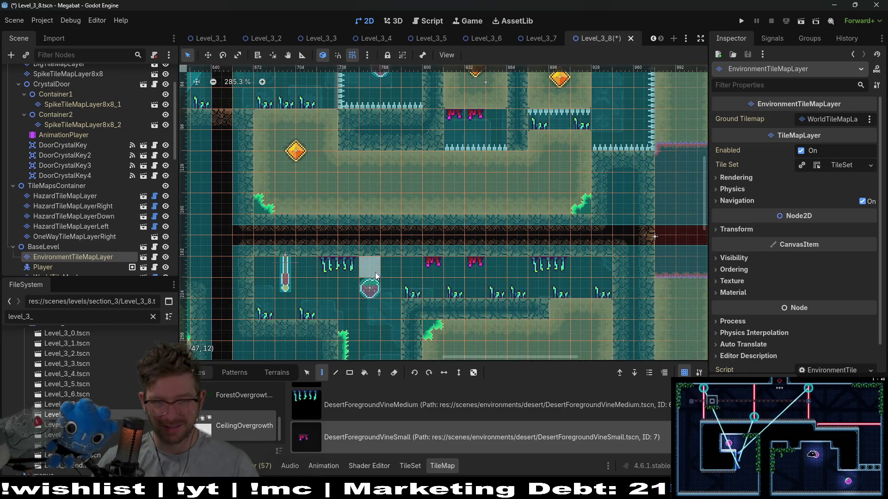
scroll(398, 273, down, 5)
scroll(462, 257, left, 2)
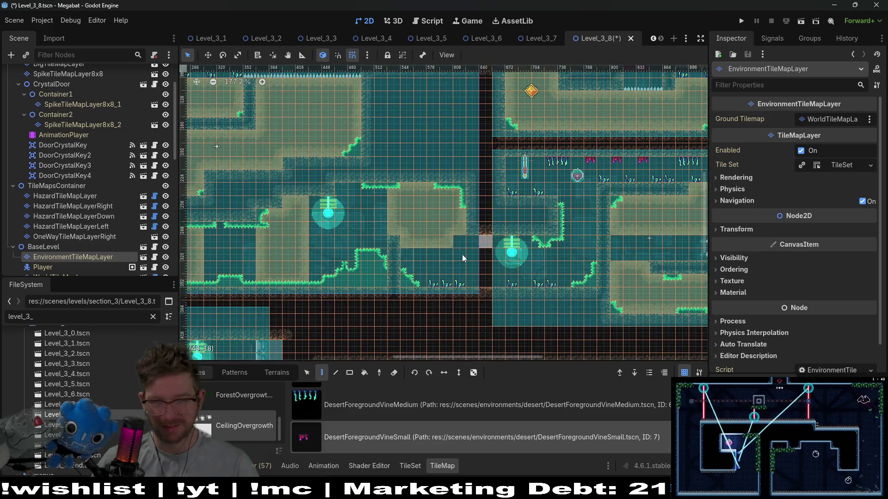
click(471, 241)
click(421, 255)
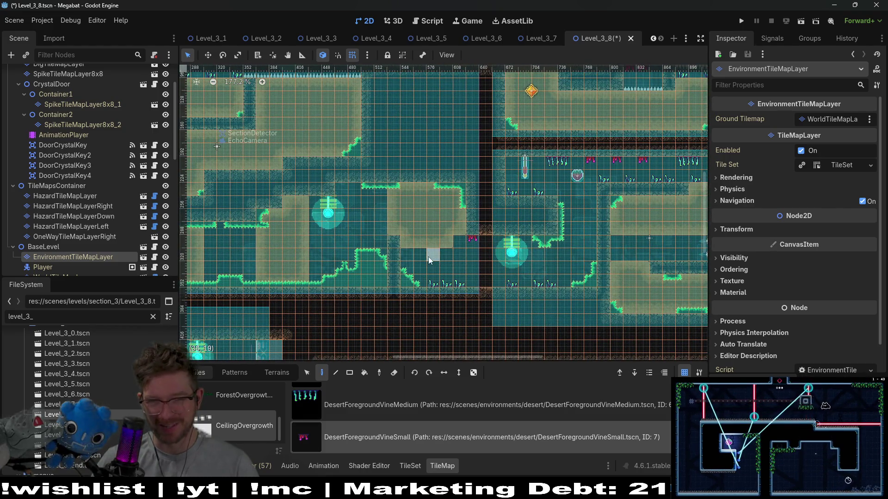
scroll(445, 254, down, 2)
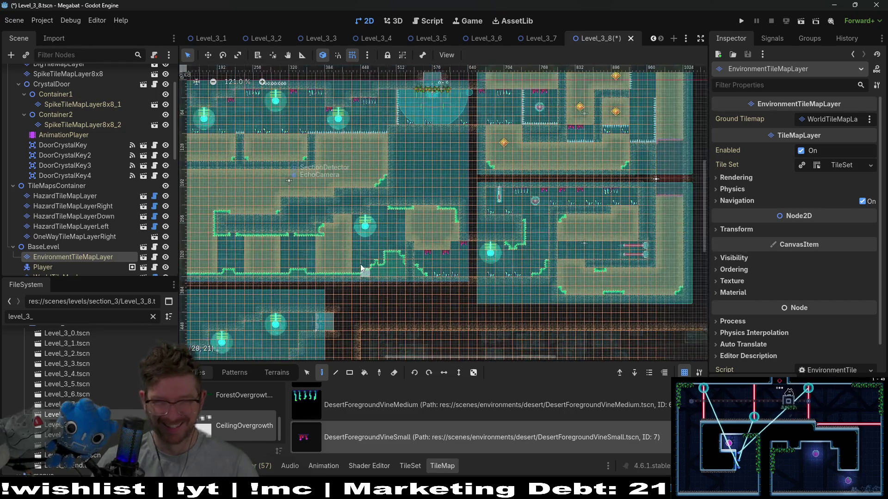
scroll(375, 199, up, 4)
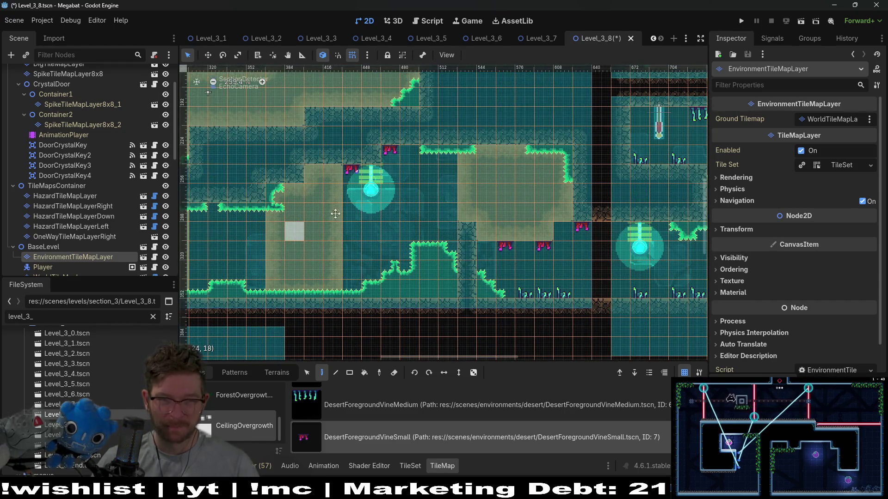
scroll(335, 213, right, 5)
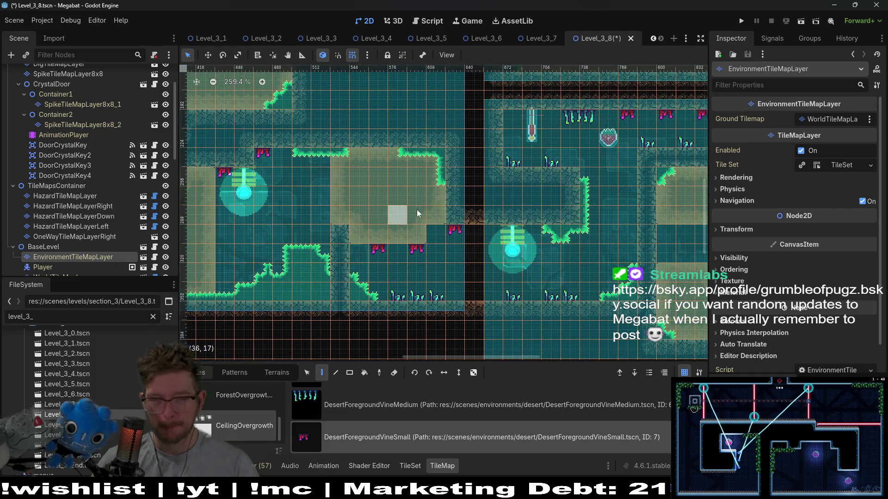
scroll(418, 214, down, 2)
scroll(439, 223, right, 3)
scroll(67, 137, up, 3)
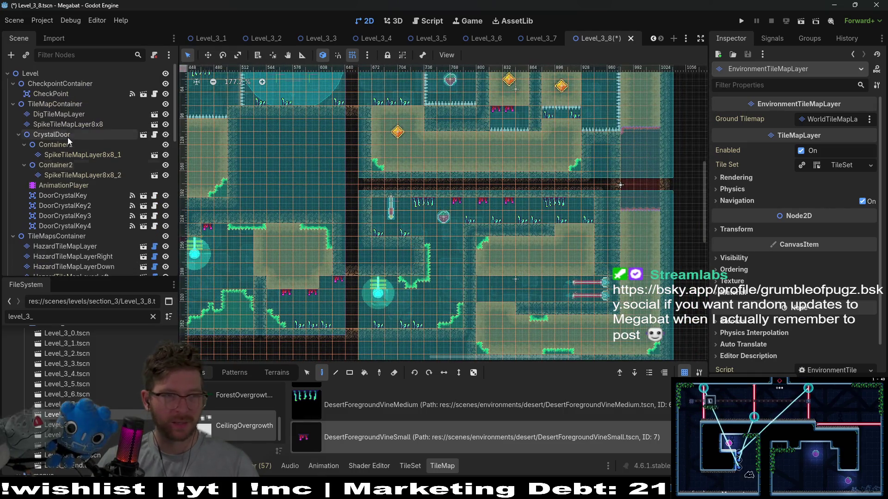
scroll(67, 173, down, 4)
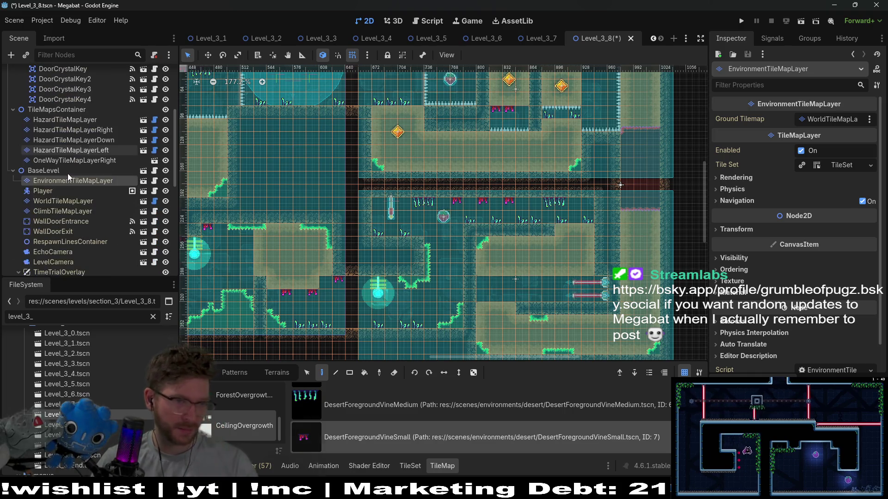
On ClimbTileMapLayer, paint a short row of DESERT terrain with the Rect tool
click(81, 211)
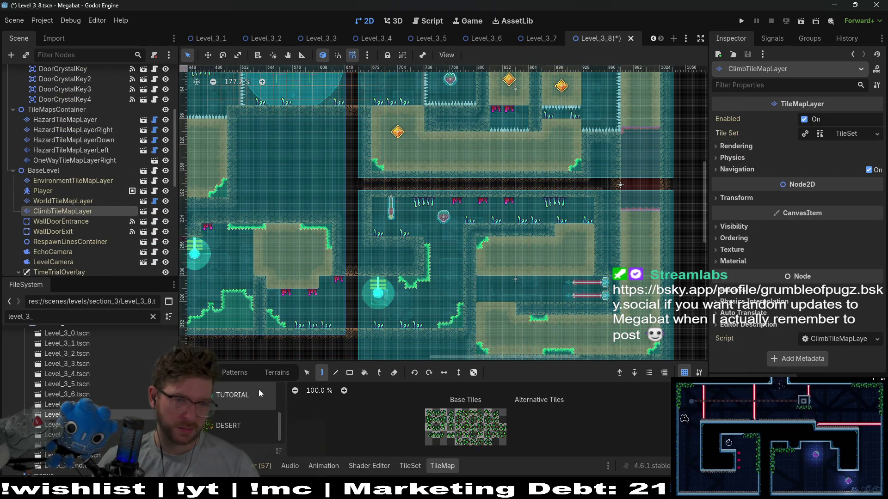
click(273, 373)
click(217, 427)
scroll(386, 206, up, 4)
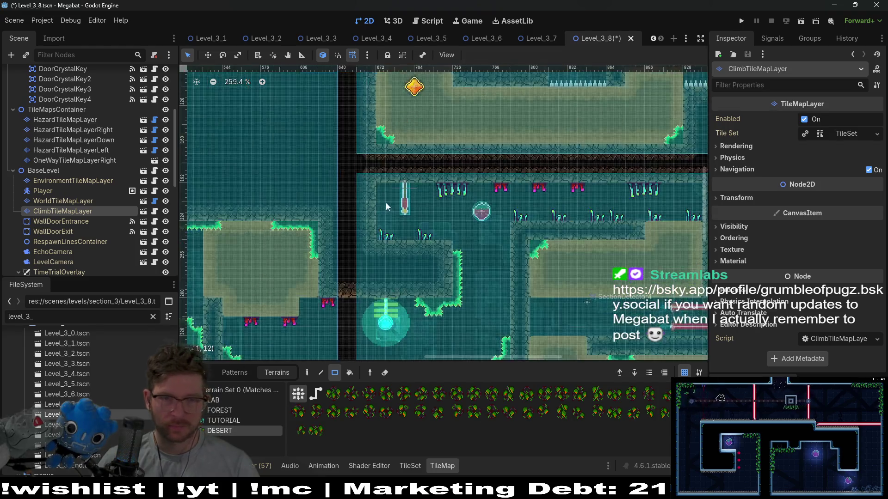
scroll(429, 174, down, 1)
click(418, 187)
drag(417, 188, 449, 191)
Save the Level_3_8 scene with Ctrl+S
scroll(444, 212, down, 6)
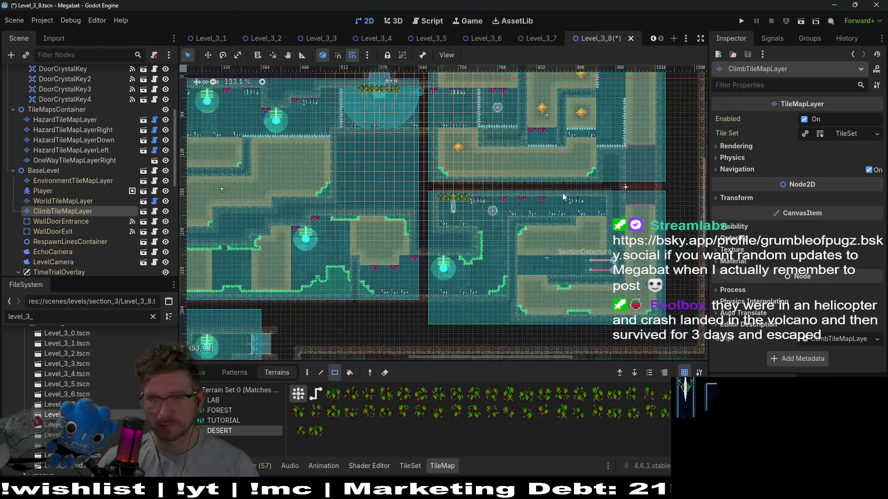
key(ctrl+s)
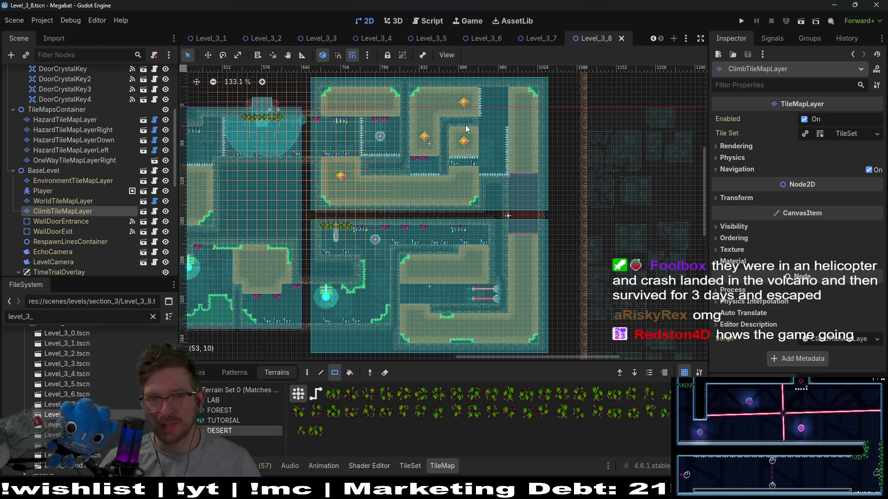
scroll(414, 205, down, 2)
scroll(397, 190, left, 5)
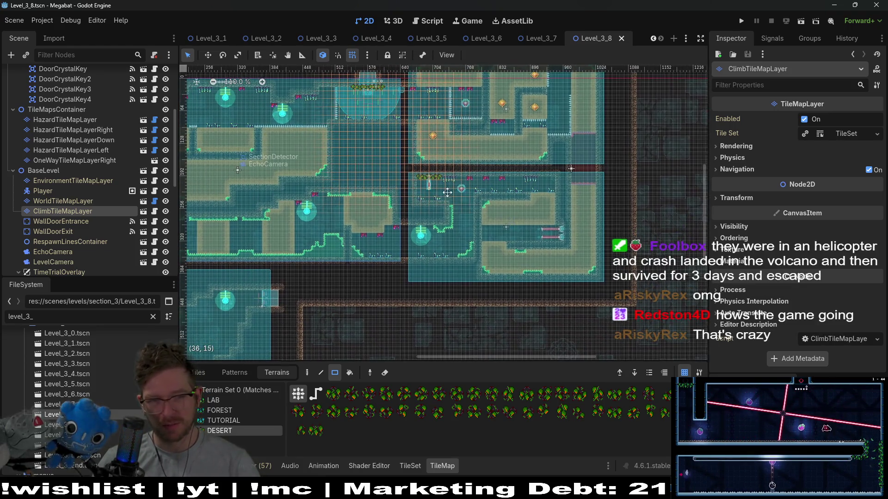
scroll(392, 182, left, 3)
scroll(393, 182, down, 2)
scroll(40, 133, up, 5)
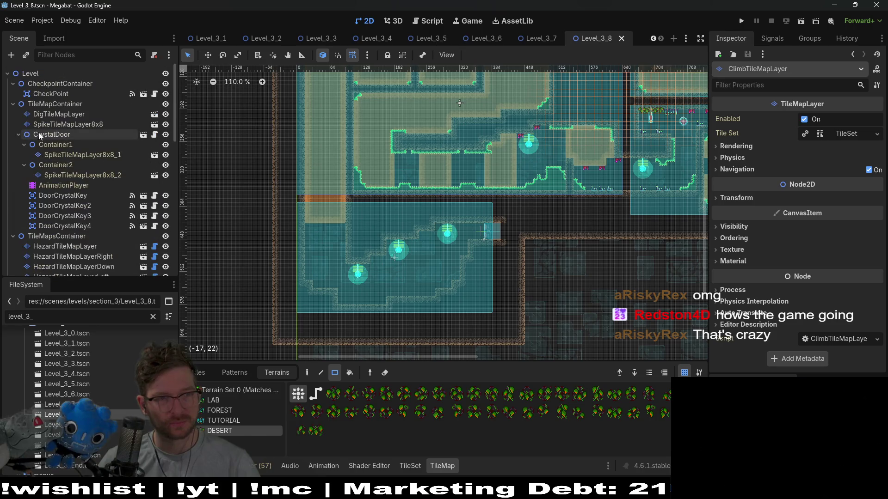
scroll(71, 229, down, 4)
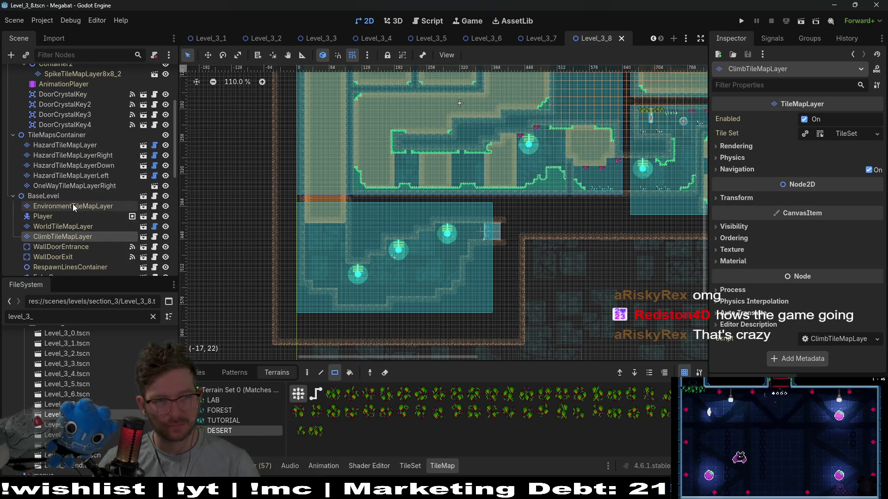
On EnvironmentTileMapLayer, place a CeilingOvergrowth DesertForegroundVineMedium under the lit room's ledge
click(73, 206)
click(207, 377)
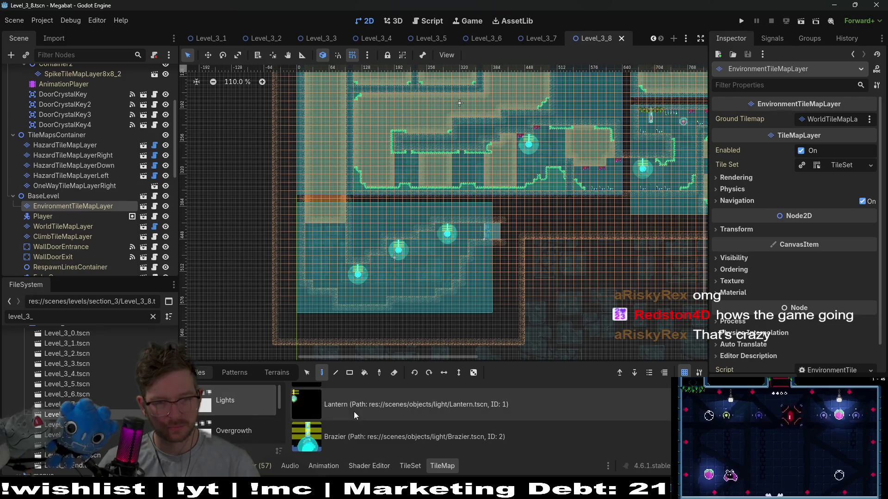
scroll(243, 437, down, 2)
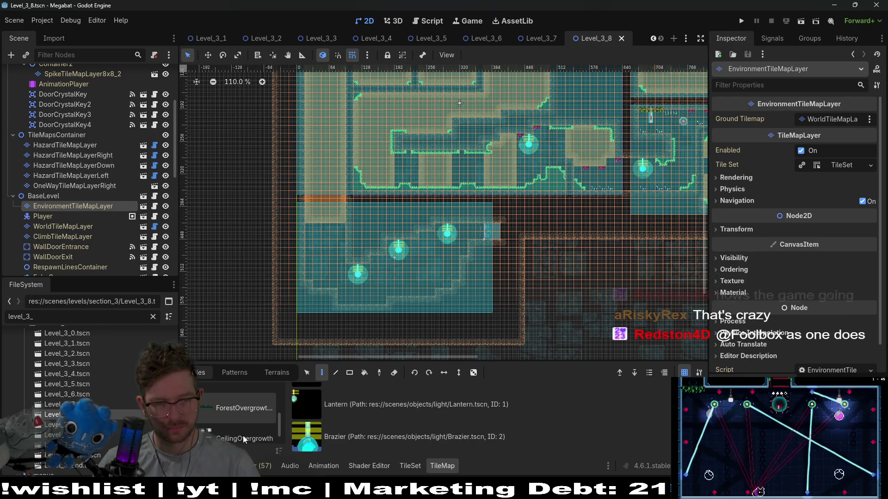
click(243, 437)
scroll(342, 435, down, 3)
click(342, 435)
scroll(337, 274, up, 2)
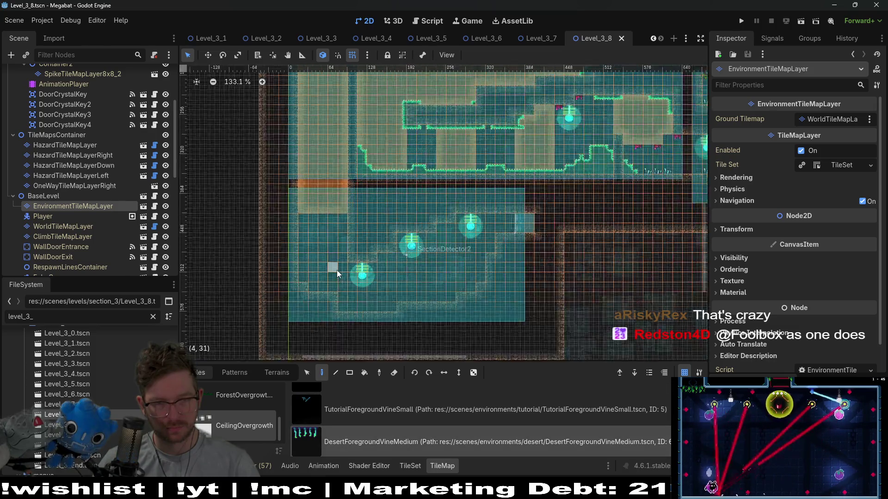
scroll(337, 273, up, 8)
click(437, 242)
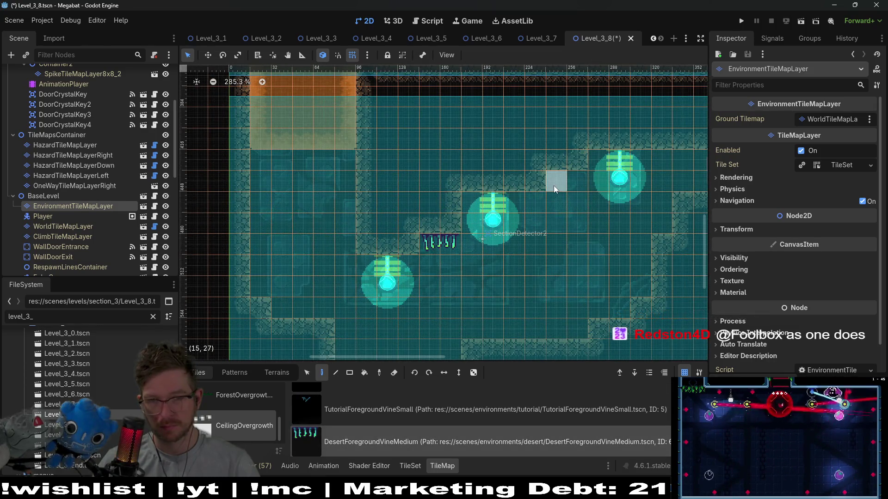